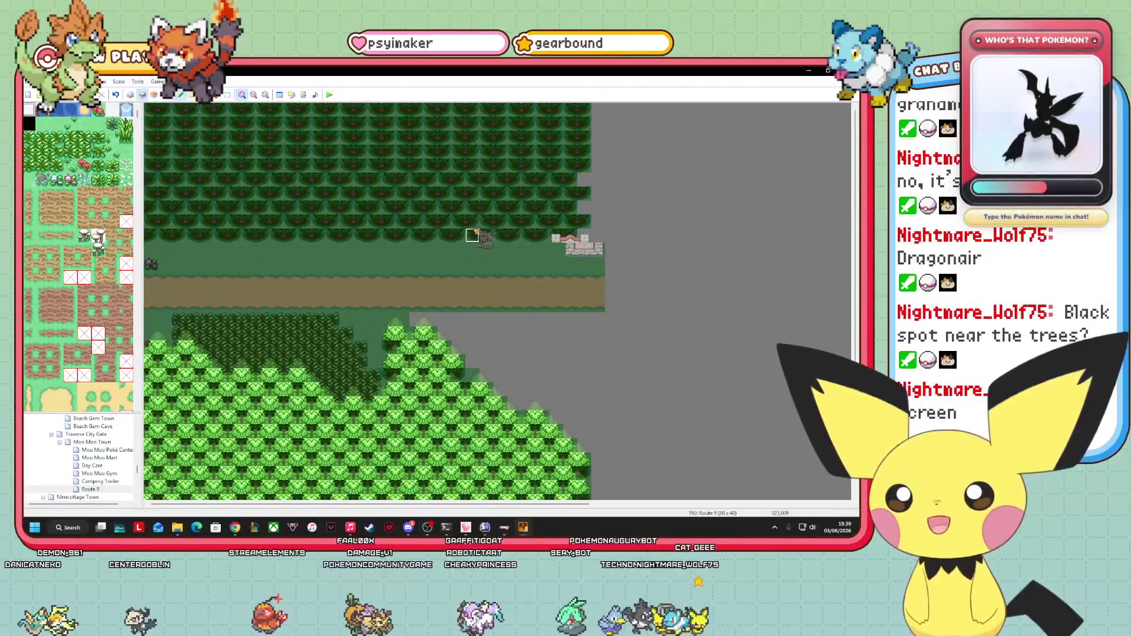
- Check the web browser briefly, then return focus to the map editor
{"action": "scroll", "coordinate": [112, 338], "scroll_direction": "down", "scroll_amount": 15}
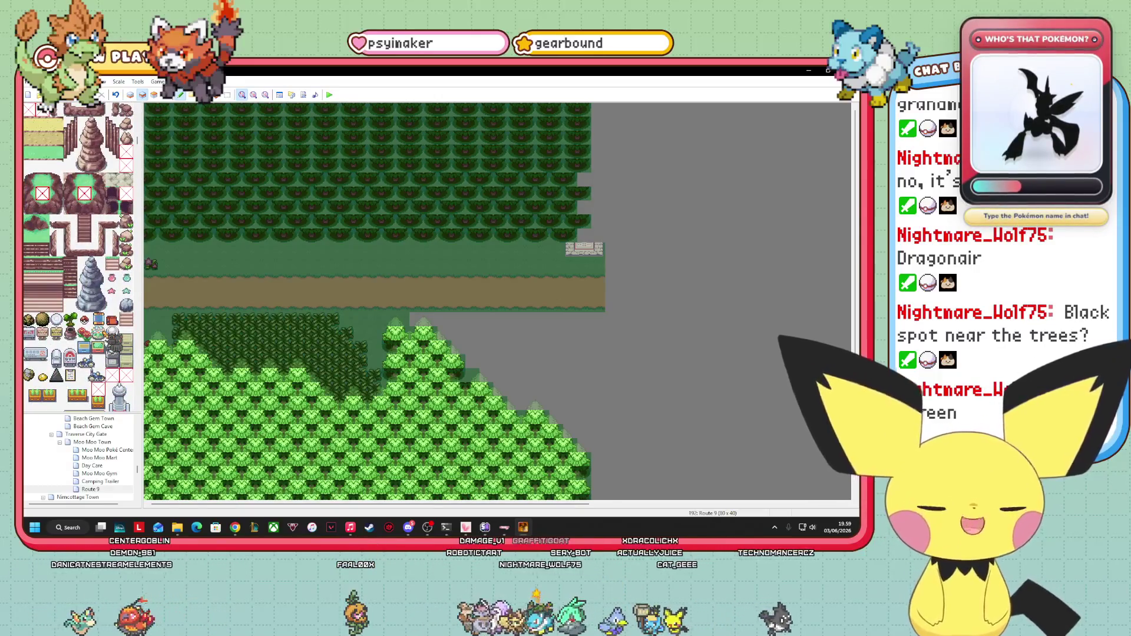
{"action": "scroll", "coordinate": [112, 338], "scroll_direction": "down", "scroll_amount": 10}
{"action": "scroll", "coordinate": [78, 257], "scroll_direction": "down", "scroll_amount": 10}
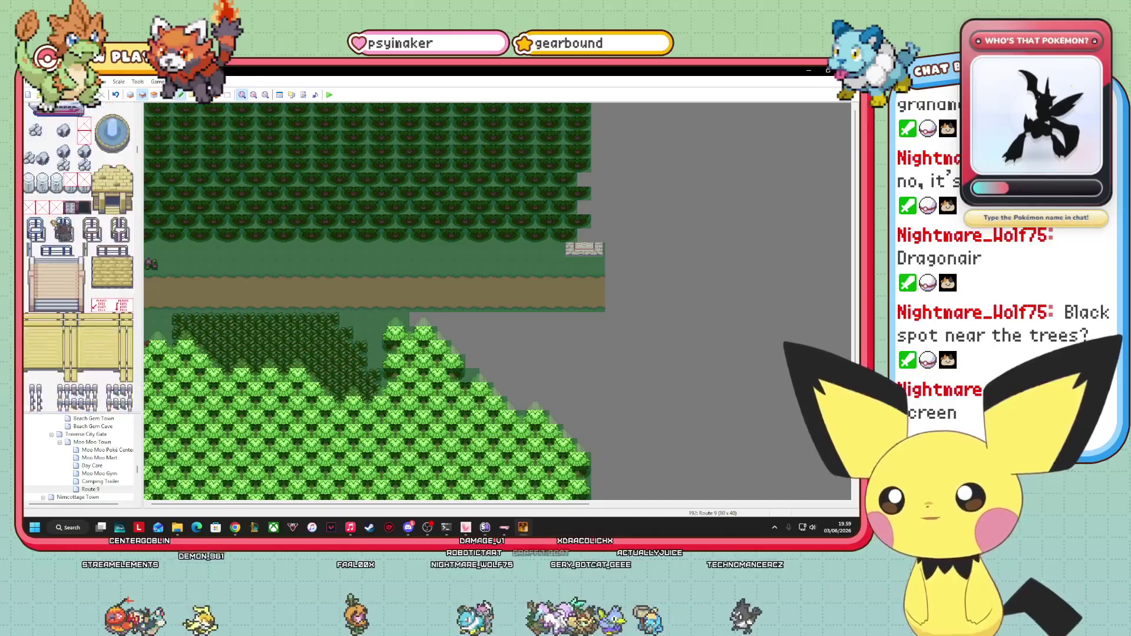
{"action": "scroll", "coordinate": [78, 259], "scroll_direction": "down", "scroll_amount": 8}
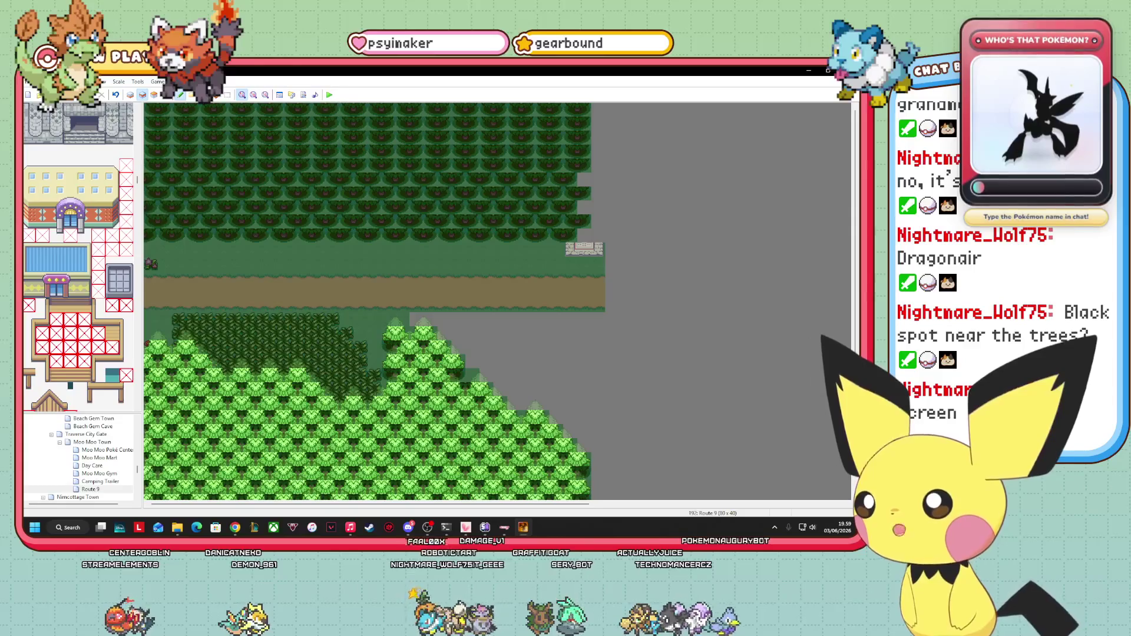
{"action": "key", "text": "alt+Tab"}
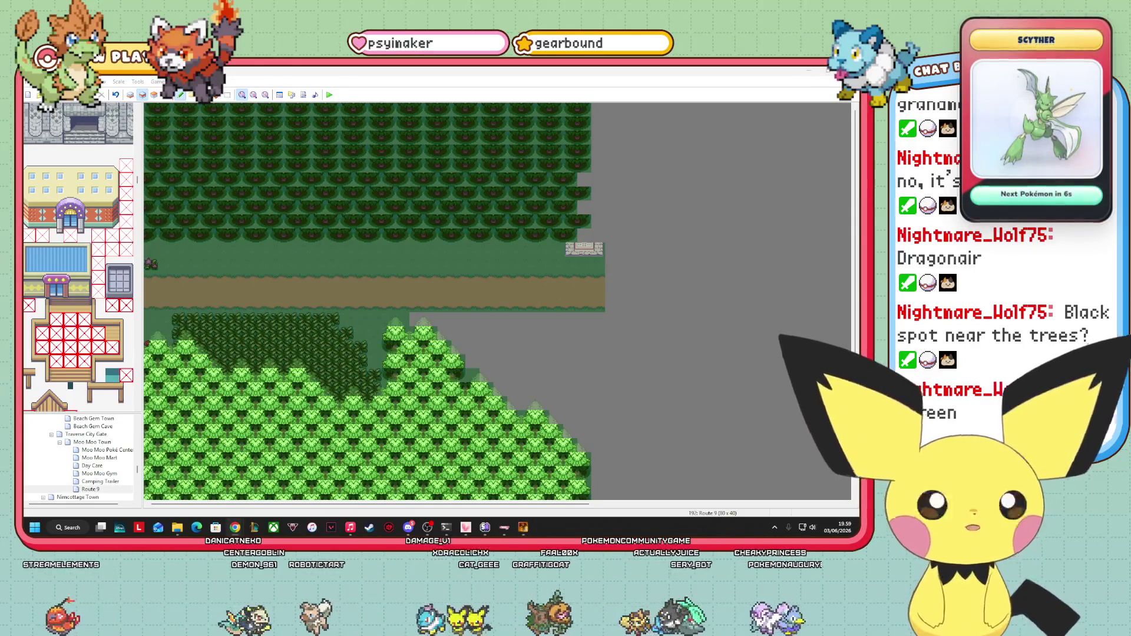
{"action": "scroll", "coordinate": [80, 257], "scroll_direction": "down", "scroll_amount": 10}
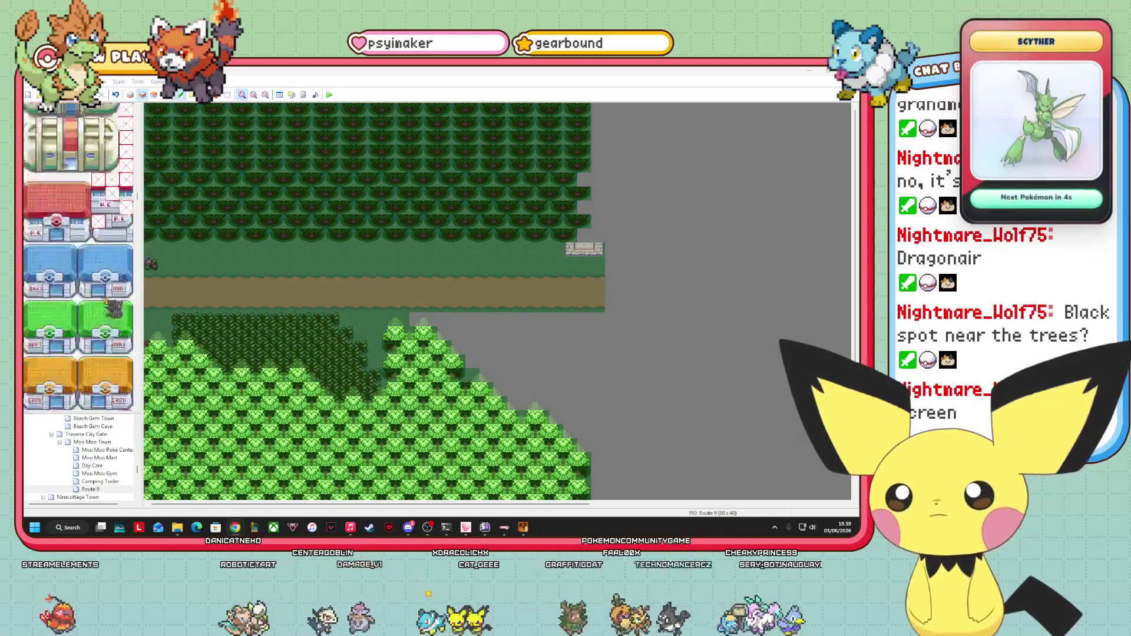
{"action": "scroll", "coordinate": [78, 257], "scroll_direction": "down", "scroll_amount": 8}
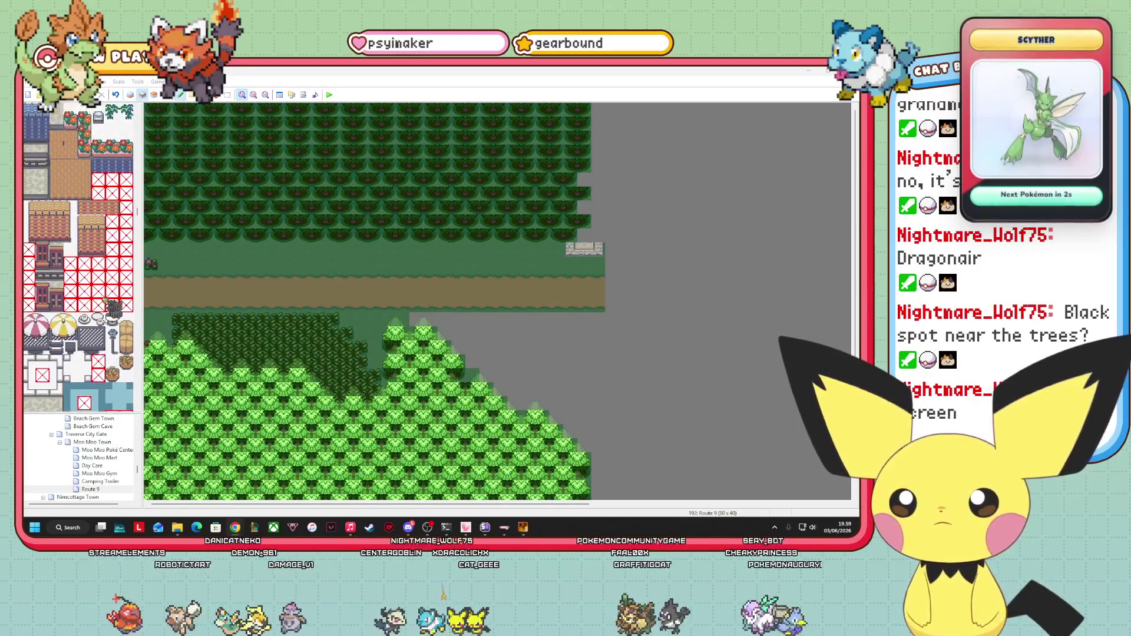
{"action": "scroll", "coordinate": [108, 303], "scroll_direction": "down", "scroll_amount": 6}
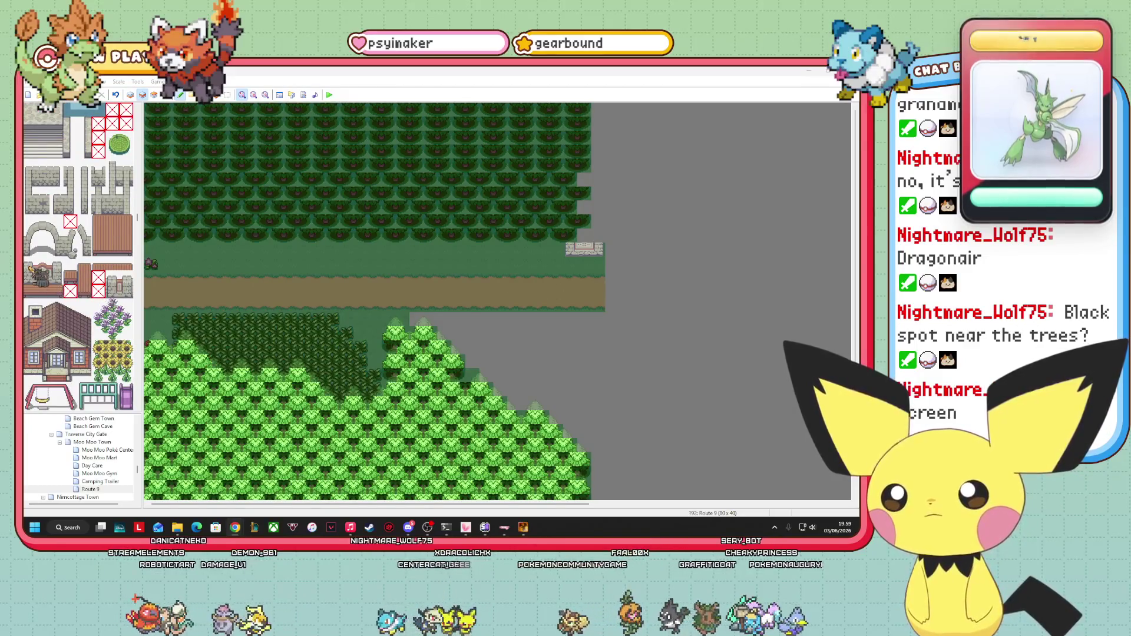
{"action": "left_click", "coordinate": [56, 272]}
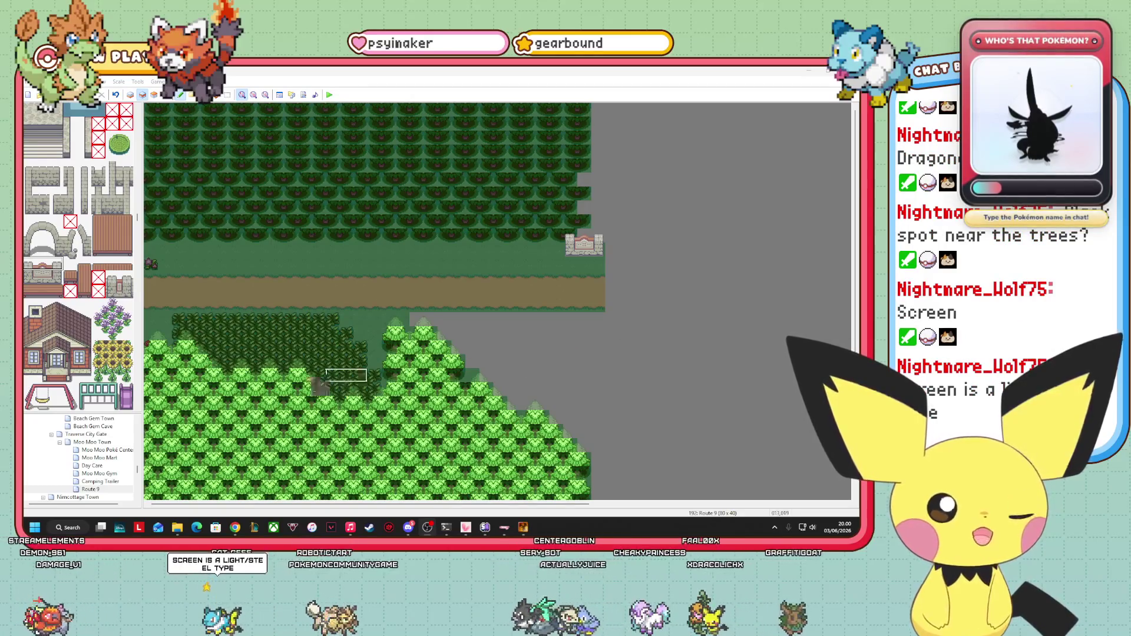
- Toggle the event view on and off, then open the Verdant Grove map
{"action": "scroll", "coordinate": [142, 231], "scroll_direction": "up", "scroll_amount": 5}
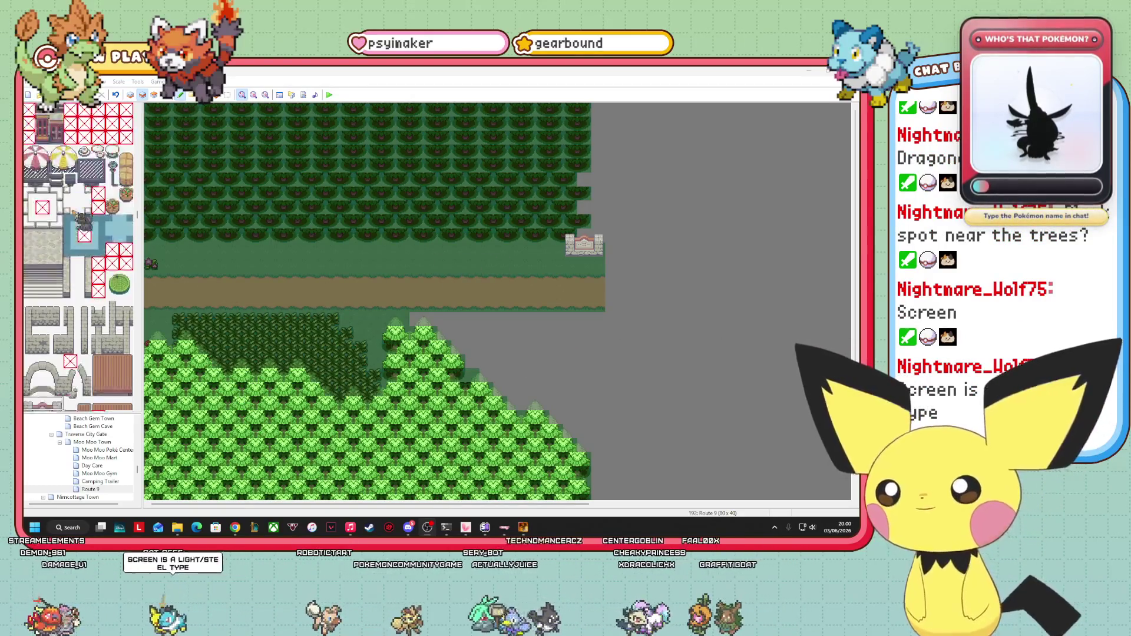
{"action": "scroll", "coordinate": [143, 231], "scroll_direction": "up", "scroll_amount": 10}
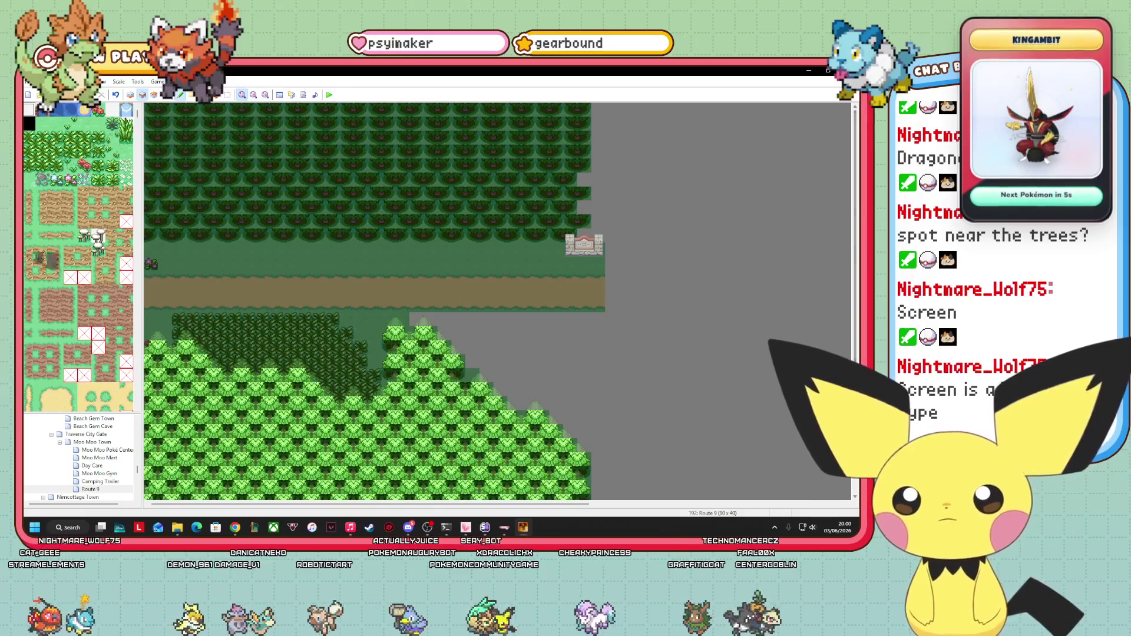
{"action": "scroll", "coordinate": [78, 258], "scroll_direction": "down", "scroll_amount": 5}
{"action": "left_click", "coordinate": [166, 95]}
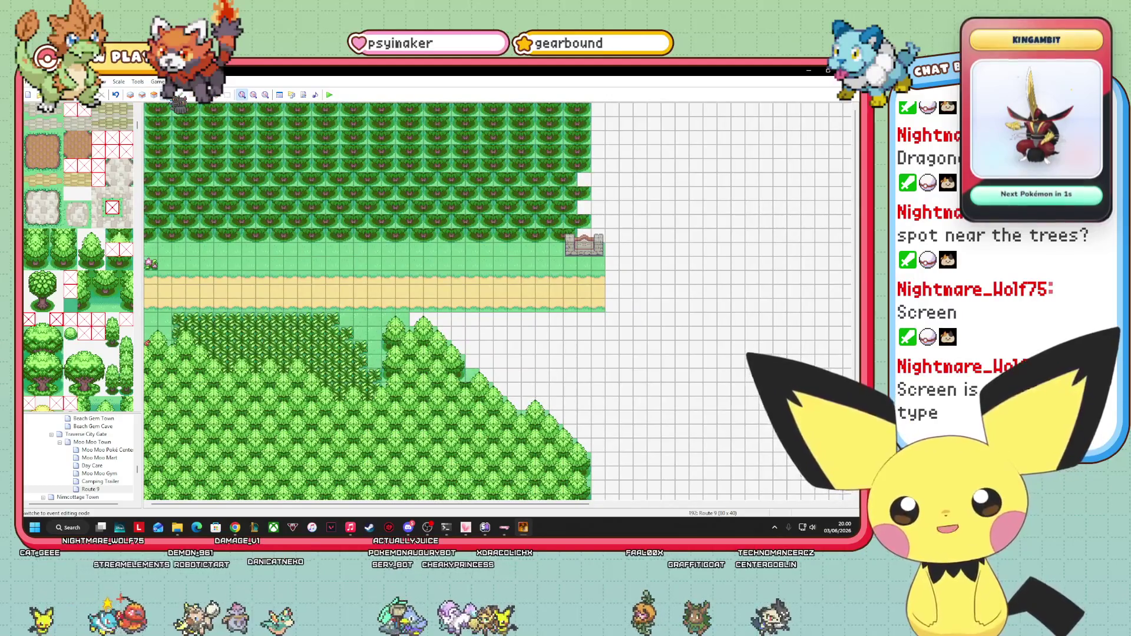
{"action": "left_click", "coordinate": [142, 95]}
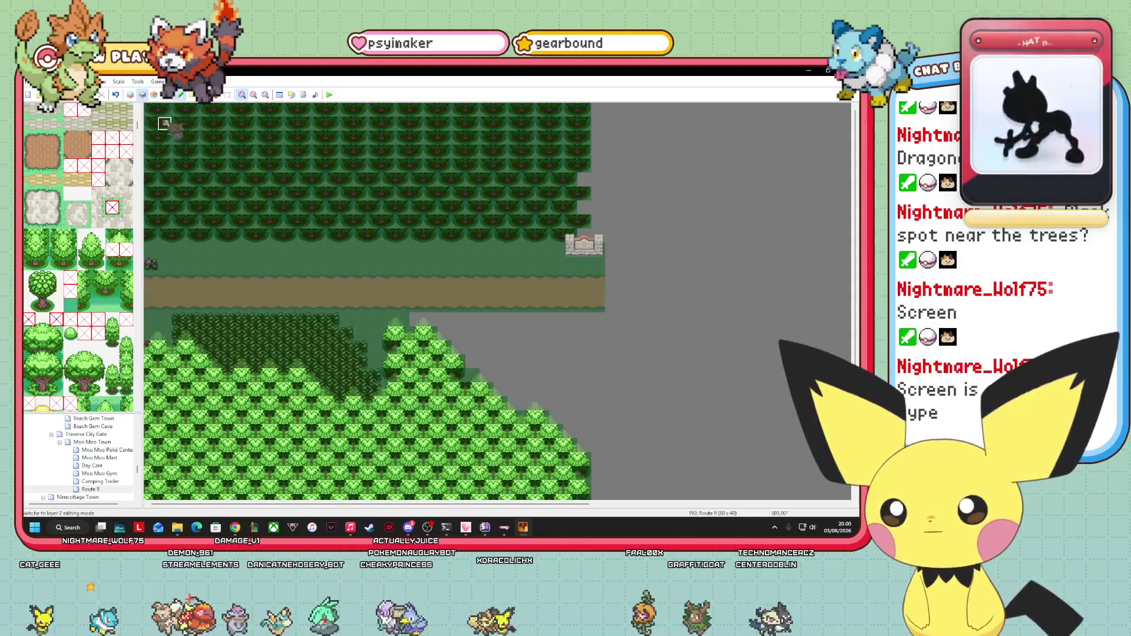
{"action": "scroll", "coordinate": [122, 462], "scroll_direction": "up", "scroll_amount": 5}
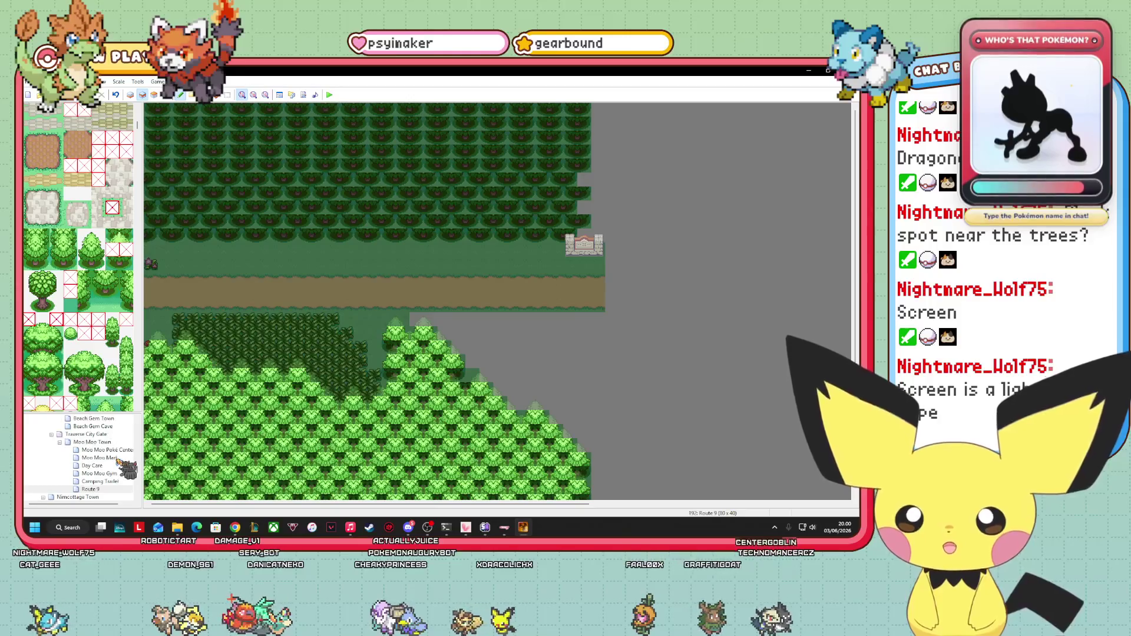
{"action": "scroll", "coordinate": [110, 467], "scroll_direction": "up", "scroll_amount": 2}
{"action": "left_click", "coordinate": [94, 466]}
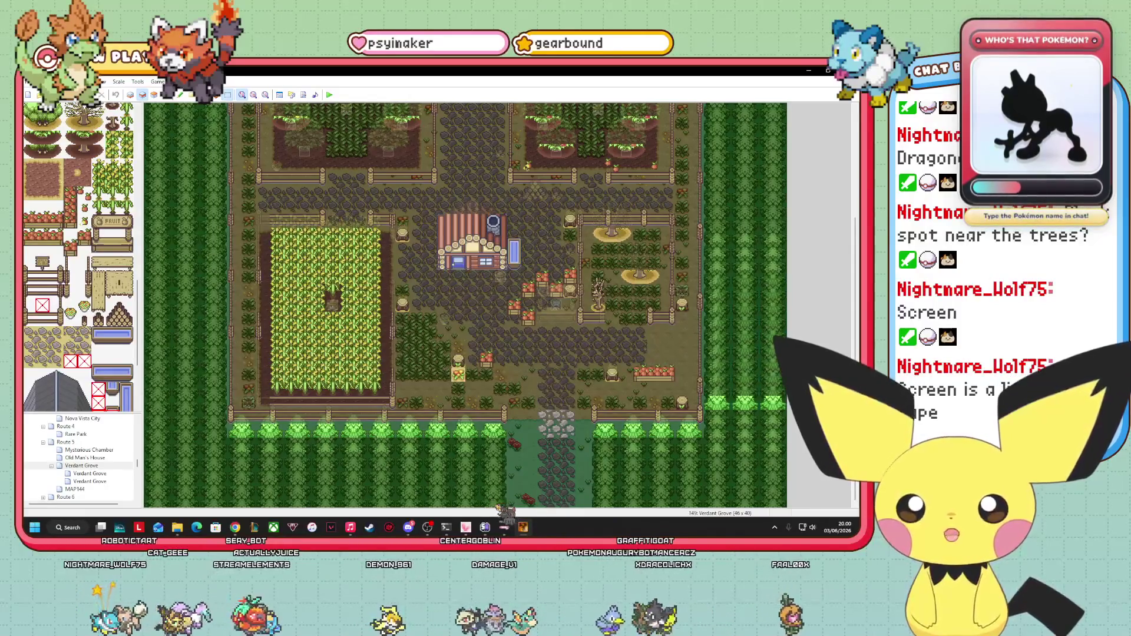
- Open Route 5 for reference and move the forest-path event down one tile
{"action": "scroll", "coordinate": [96, 373], "scroll_direction": "down", "scroll_amount": 3}
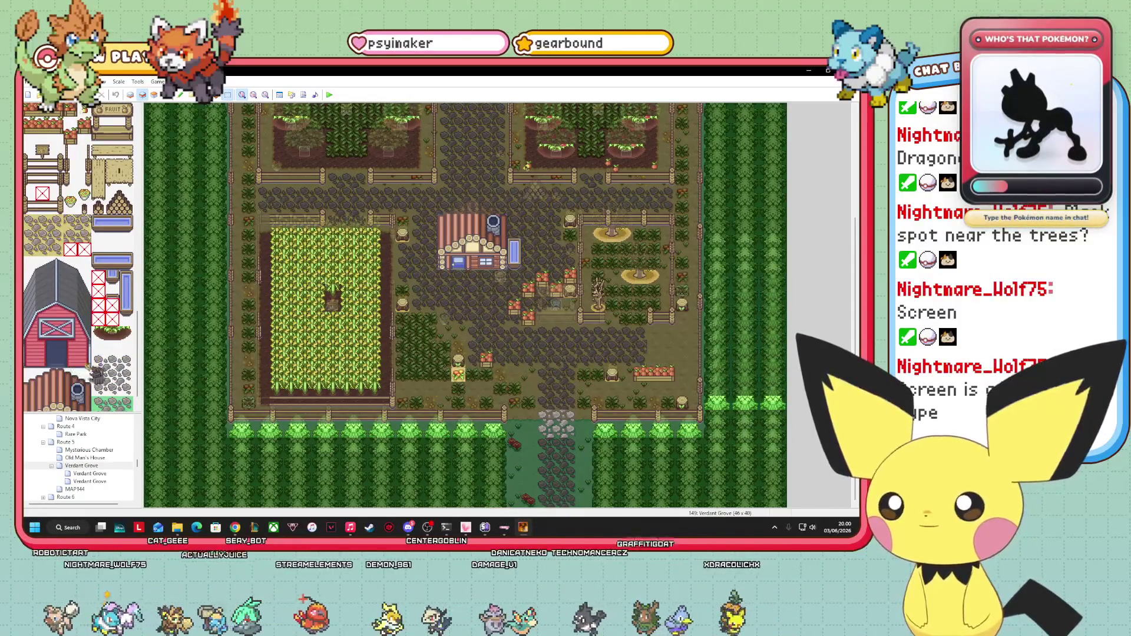
{"action": "scroll", "coordinate": [115, 380], "scroll_direction": "up", "scroll_amount": 5}
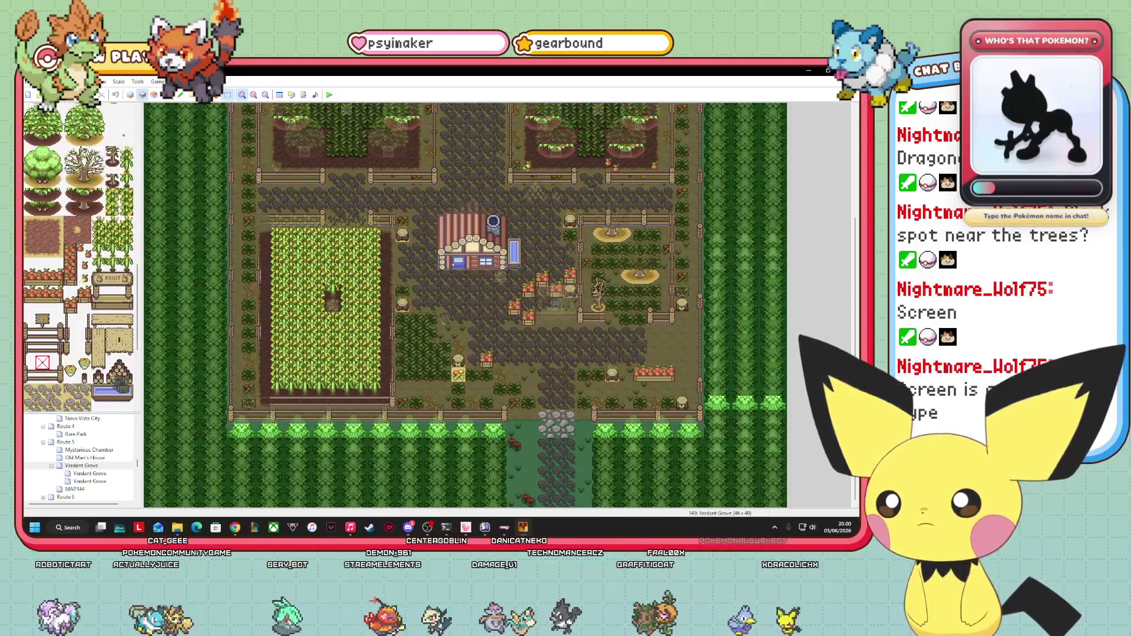
{"action": "scroll", "coordinate": [79, 295], "scroll_direction": "down", "scroll_amount": 3}
{"action": "scroll", "coordinate": [79, 460], "scroll_direction": "up", "scroll_amount": 5}
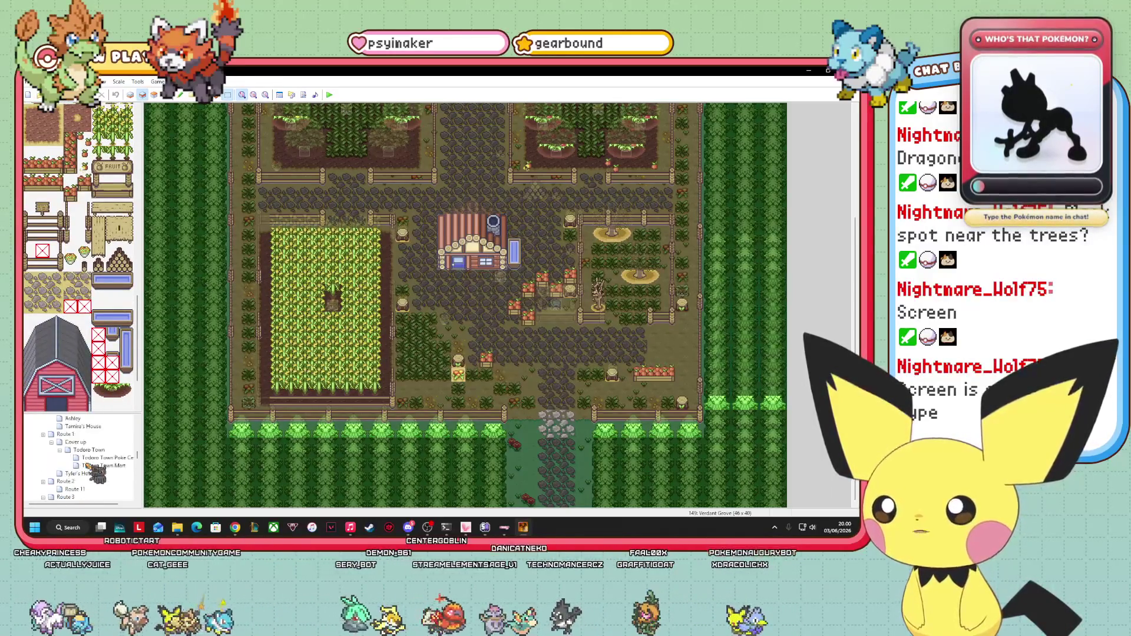
{"action": "scroll", "coordinate": [94, 471], "scroll_direction": "down", "scroll_amount": 10}
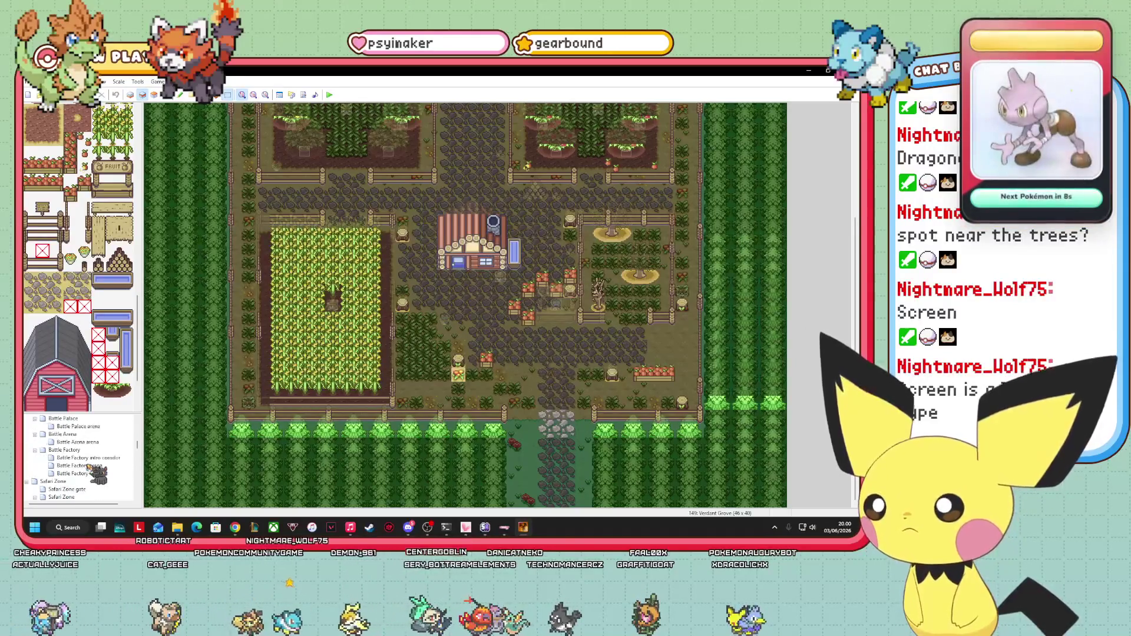
{"action": "scroll", "coordinate": [98, 472], "scroll_direction": "down", "scroll_amount": 10}
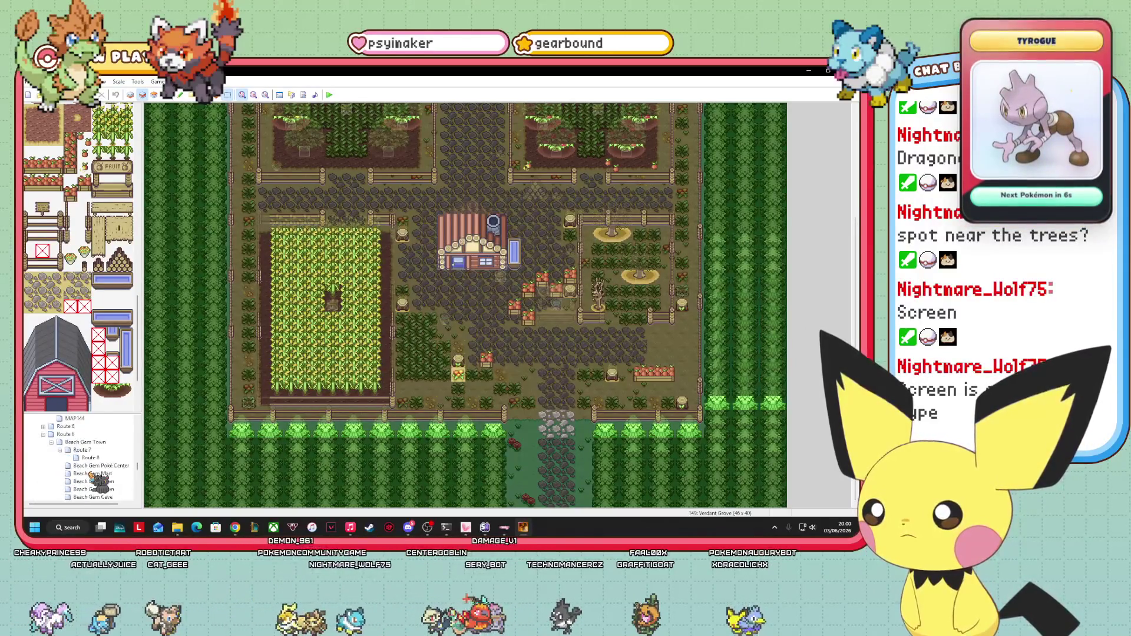
{"action": "scroll", "coordinate": [93, 463], "scroll_direction": "up", "scroll_amount": 2}
{"action": "left_click", "coordinate": [82, 443]}
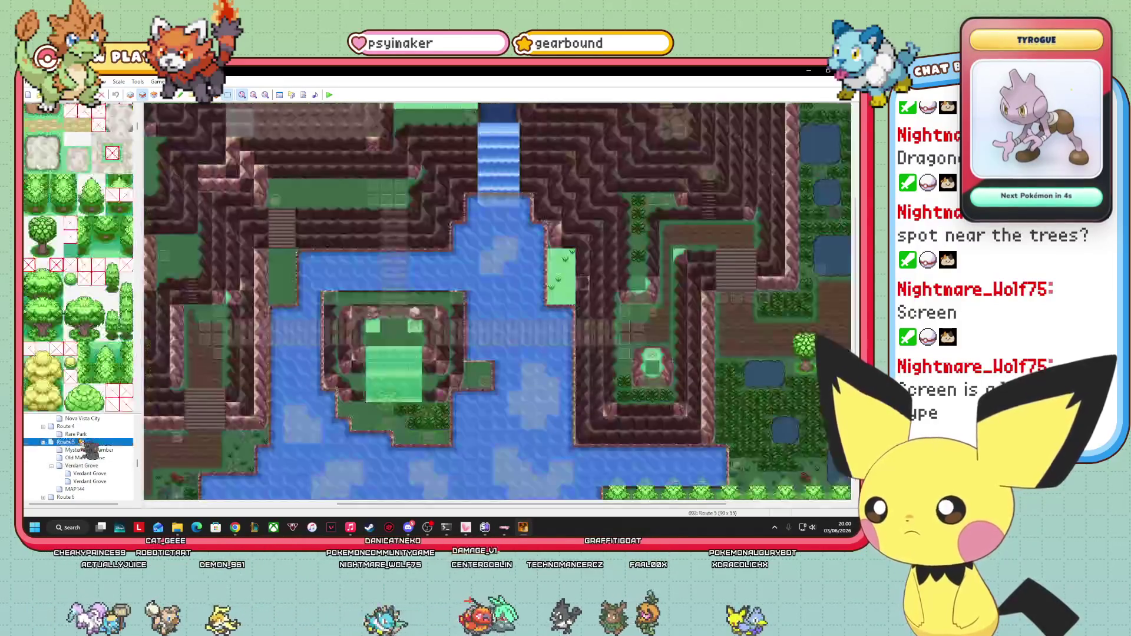
{"action": "left_click_drag", "start_coordinate": [548, 504], "coordinate": [360, 504]}
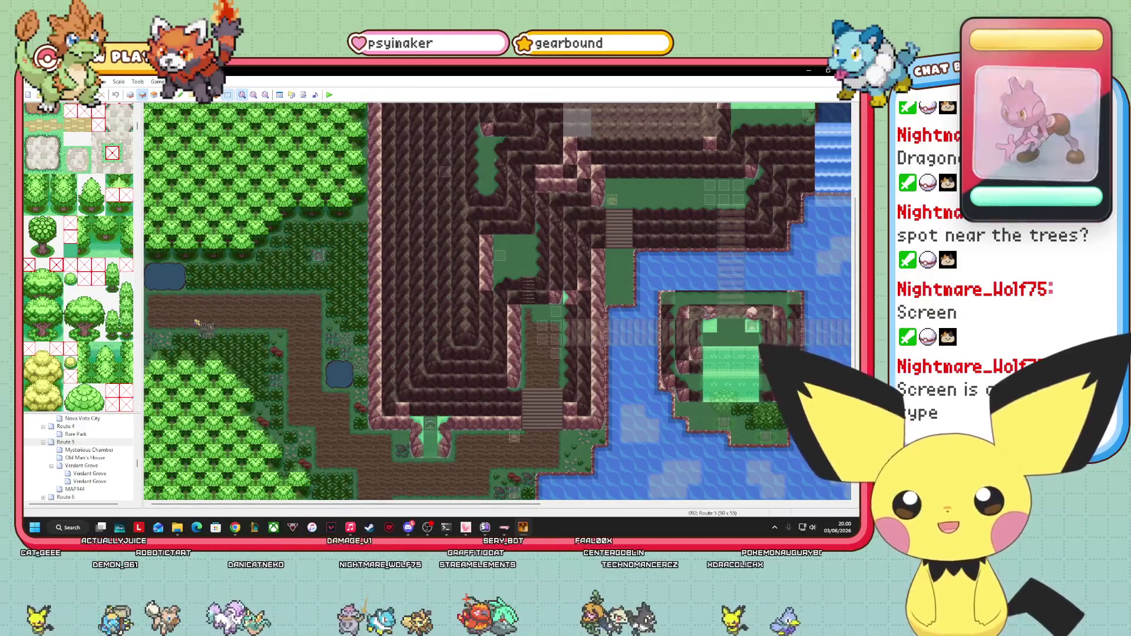
{"action": "left_click_drag", "start_coordinate": [198, 326], "coordinate": [199, 341]}
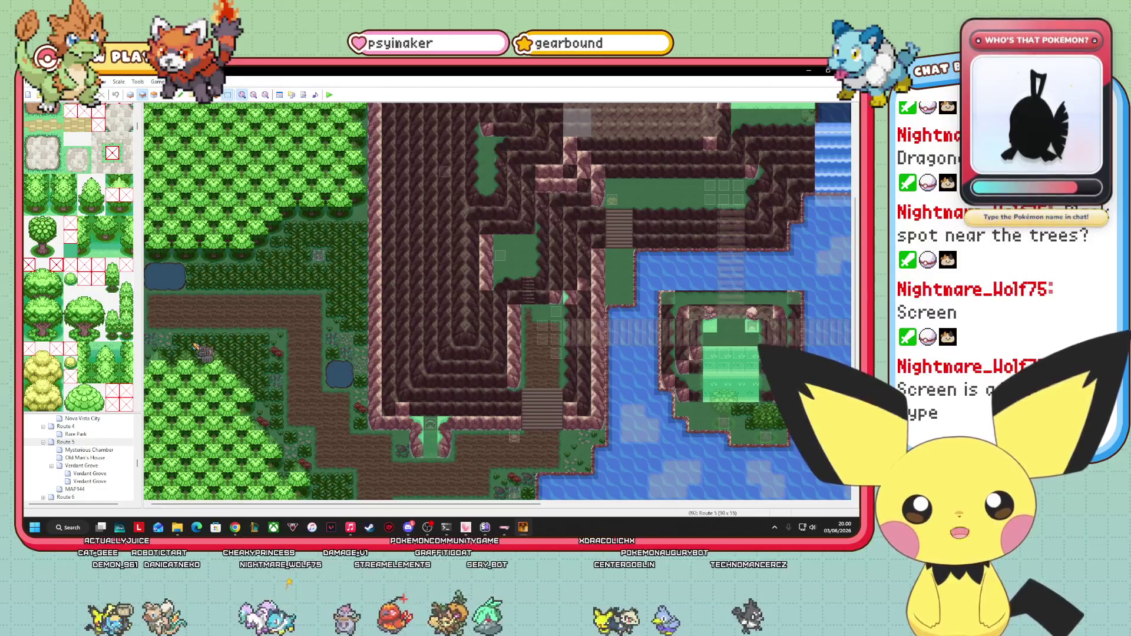
- Switch to the event editing view and open the Route 9 map
{"action": "left_click", "coordinate": [176, 101]}
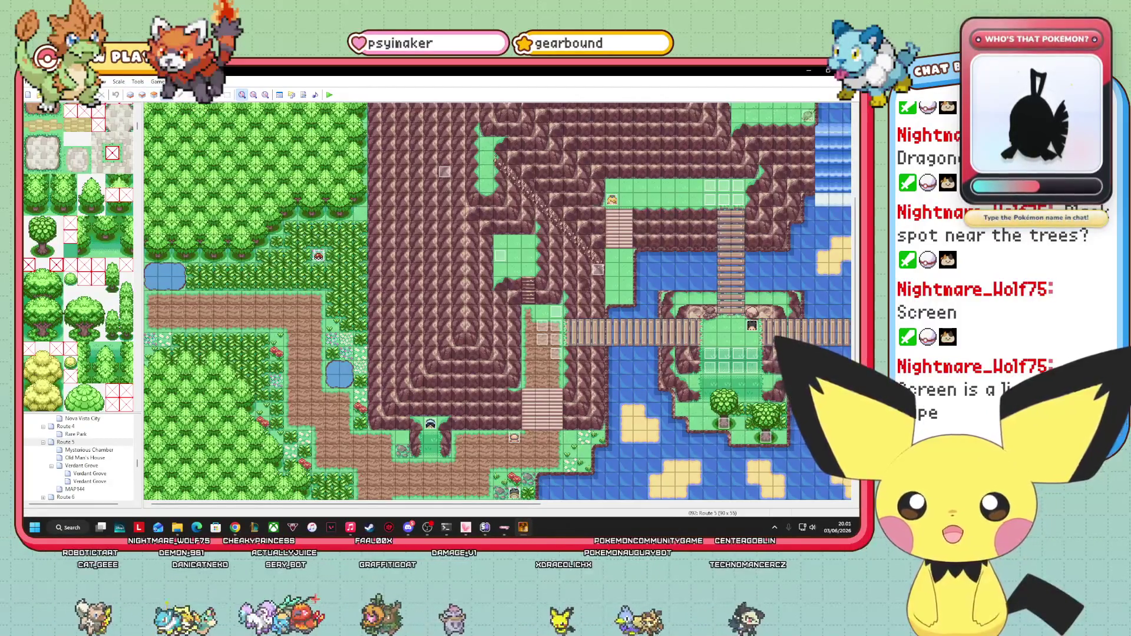
{"action": "scroll", "coordinate": [118, 461], "scroll_direction": "down", "scroll_amount": 5}
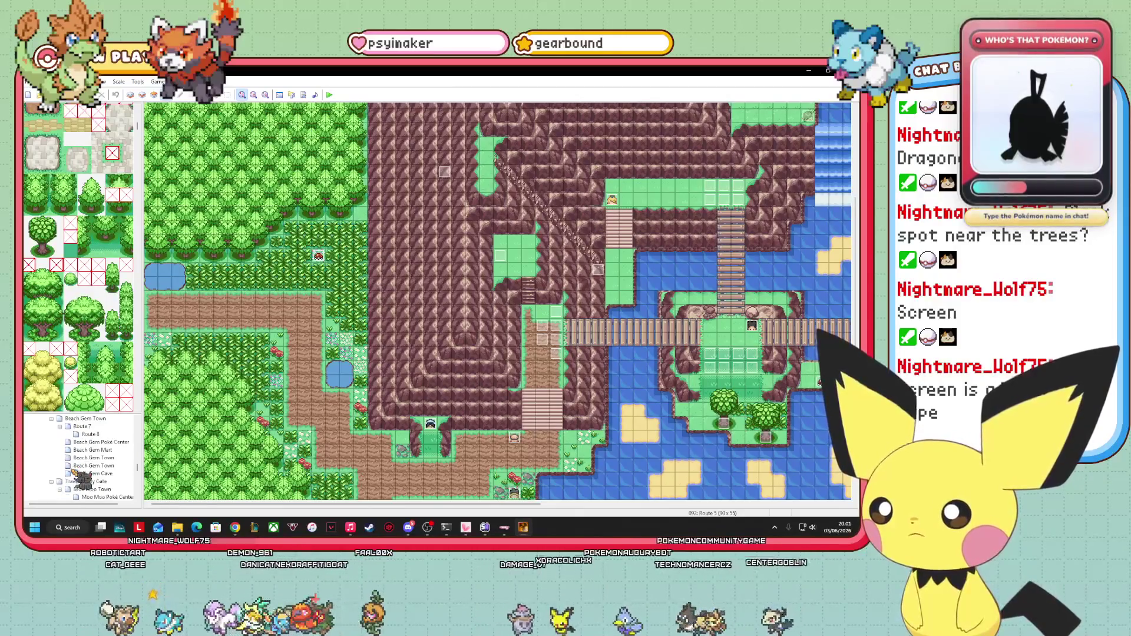
{"action": "scroll", "coordinate": [118, 480], "scroll_direction": "down", "scroll_amount": 2}
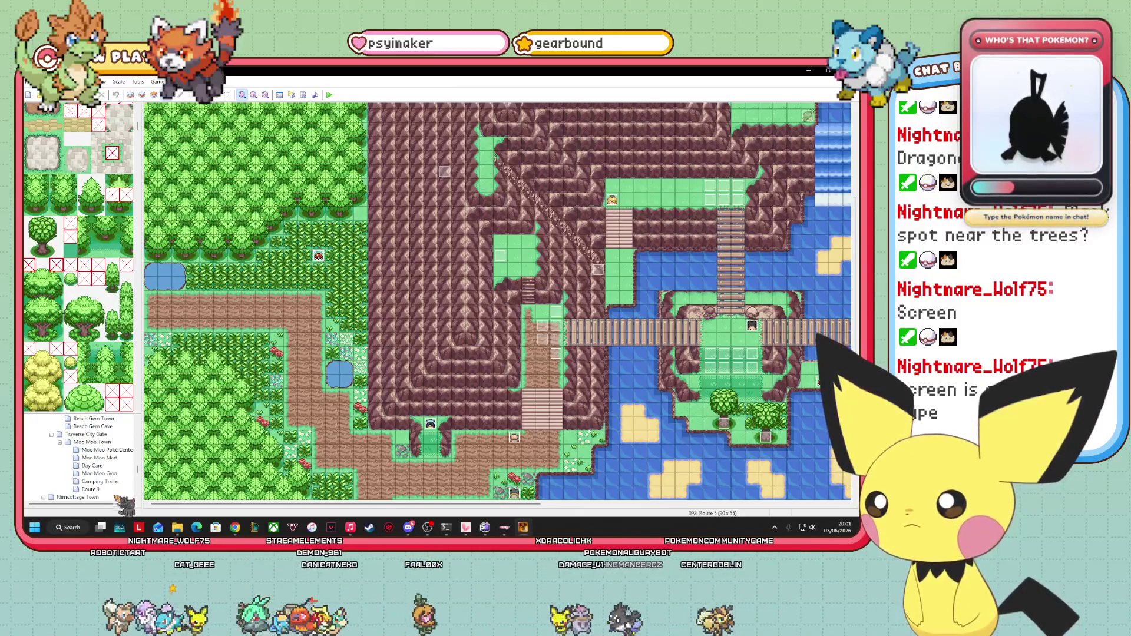
{"action": "left_click", "coordinate": [91, 489]}
{"action": "scroll", "coordinate": [78, 258], "scroll_direction": "down", "scroll_amount": 5}
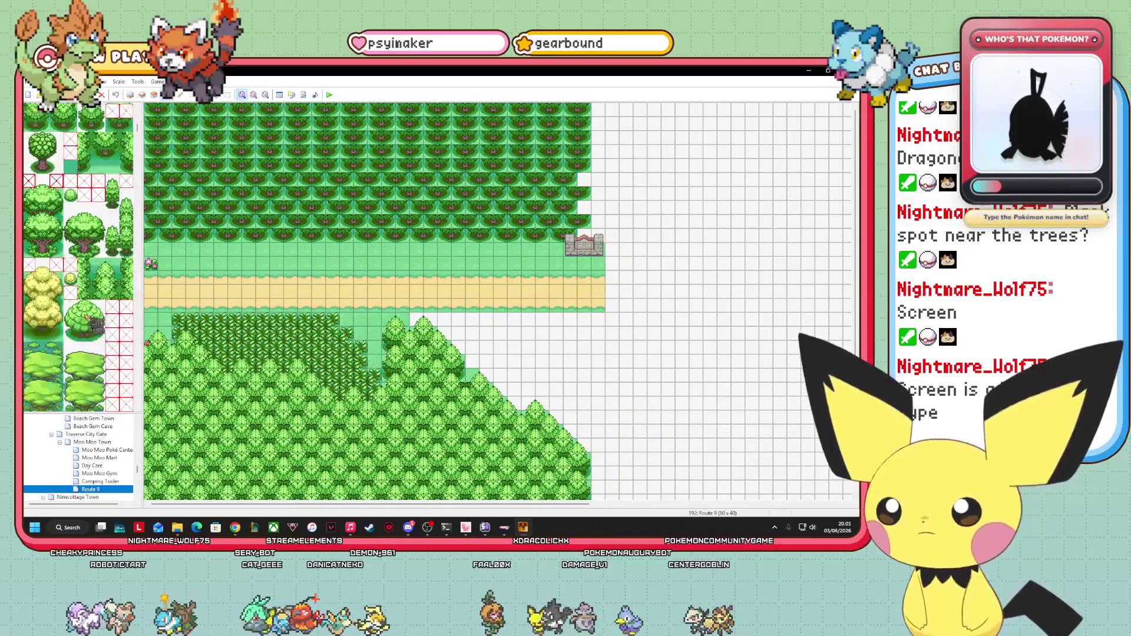
- On layer 1, extend the sand path one tile east and pick a grass border tile
{"action": "scroll", "coordinate": [88, 319], "scroll_direction": "down", "scroll_amount": 3}
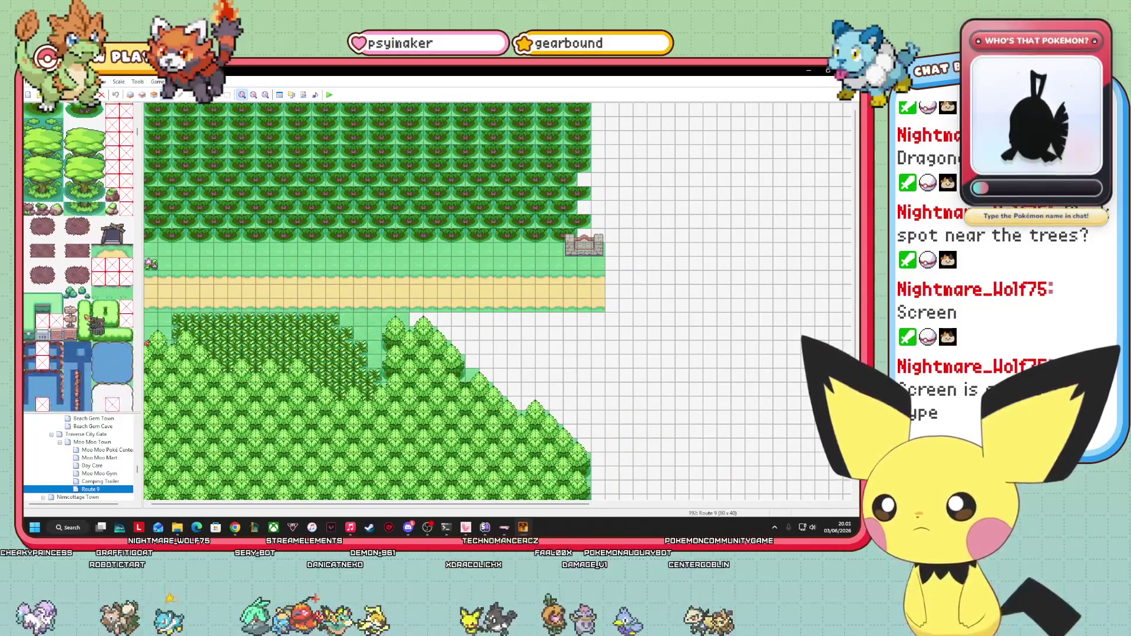
{"action": "scroll", "coordinate": [91, 324], "scroll_direction": "up", "scroll_amount": 3}
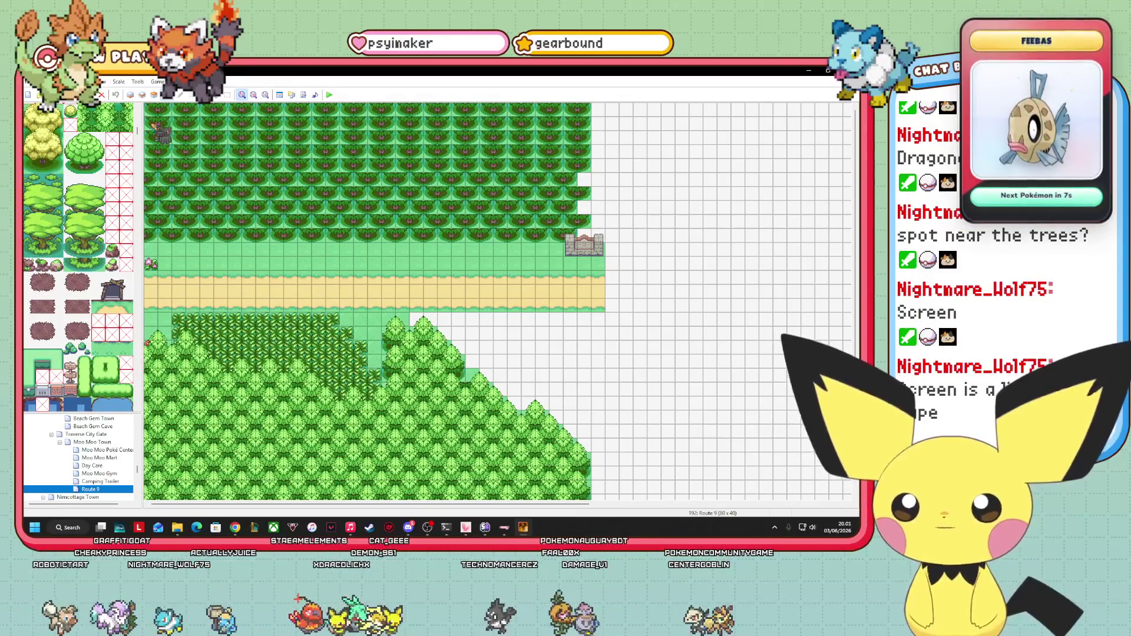
{"action": "left_click", "coordinate": [131, 94]}
{"action": "scroll", "coordinate": [131, 243], "scroll_direction": "up", "scroll_amount": 10}
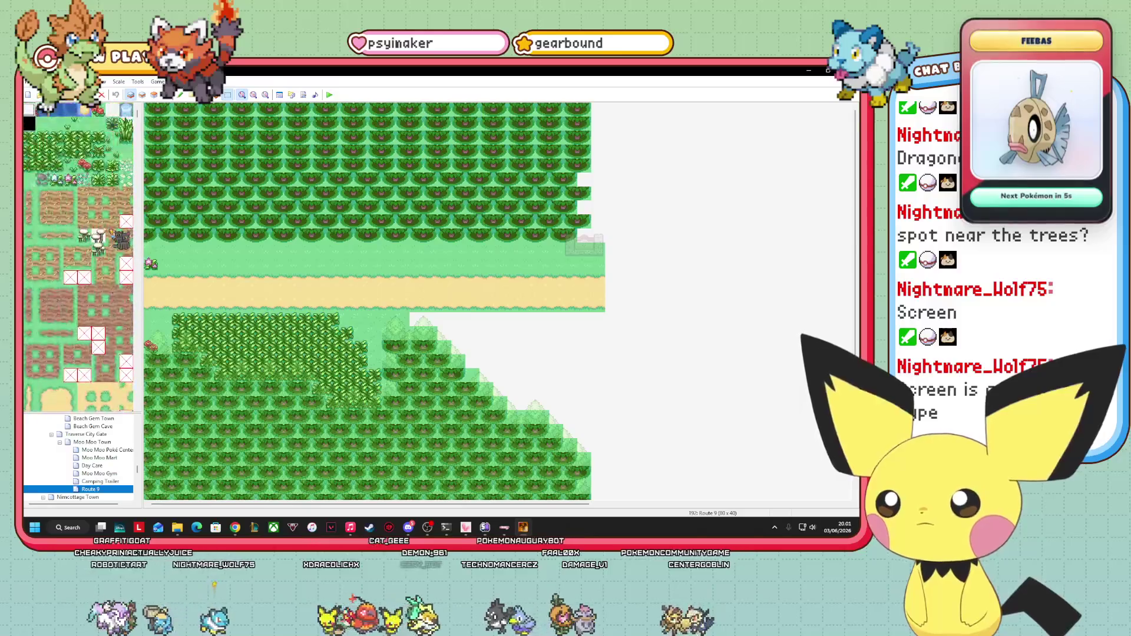
{"action": "scroll", "coordinate": [79, 257], "scroll_direction": "down", "scroll_amount": 5}
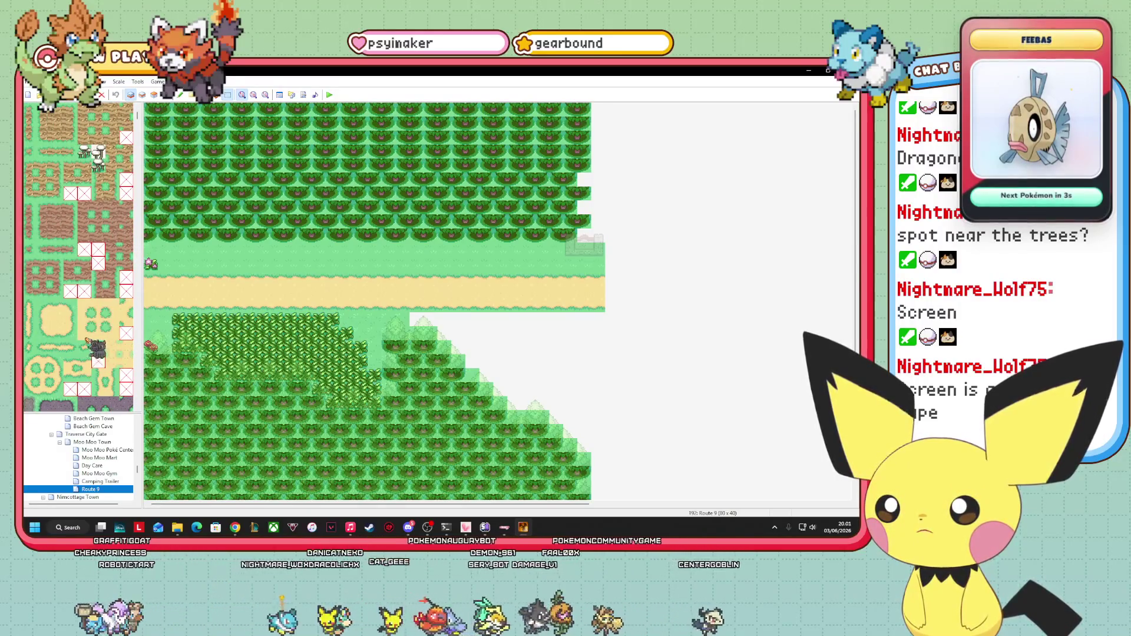
{"action": "left_click", "coordinate": [112, 305]}
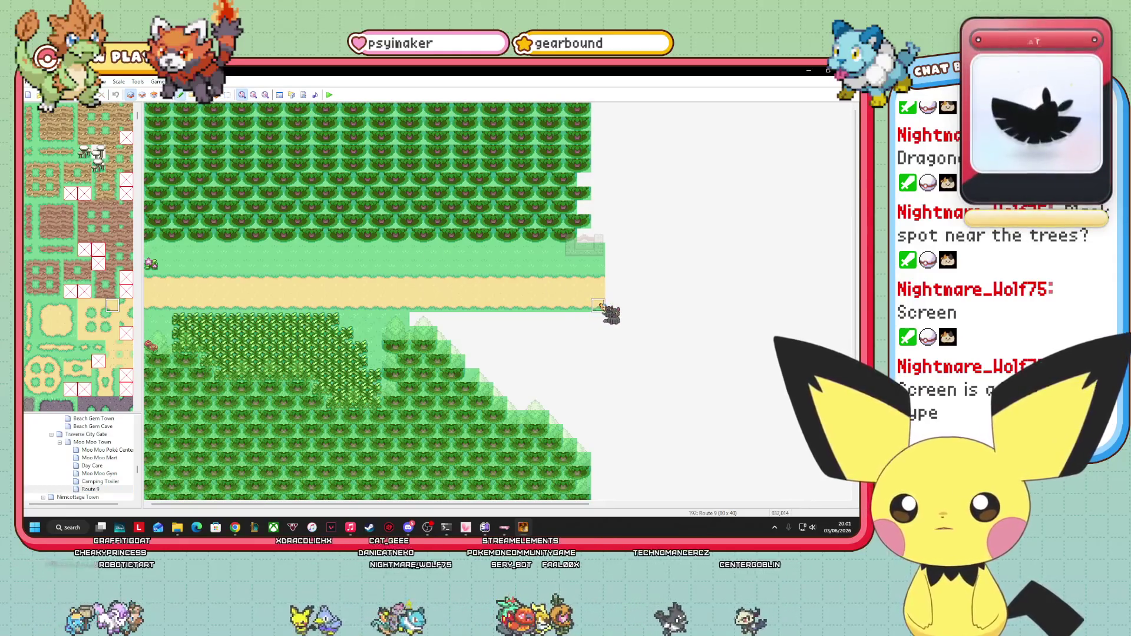
{"action": "left_click", "coordinate": [611, 305]}
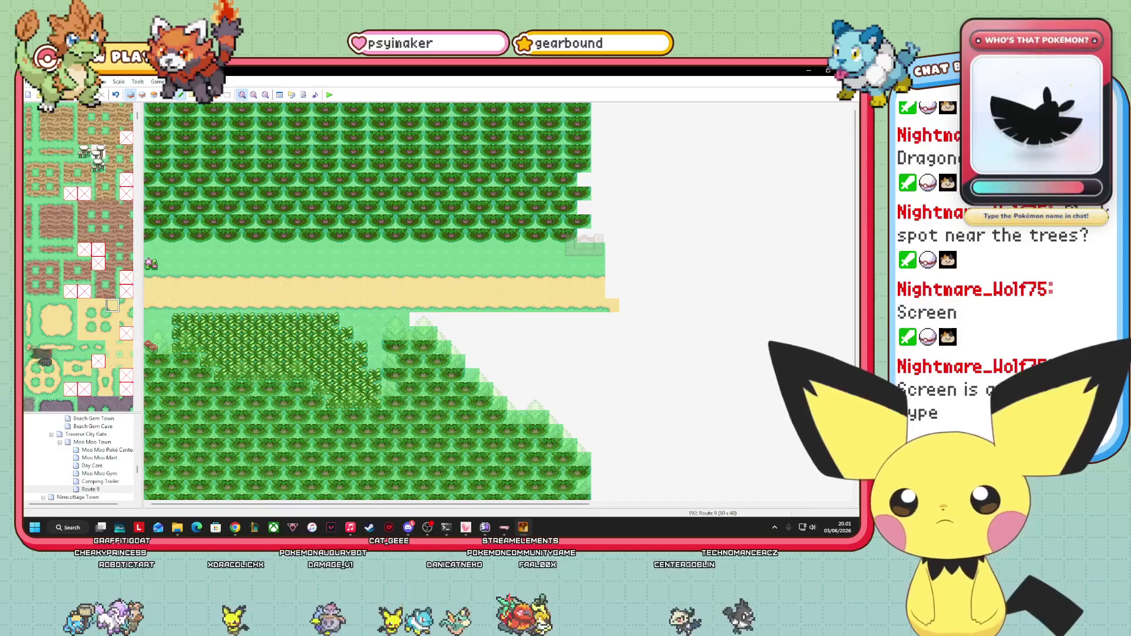
{"action": "left_click", "coordinate": [112, 333]}
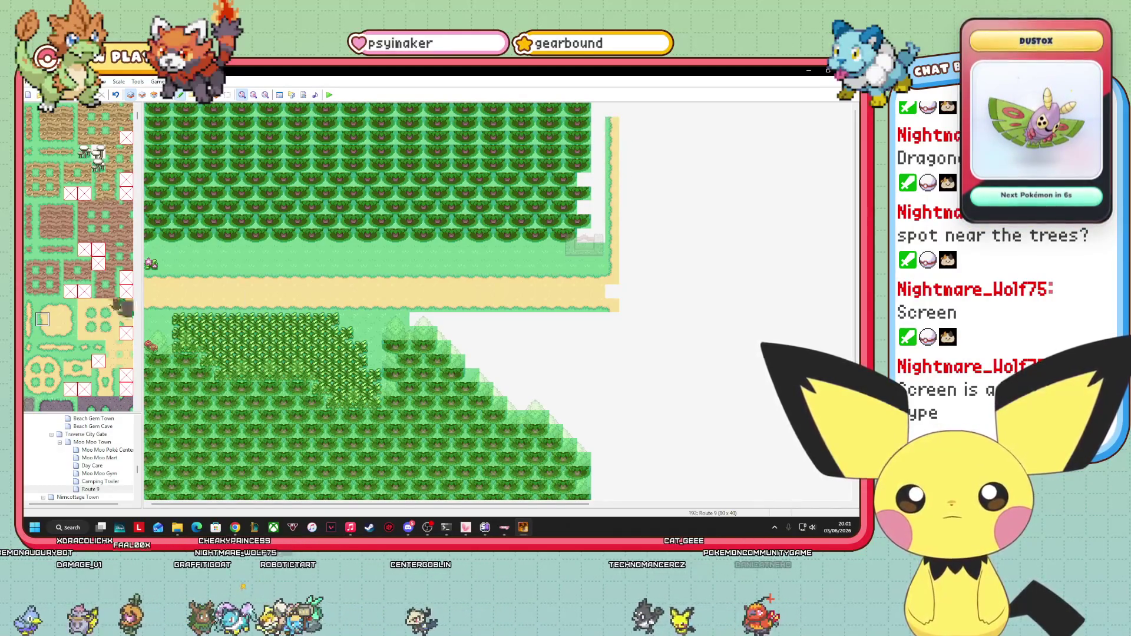
- Stamp path-edge strips at the map's top edge and paint the north path's edge toward the crossroads
{"action": "left_click_drag", "start_coordinate": [43, 306], "coordinate": [69, 305]}
{"action": "left_click", "coordinate": [619, 115]}
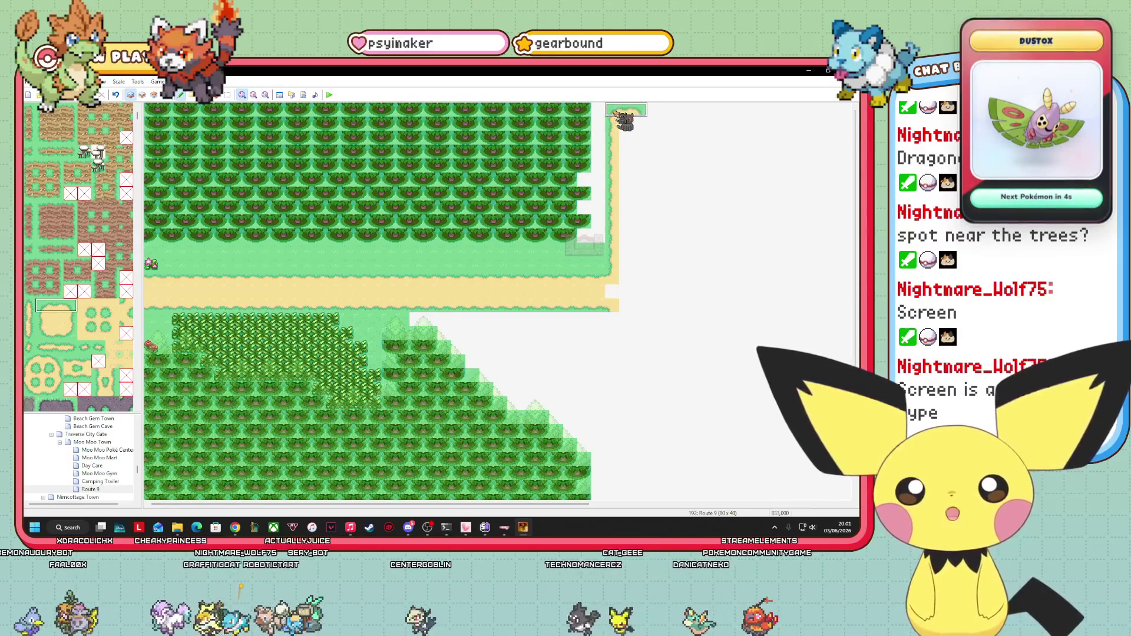
{"action": "left_click", "coordinate": [70, 319]}
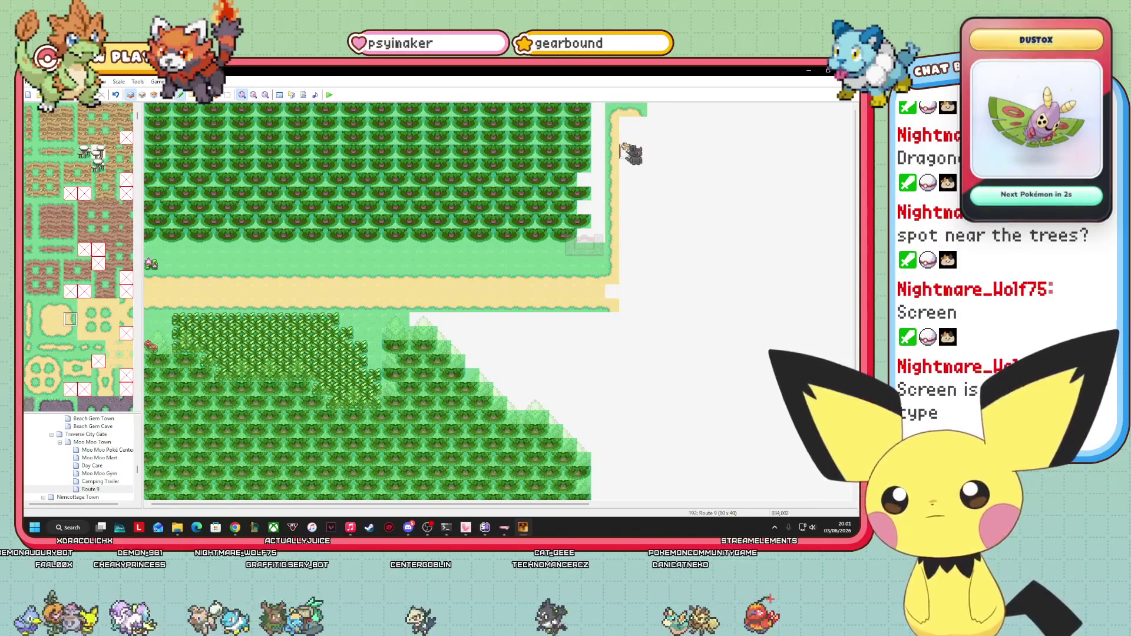
{"action": "left_click_drag", "start_coordinate": [641, 125], "coordinate": [641, 263]}
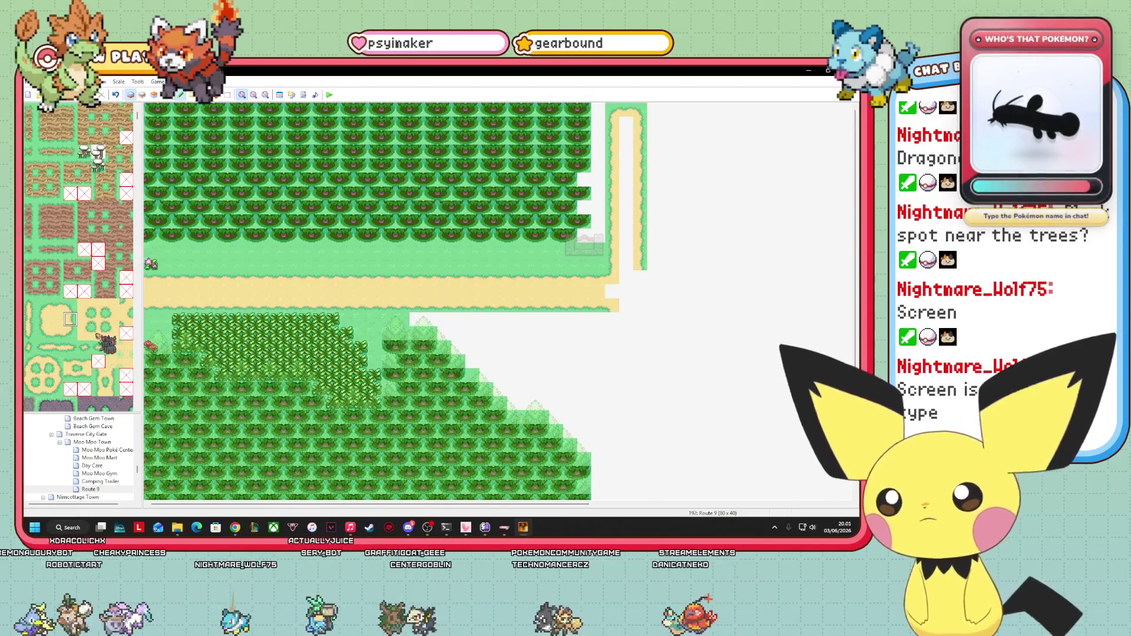
- Paint a sand path branching east and fill the north path's middle with sand
{"action": "left_click", "coordinate": [84, 334]}
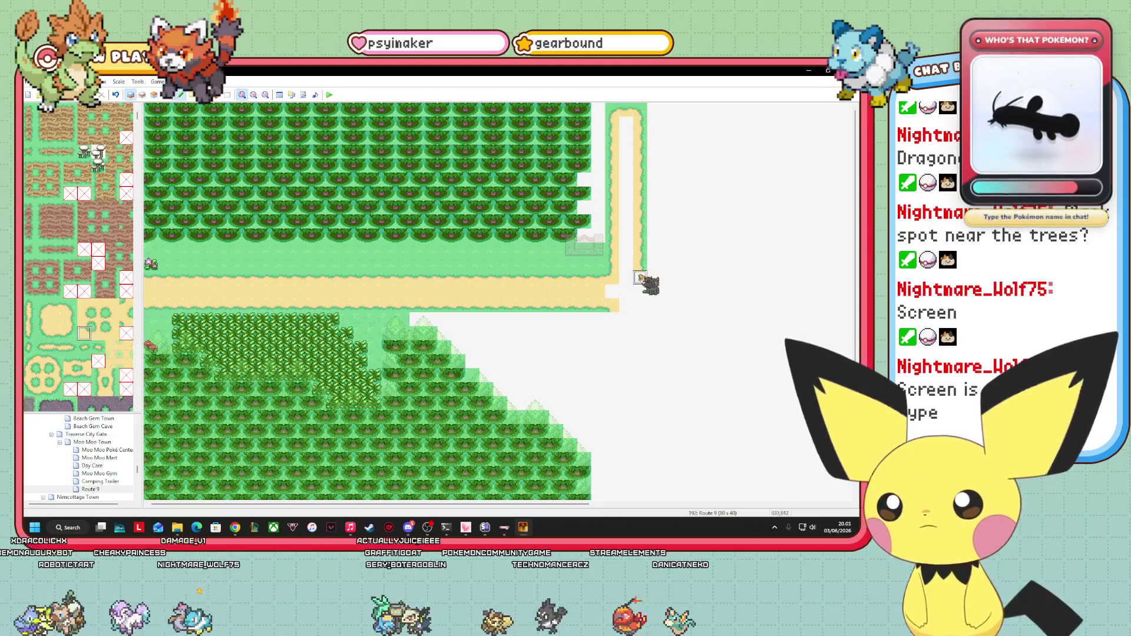
{"action": "left_click", "coordinate": [57, 304]}
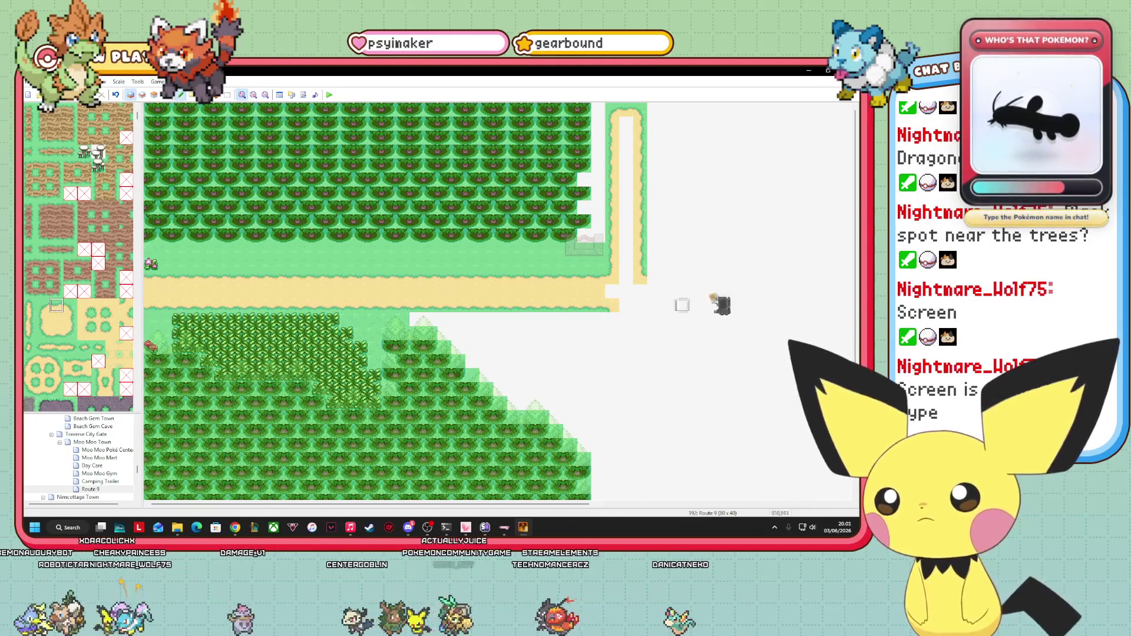
{"action": "left_click_drag", "start_coordinate": [666, 277], "coordinate": [747, 282]}
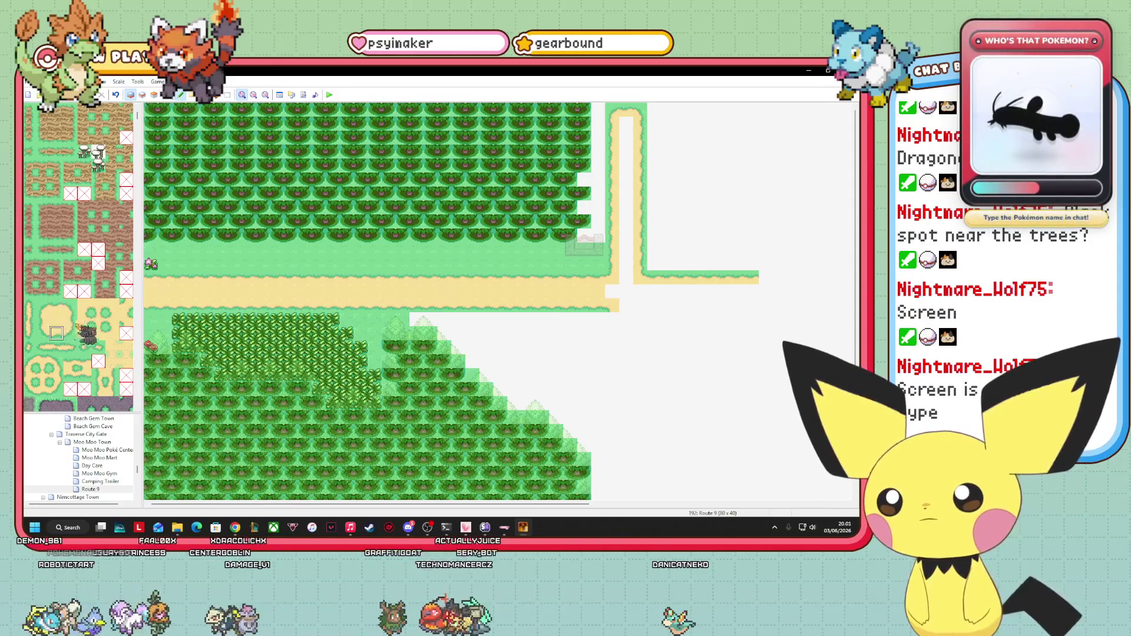
{"action": "left_click_drag", "start_coordinate": [630, 127], "coordinate": [628, 241]}
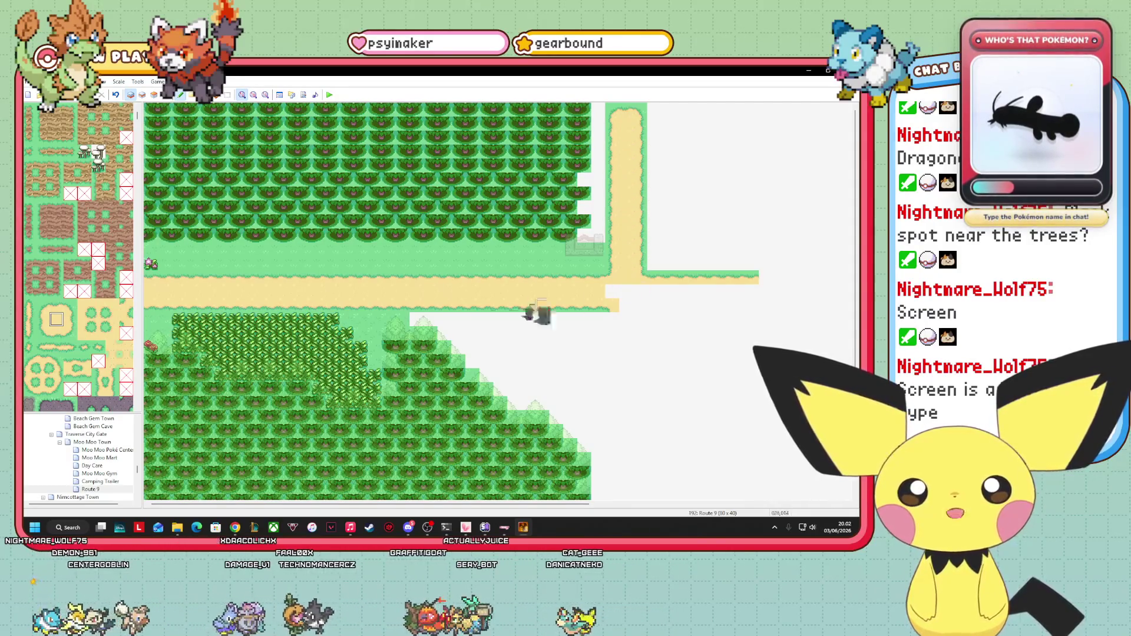
{"action": "mouse_move", "coordinate": [537, 312]}
{"action": "left_mouse_down"}
{"action": "mouse_move", "coordinate": [197, 287]}
{"action": "mouse_move", "coordinate": [262, 293]}
{"action": "left_mouse_up"}
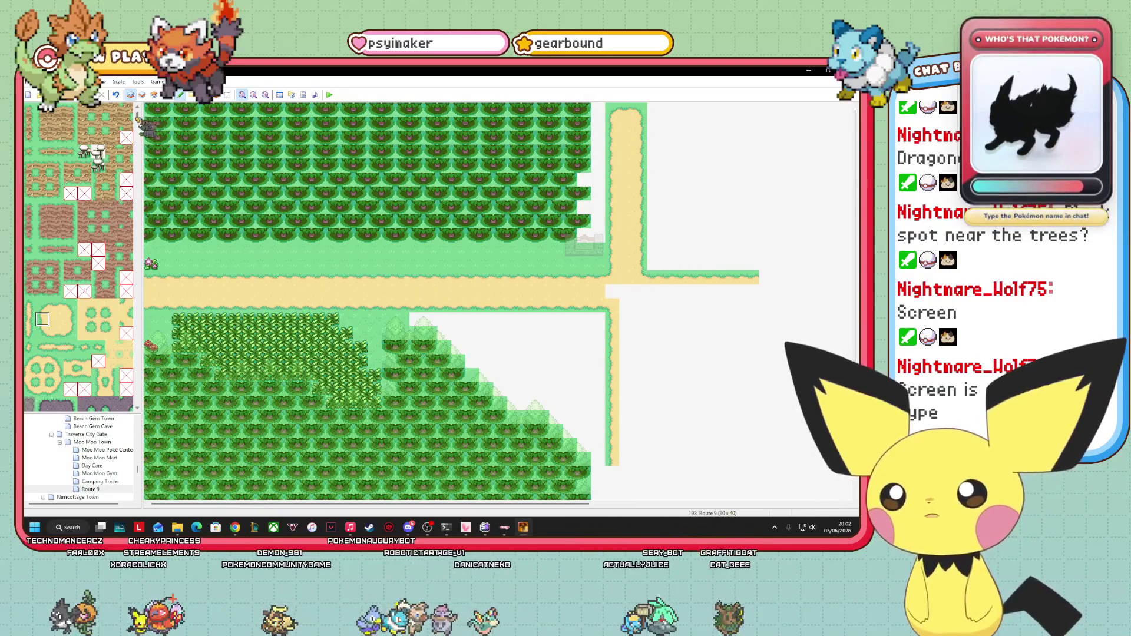
{"action": "scroll", "coordinate": [125, 113], "scroll_direction": "up", "scroll_amount": 3}
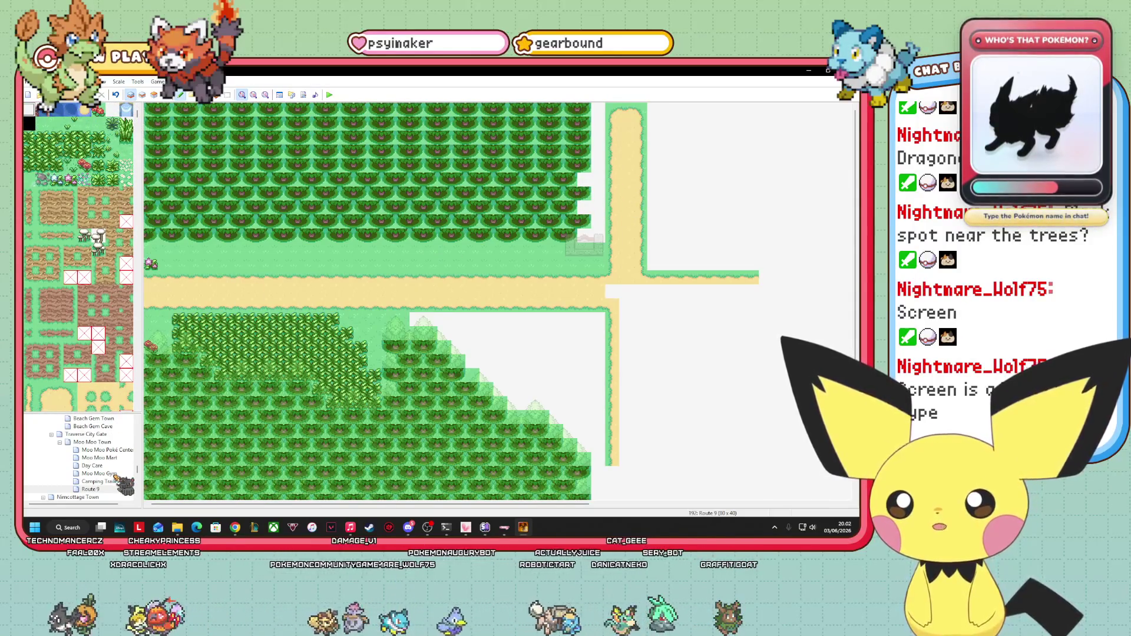
{"action": "scroll", "coordinate": [116, 481], "scroll_direction": "up", "scroll_amount": 10}
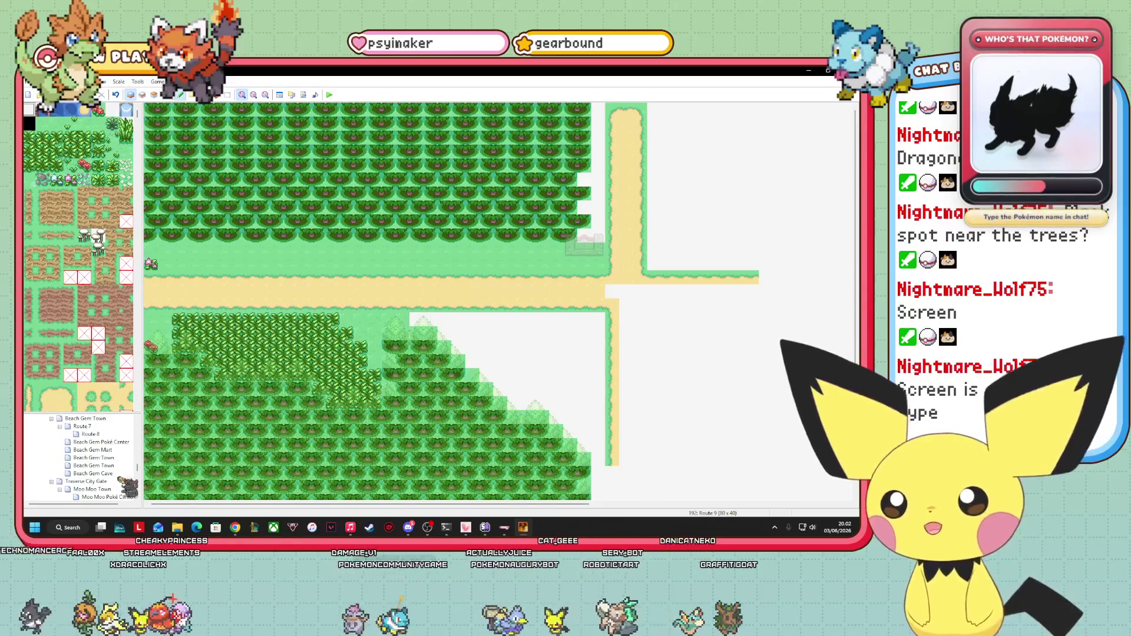
{"action": "left_click", "coordinate": [98, 466]}
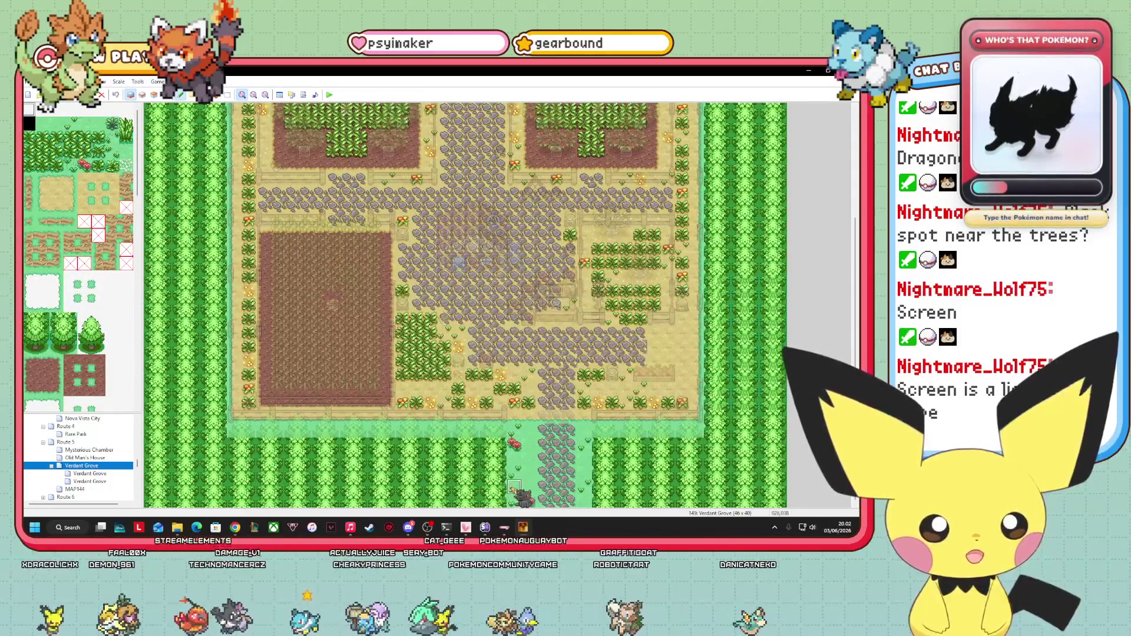
{"action": "scroll", "coordinate": [112, 498], "scroll_direction": "down", "scroll_amount": 5}
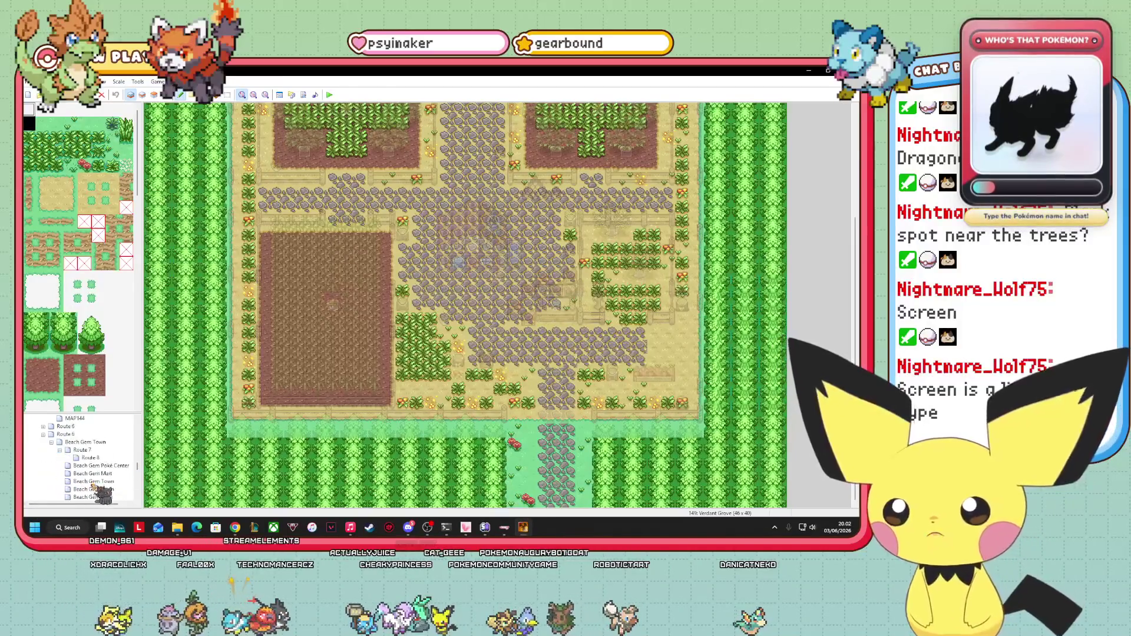
{"action": "left_click", "coordinate": [117, 488]}
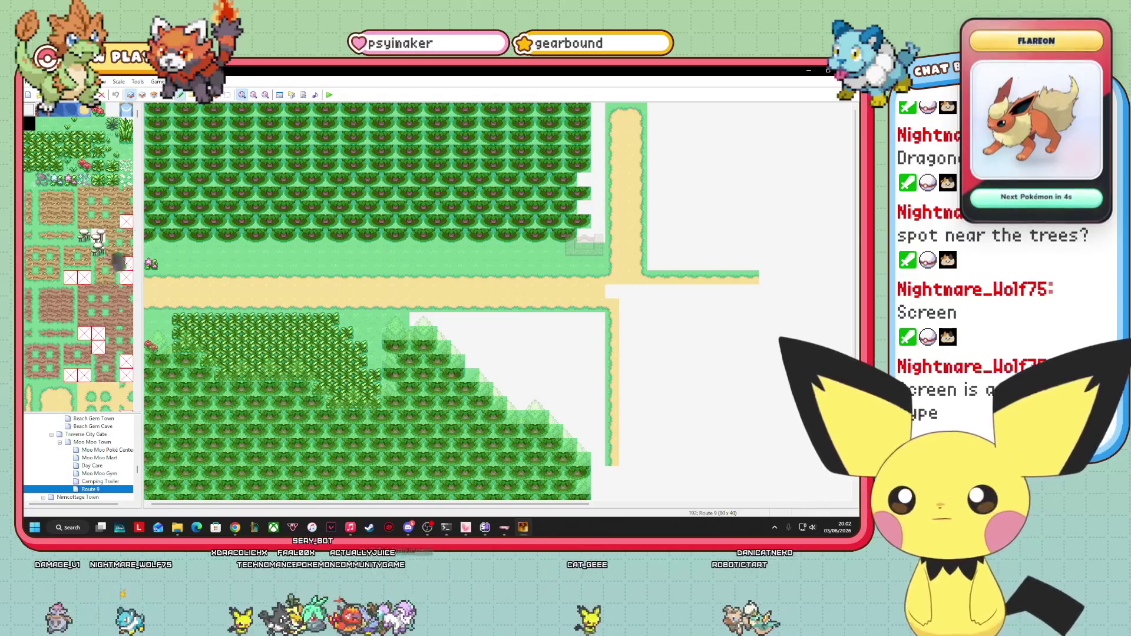
- Select the north path with its borders and move it one tile east
{"action": "left_click", "coordinate": [227, 94]}
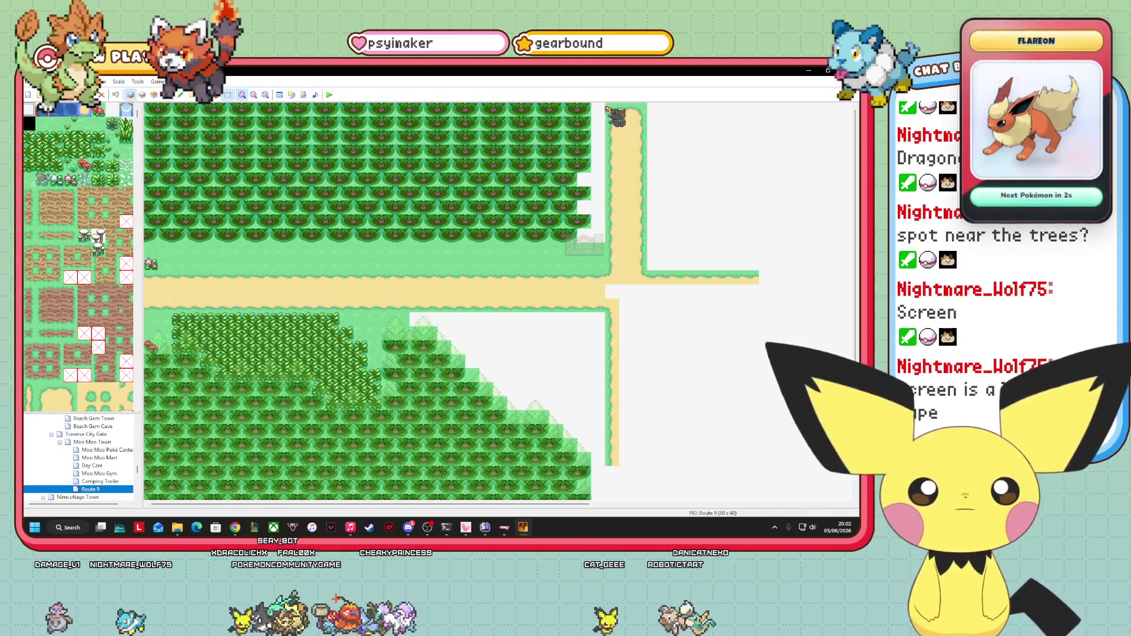
{"action": "mouse_move", "coordinate": [608, 109]}
{"action": "left_mouse_down"}
{"action": "mouse_move", "coordinate": [644, 234]}
{"action": "mouse_move", "coordinate": [707, 380]}
{"action": "mouse_move", "coordinate": [721, 480]}
{"action": "mouse_move", "coordinate": [762, 472]}
{"action": "left_mouse_up"}
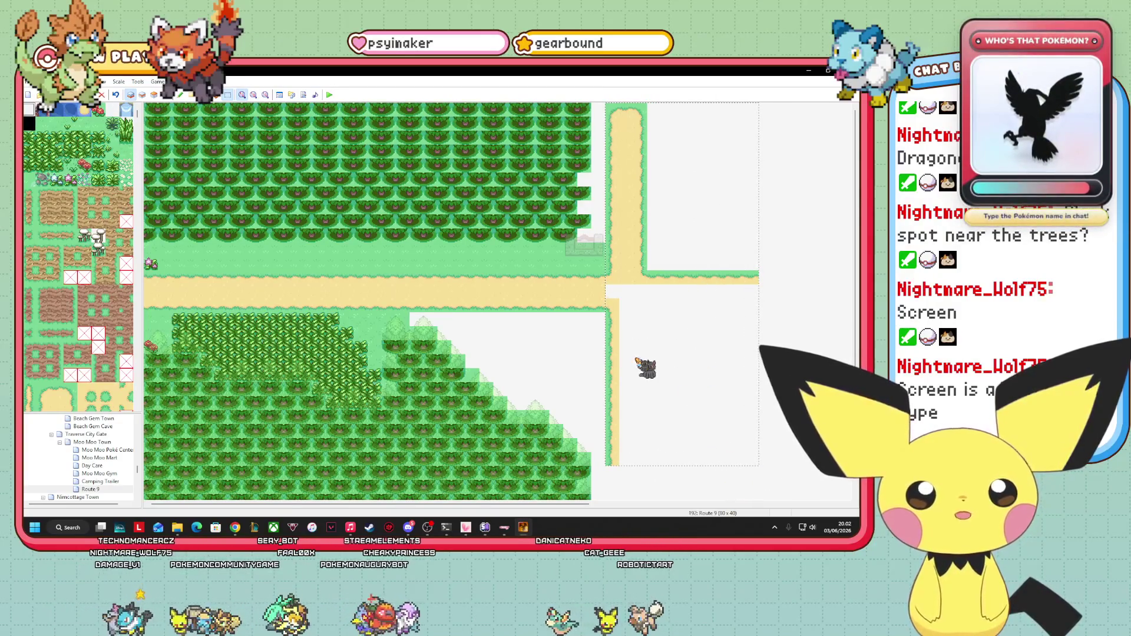
{"action": "left_click_drag", "start_coordinate": [636, 358], "coordinate": [660, 358]}
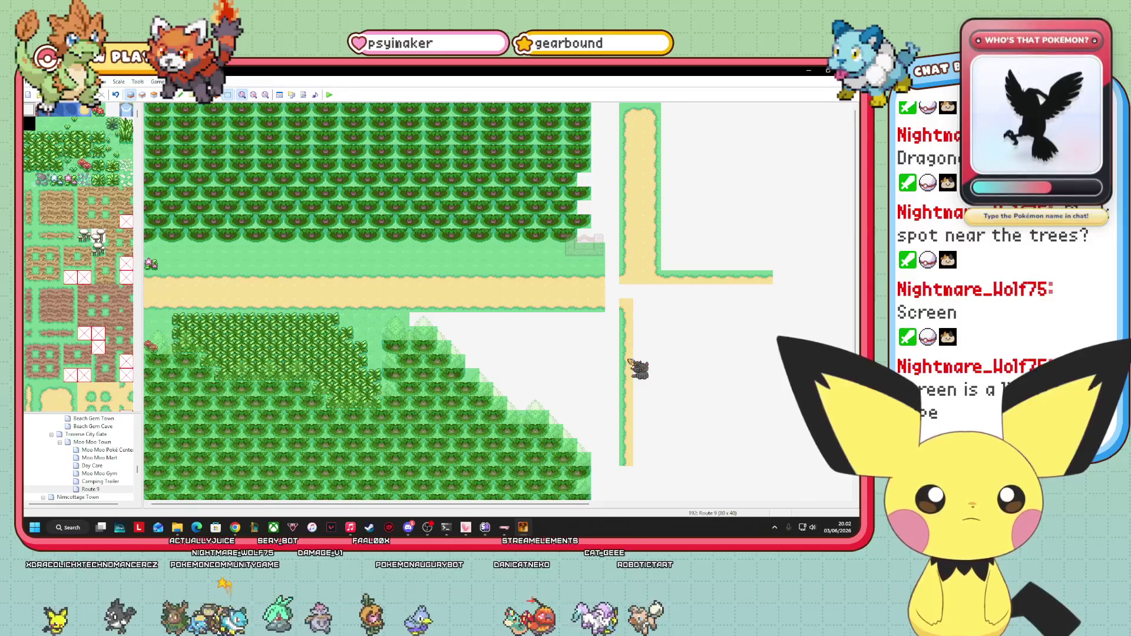
- Return to layer 1 and join the moved path to the crossroads
{"action": "left_click", "coordinate": [142, 94]}
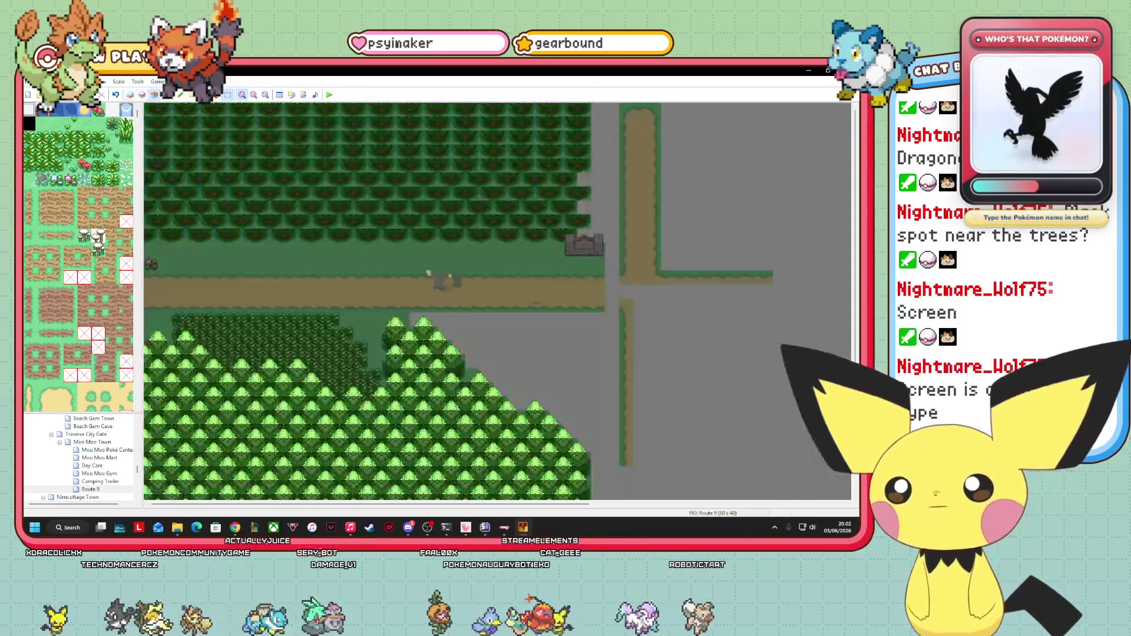
{"action": "left_click", "coordinate": [154, 95]}
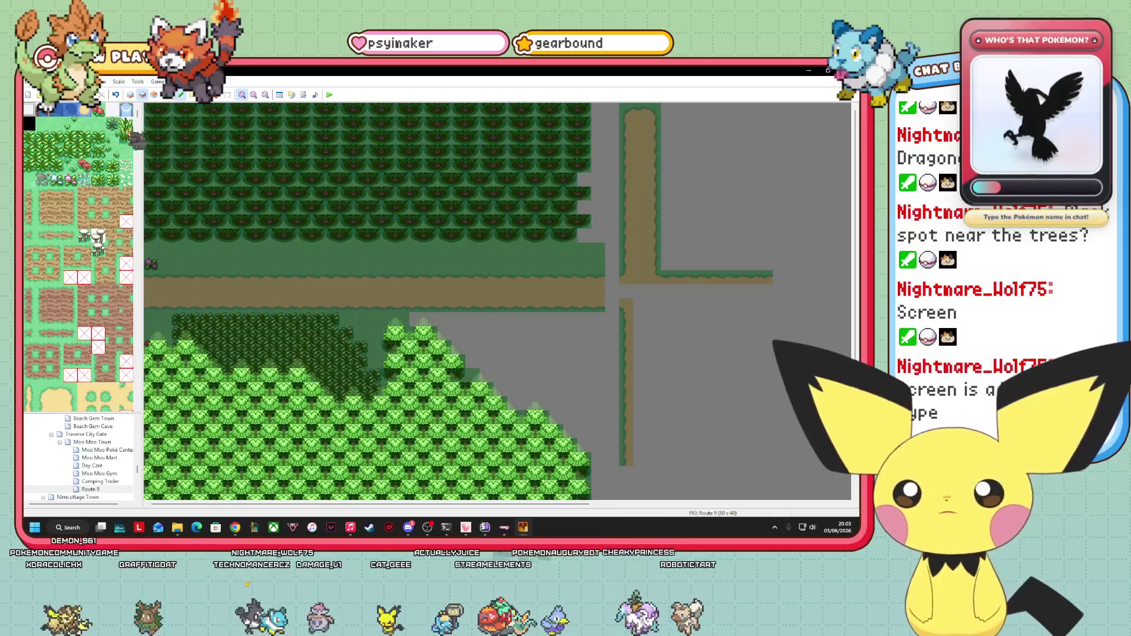
{"action": "left_click", "coordinate": [143, 95]}
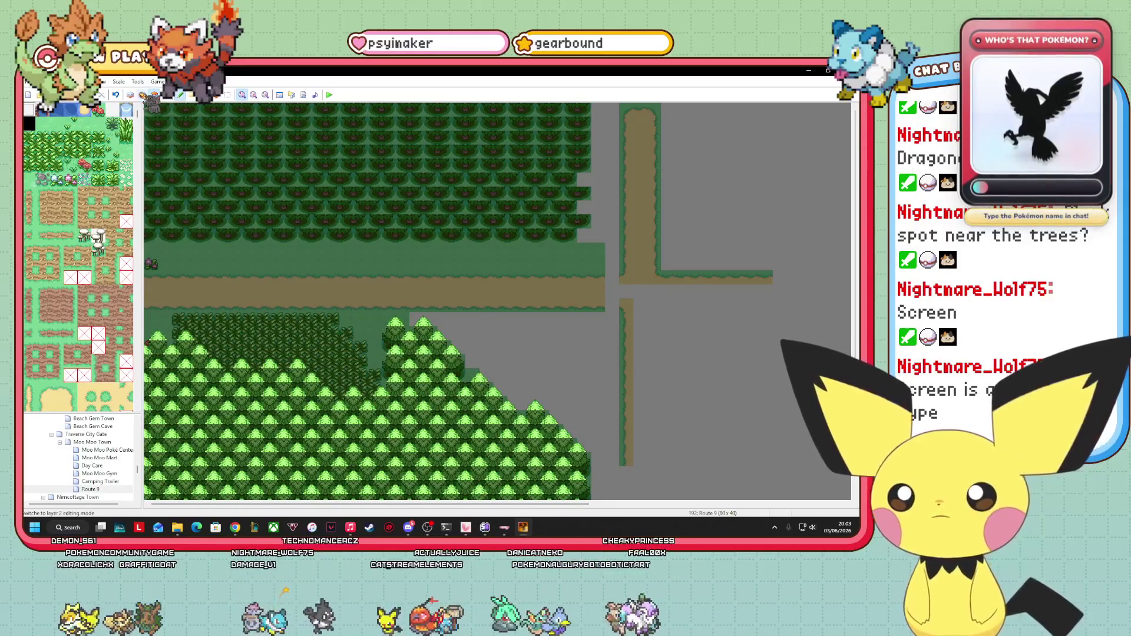
{"action": "left_click", "coordinate": [130, 95]}
{"action": "scroll", "coordinate": [74, 274], "scroll_direction": "down", "scroll_amount": 5}
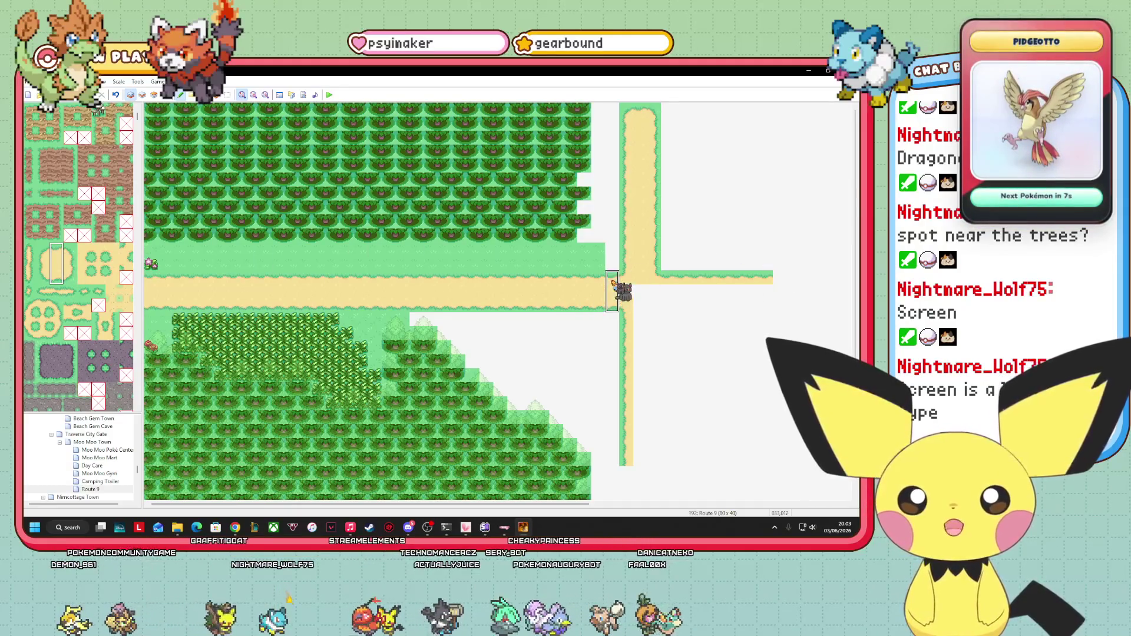
{"action": "left_click", "coordinate": [613, 290]}
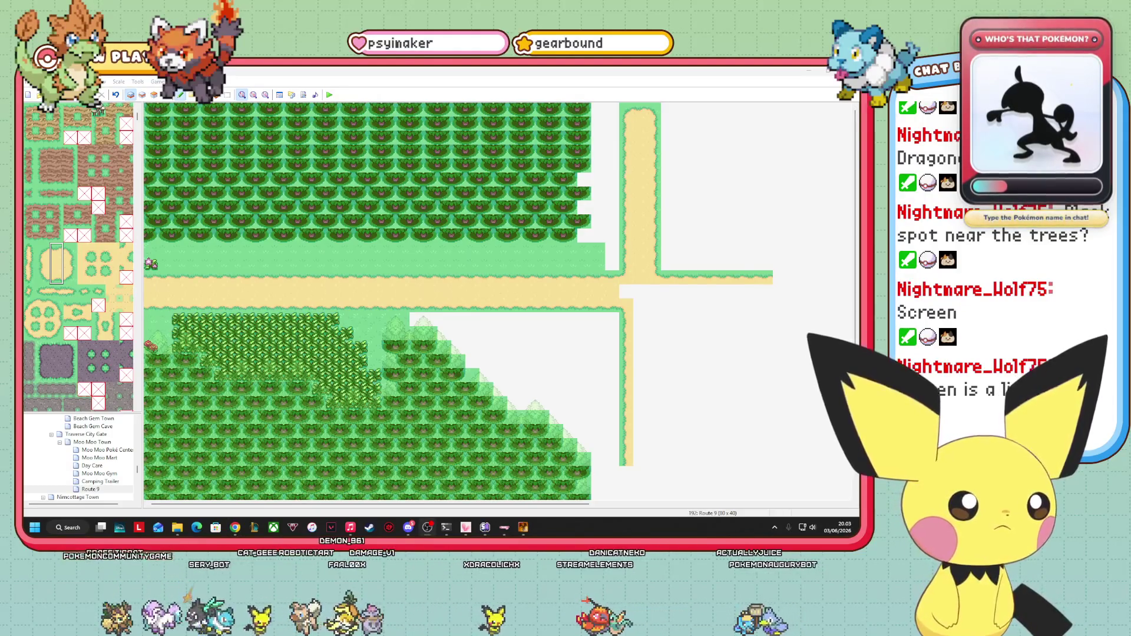
- Fill the white strips and gaps beside the forests and paths with grass
{"action": "scroll", "coordinate": [78, 258], "scroll_direction": "up", "scroll_amount": 2}
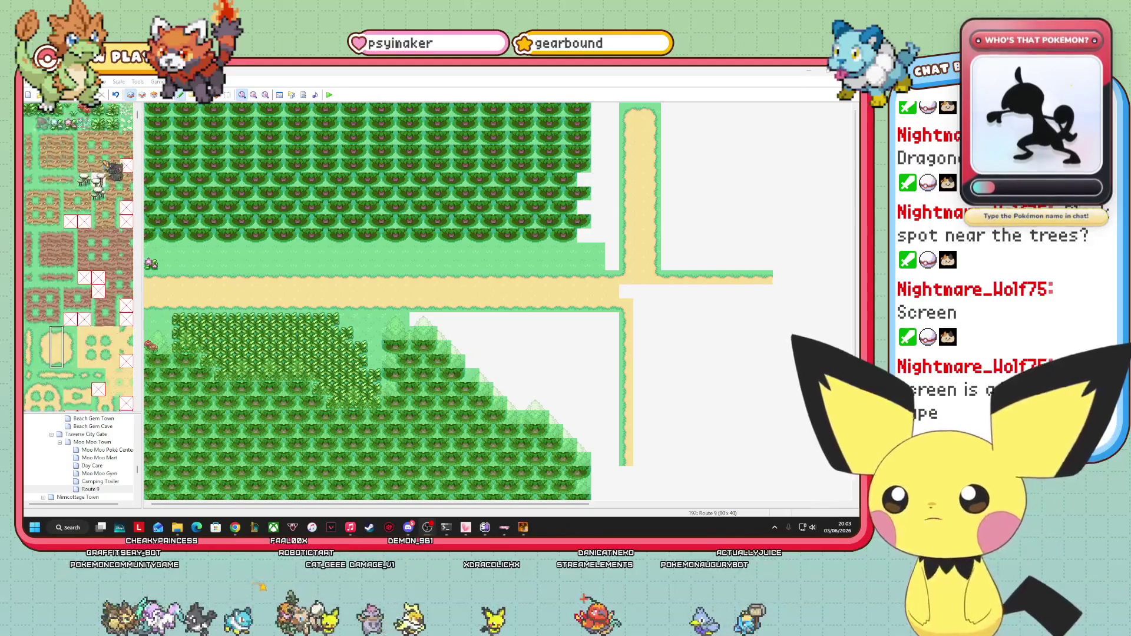
{"action": "scroll", "coordinate": [107, 167], "scroll_direction": "up", "scroll_amount": 2}
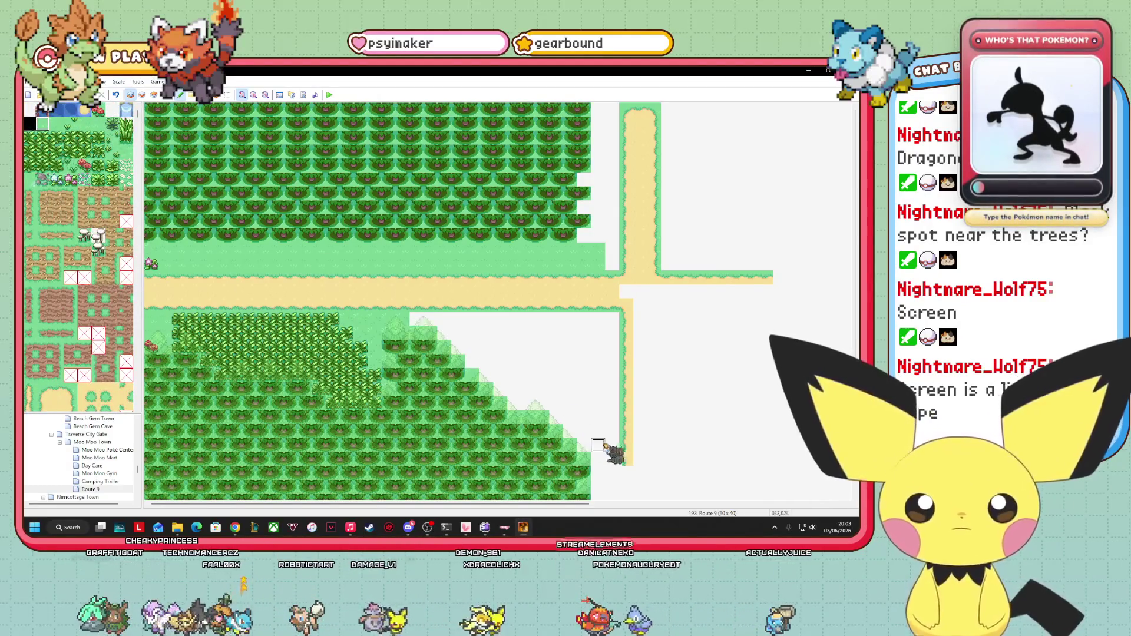
{"action": "left_click_drag", "start_coordinate": [596, 458], "coordinate": [619, 458]}
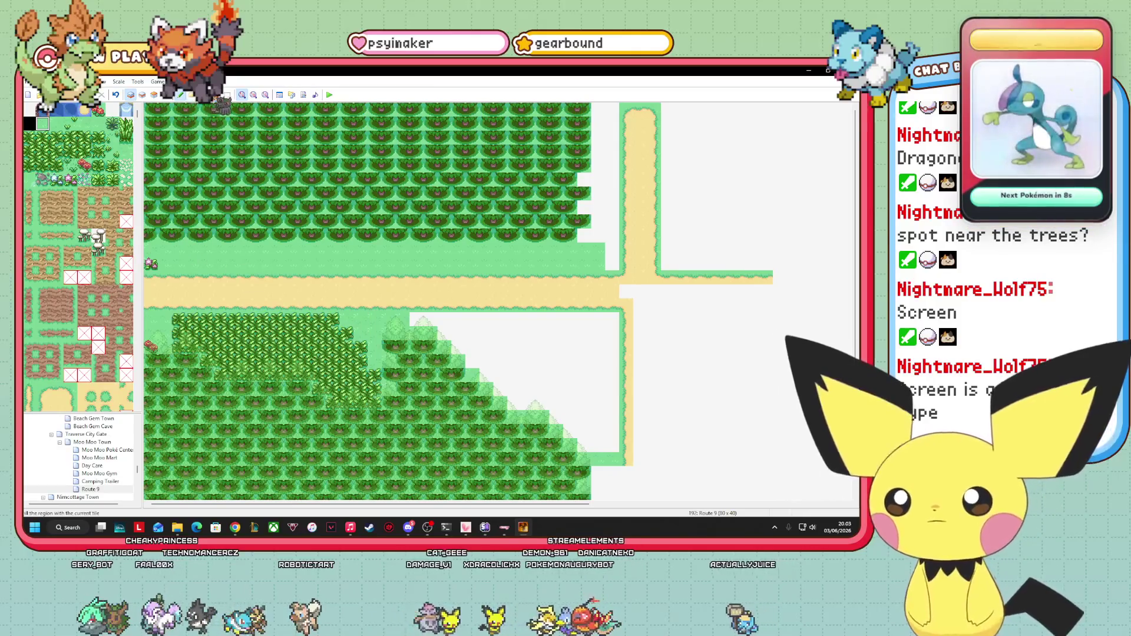
{"action": "left_click", "coordinate": [227, 94]}
{"action": "left_click", "coordinate": [510, 339]}
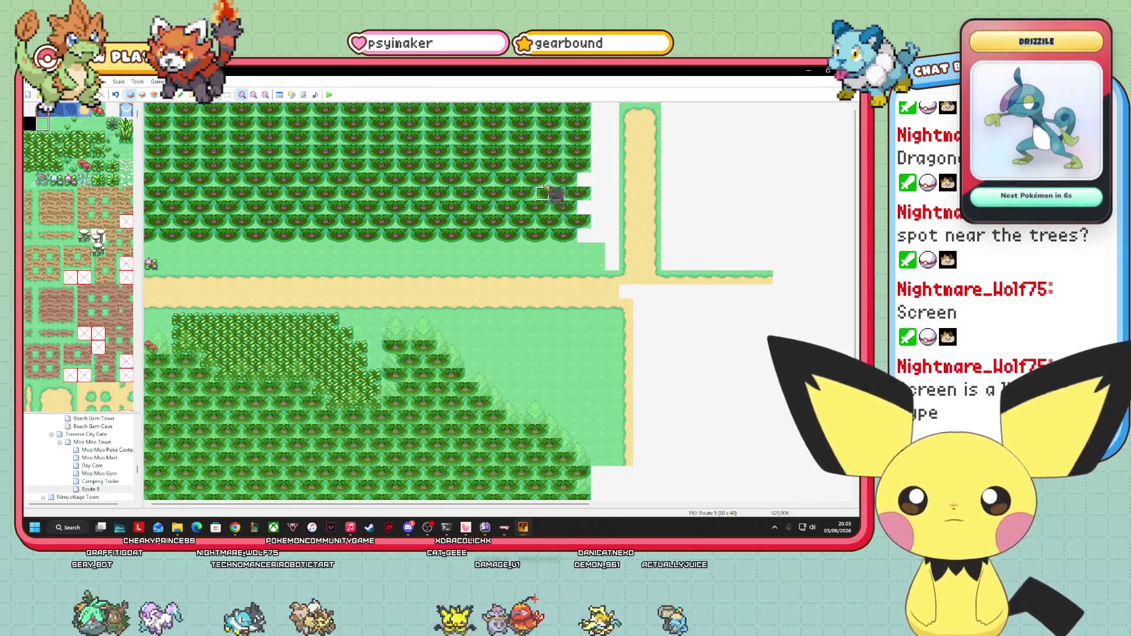
{"action": "left_click", "coordinate": [611, 170]}
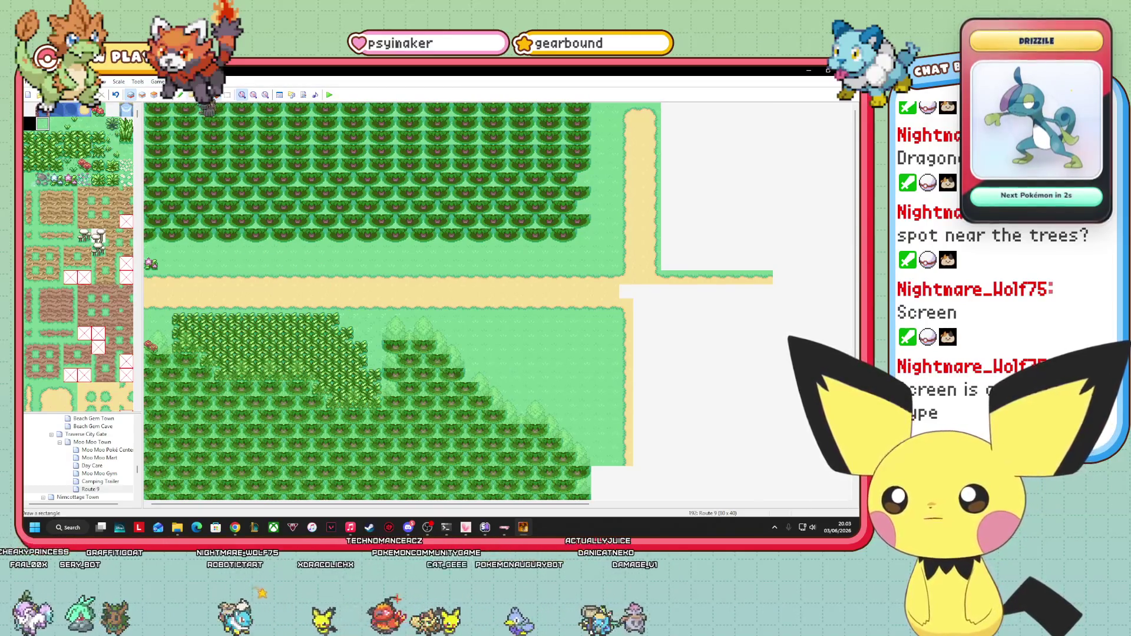
{"action": "scroll", "coordinate": [79, 258], "scroll_direction": "down", "scroll_amount": 10}
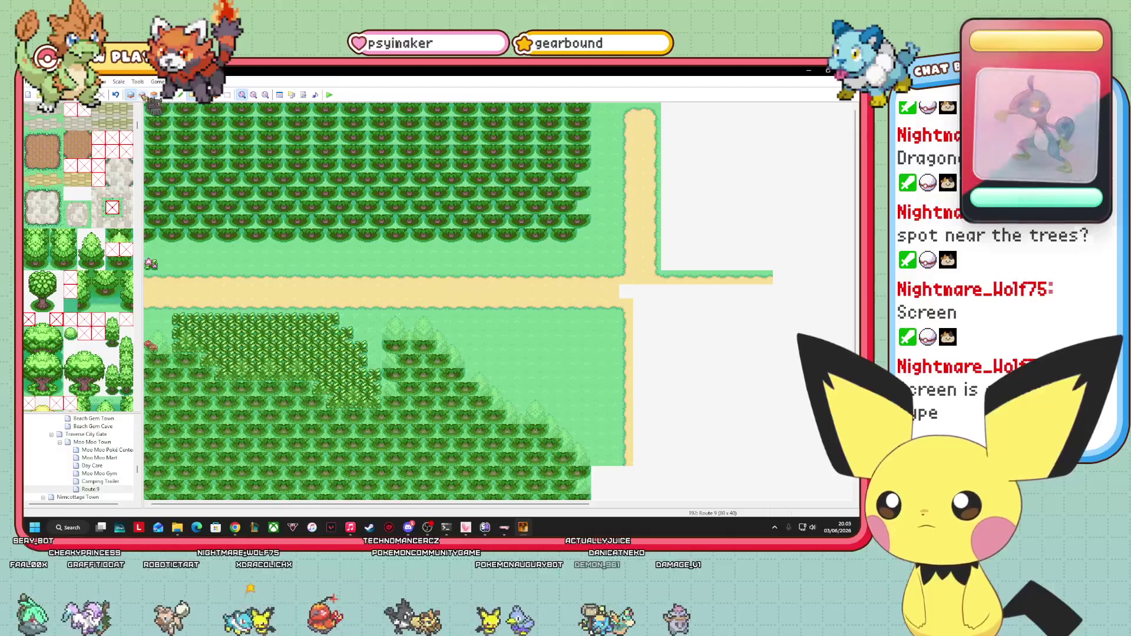
- On layer 2, paint several overlapping rows of trees across the upper forest
{"action": "left_click", "coordinate": [142, 95]}
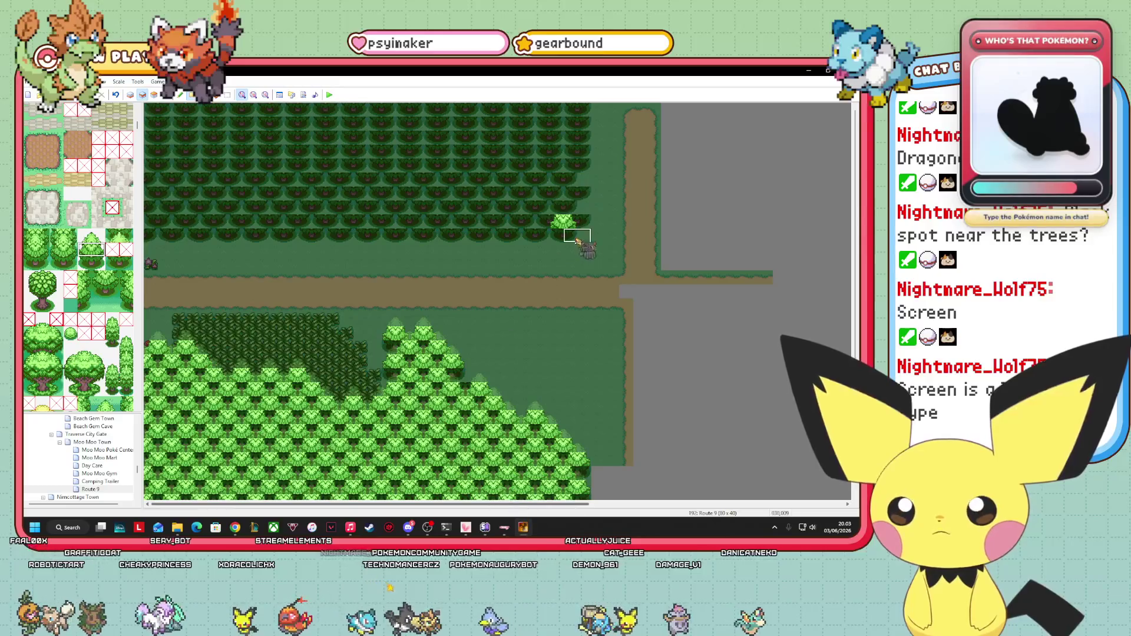
{"action": "mouse_move", "coordinate": [567, 229]}
{"action": "left_mouse_down"}
{"action": "mouse_move", "coordinate": [175, 229]}
{"action": "mouse_move", "coordinate": [152, 215]}
{"action": "mouse_move", "coordinate": [405, 203]}
{"action": "mouse_move", "coordinate": [567, 216]}
{"action": "left_mouse_up"}
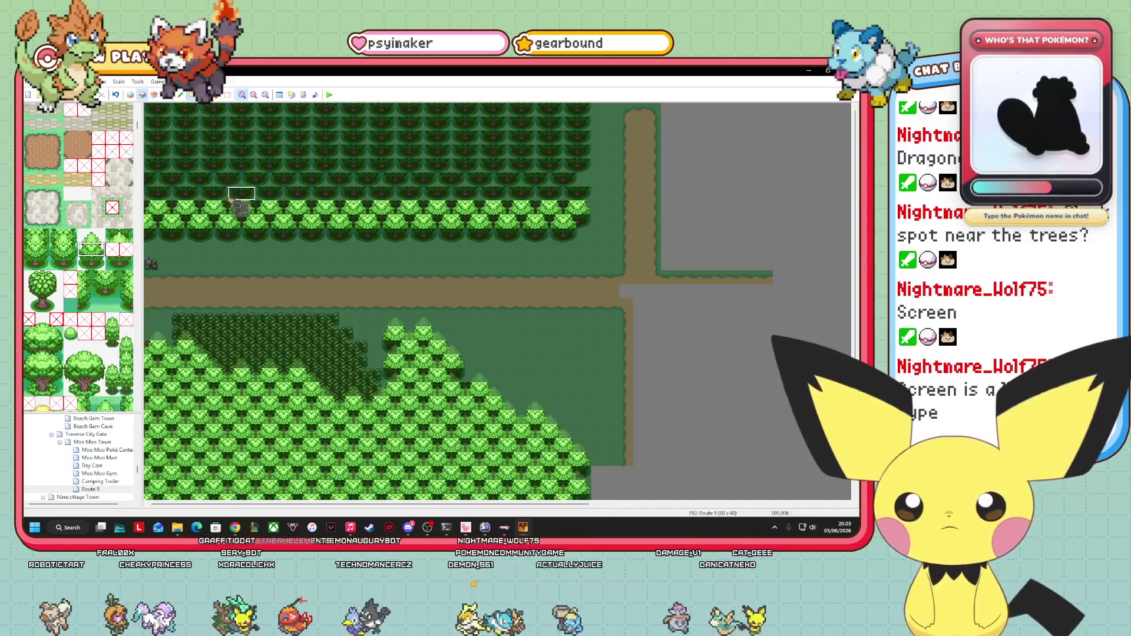
{"action": "left_click_drag", "start_coordinate": [171, 201], "coordinate": [581, 202]}
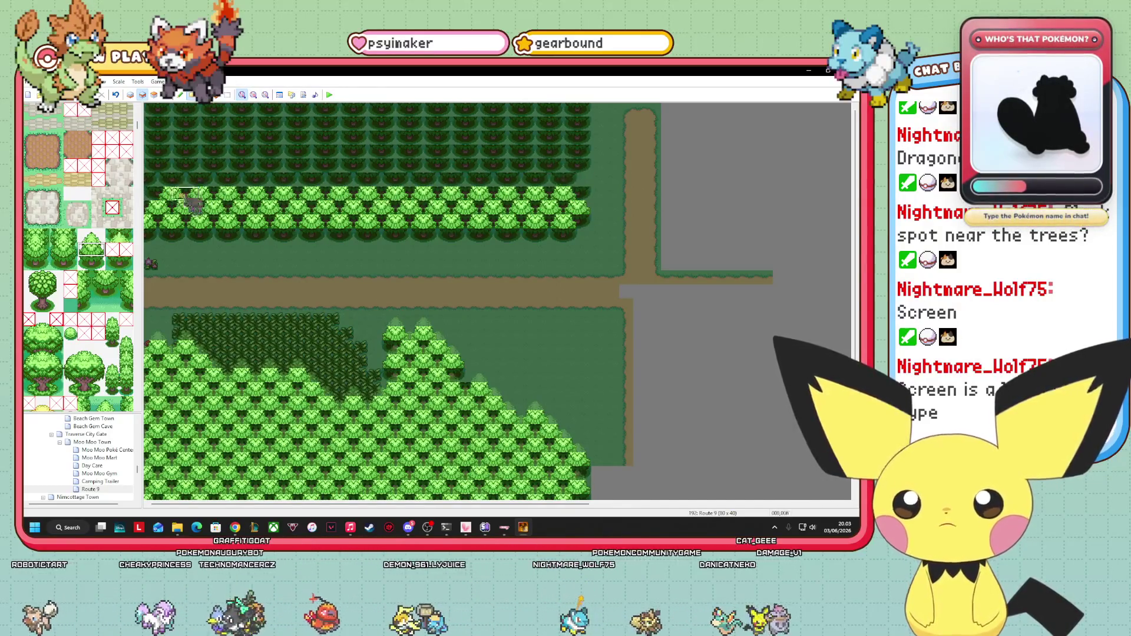
{"action": "left_click_drag", "start_coordinate": [161, 194], "coordinate": [505, 192]}
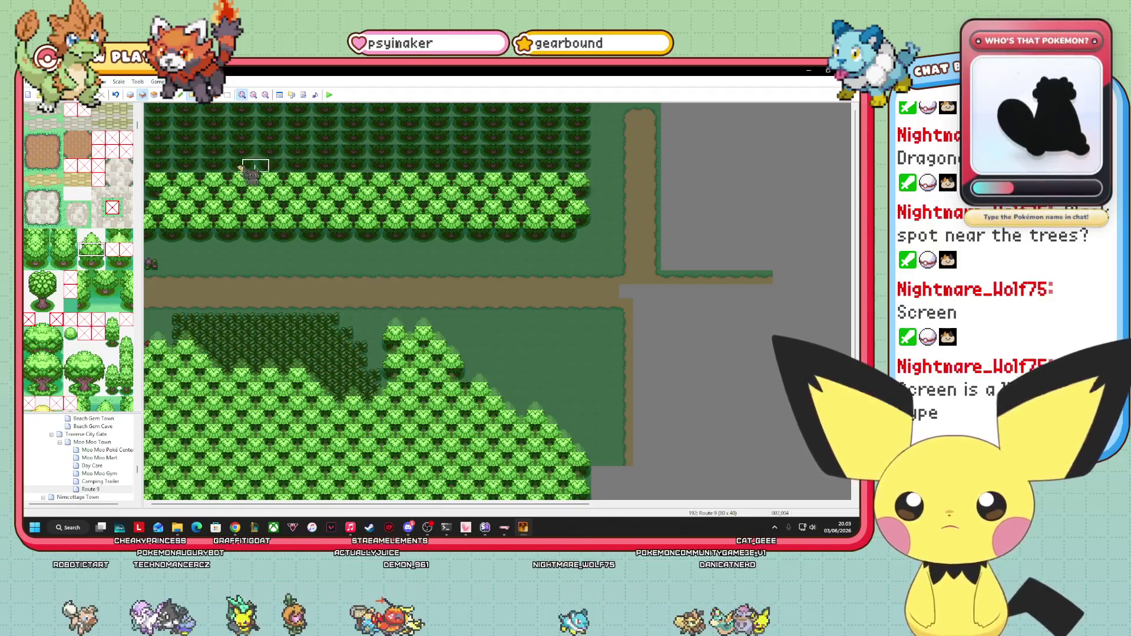
{"action": "left_click_drag", "start_coordinate": [216, 174], "coordinate": [581, 173]}
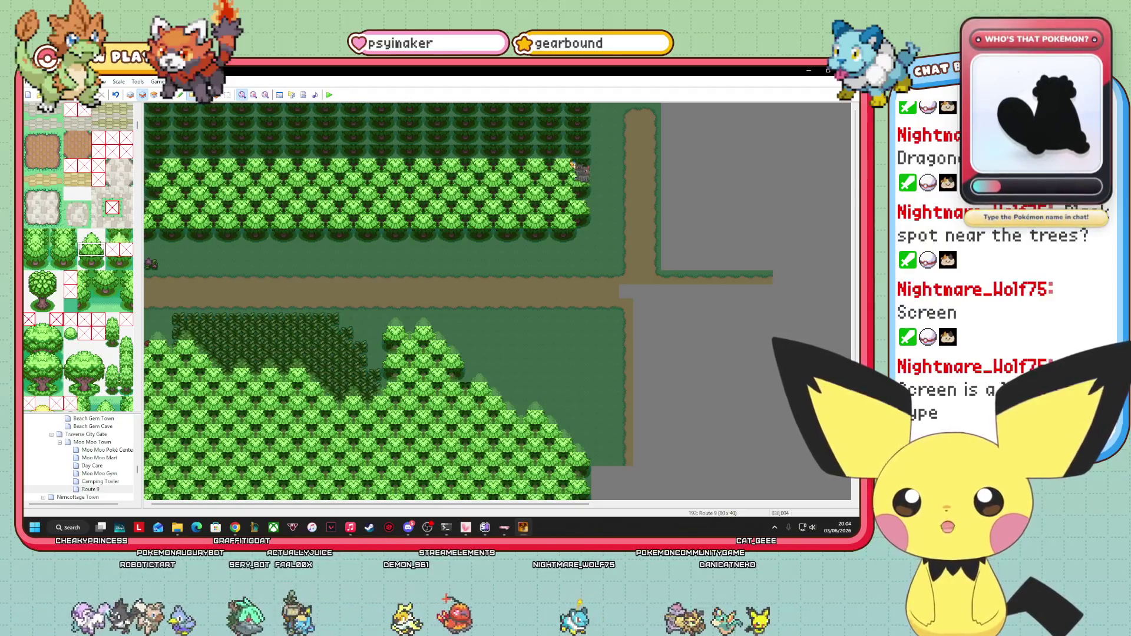
{"action": "left_click_drag", "start_coordinate": [155, 156], "coordinate": [596, 154]}
{"action": "mouse_move", "coordinate": [177, 142]}
{"action": "left_mouse_down"}
{"action": "mouse_move", "coordinate": [164, 142]}
{"action": "mouse_move", "coordinate": [236, 150]}
{"action": "mouse_move", "coordinate": [586, 121]}
{"action": "left_mouse_up"}
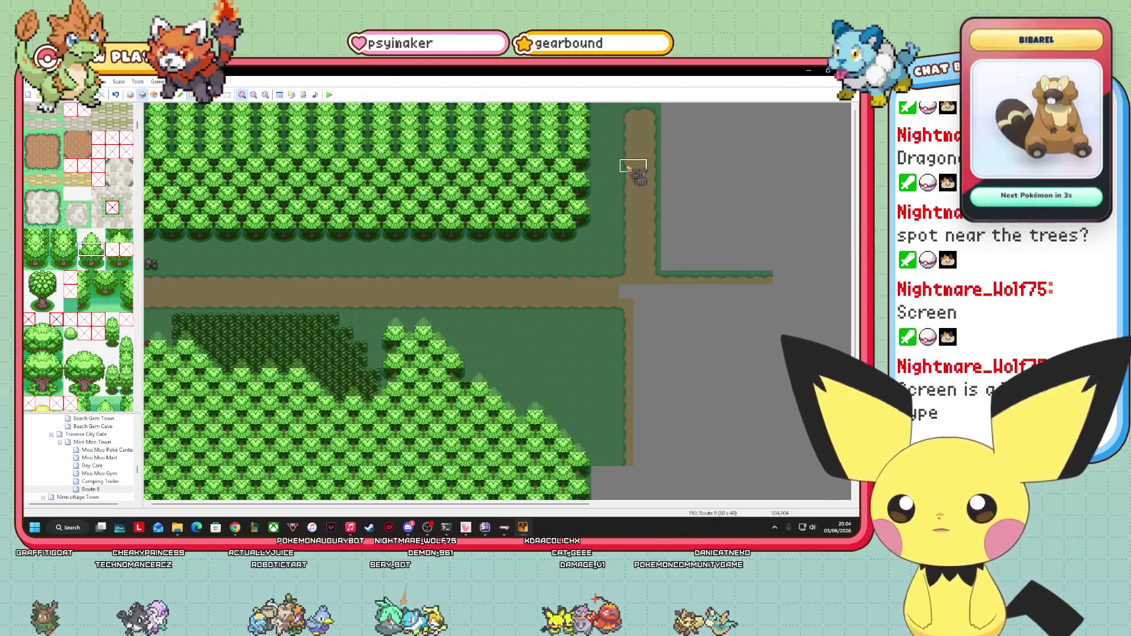
- On layer 3, add two more tree rows across the upper forest
{"action": "left_click", "coordinate": [154, 95]}
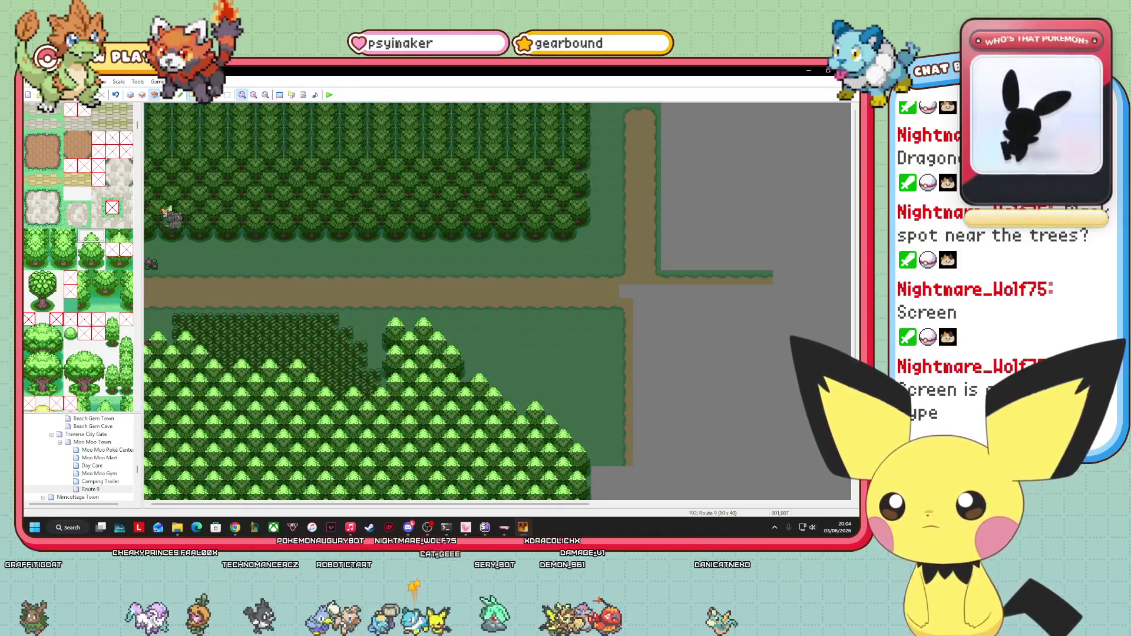
{"action": "mouse_move", "coordinate": [168, 213]}
{"action": "left_mouse_down"}
{"action": "mouse_move", "coordinate": [567, 212]}
{"action": "mouse_move", "coordinate": [519, 197]}
{"action": "mouse_move", "coordinate": [156, 202]}
{"action": "mouse_move", "coordinate": [186, 212]}
{"action": "mouse_move", "coordinate": [169, 177]}
{"action": "mouse_move", "coordinate": [366, 188]}
{"action": "mouse_move", "coordinate": [580, 174]}
{"action": "mouse_move", "coordinate": [147, 180]}
{"action": "left_mouse_up"}
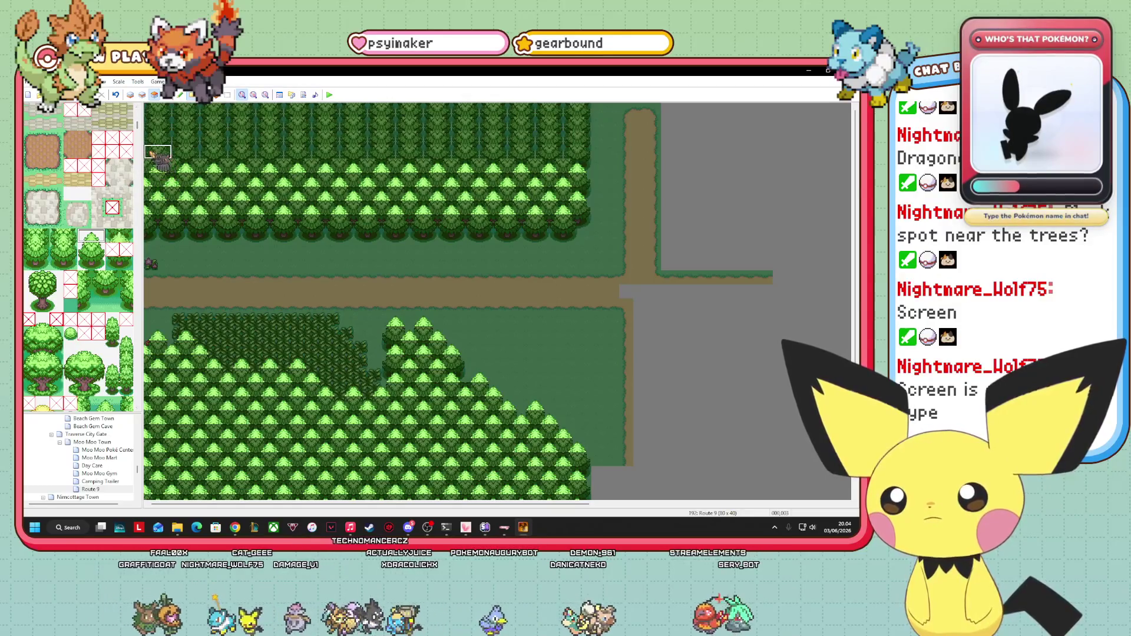
{"action": "mouse_move", "coordinate": [170, 156]}
{"action": "left_mouse_down"}
{"action": "mouse_move", "coordinate": [576, 160]}
{"action": "mouse_move", "coordinate": [156, 144]}
{"action": "mouse_move", "coordinate": [165, 134]}
{"action": "mouse_move", "coordinate": [273, 135]}
{"action": "mouse_move", "coordinate": [158, 132]}
{"action": "mouse_move", "coordinate": [435, 133]}
{"action": "left_mouse_up"}
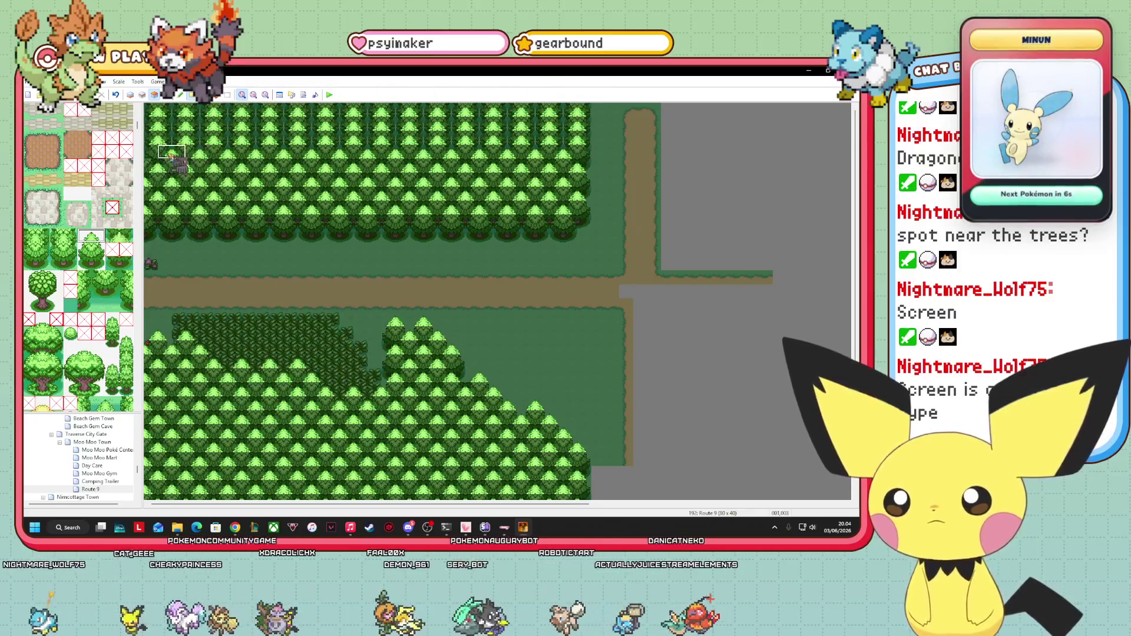
{"action": "scroll", "coordinate": [377, 301], "scroll_direction": "down", "scroll_amount": 5}
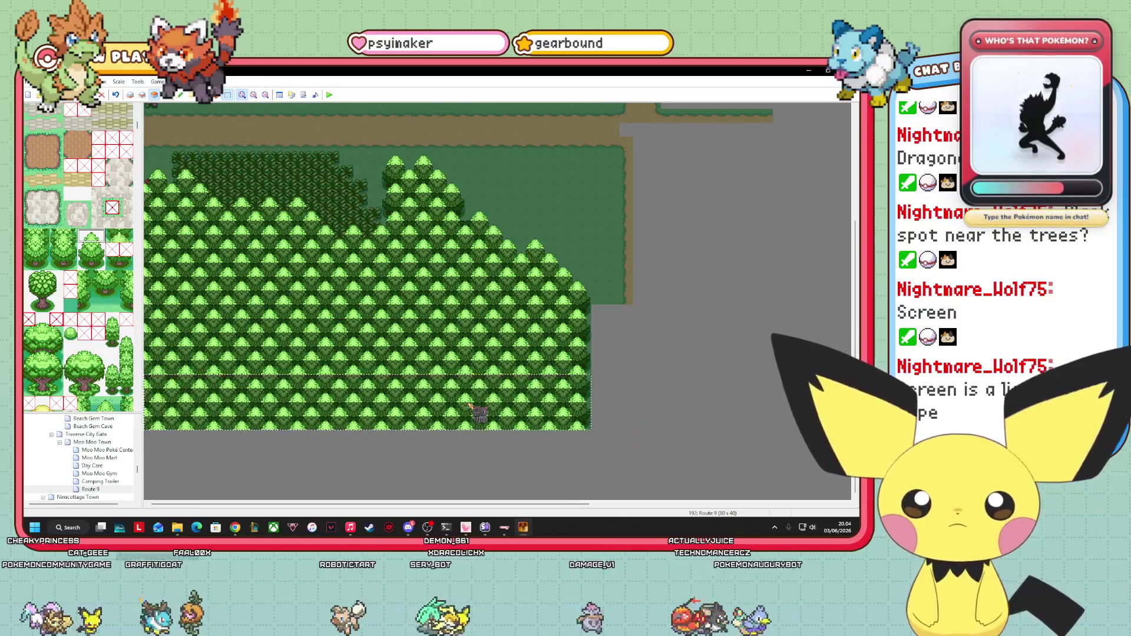
- Stamp a three-row tree strip below the lower forest, then zoom out to the whole map
{"action": "left_click", "coordinate": [470, 406]}
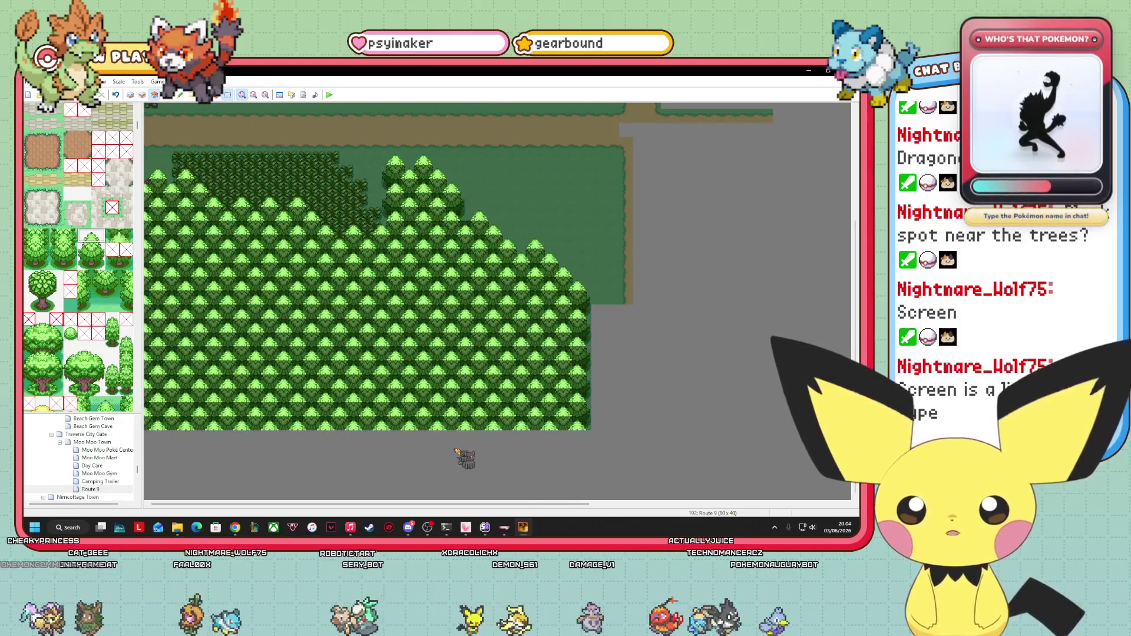
{"action": "left_click", "coordinate": [407, 199]}
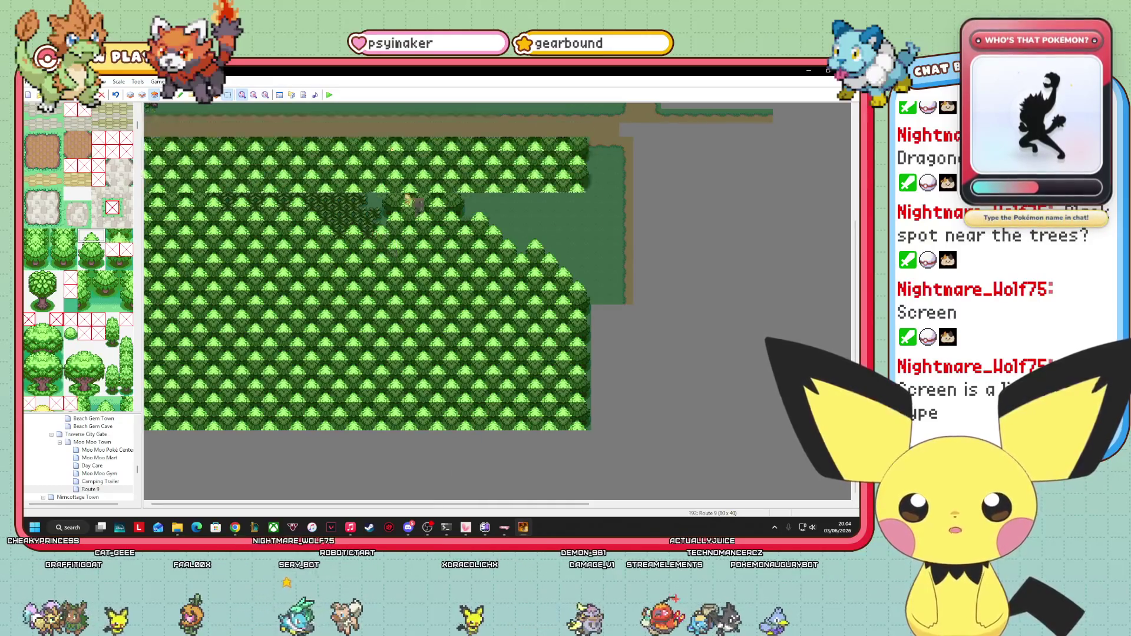
{"action": "left_click", "coordinate": [397, 469]}
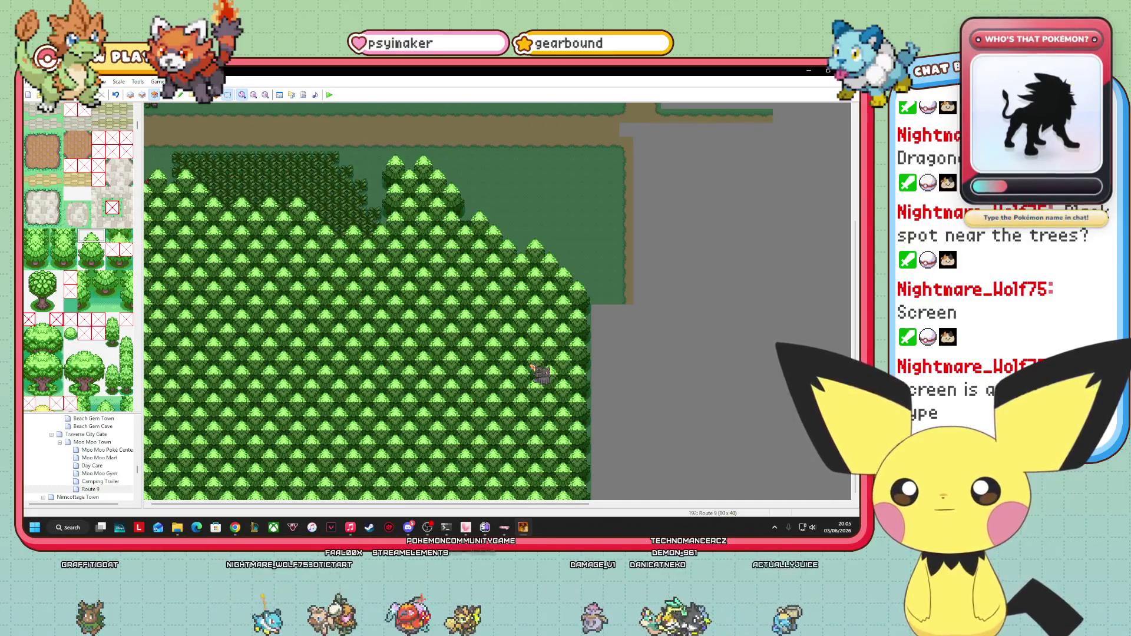
{"action": "left_click", "coordinate": [254, 94]}
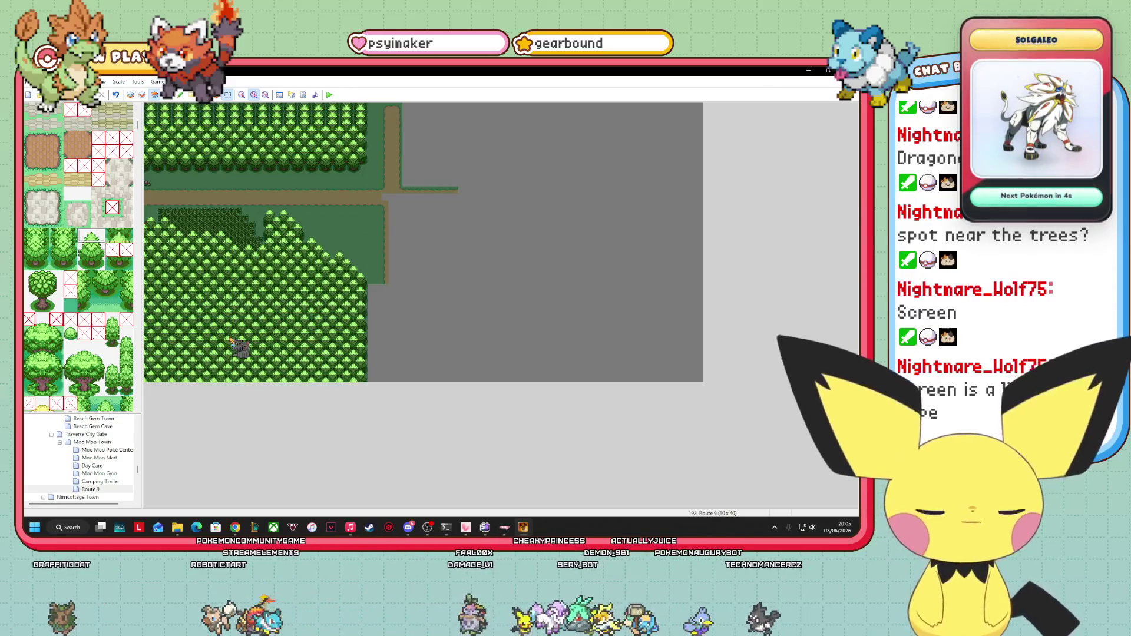
- Switch from the events view to ground layer 1 and return to 1:1 zoom
{"action": "mouse_move", "coordinate": [231, 341]}
{"action": "left_mouse_down"}
{"action": "mouse_move", "coordinate": [238, 228]}
{"action": "mouse_move", "coordinate": [251, 219]}
{"action": "mouse_move", "coordinate": [164, 105]}
{"action": "left_mouse_up"}
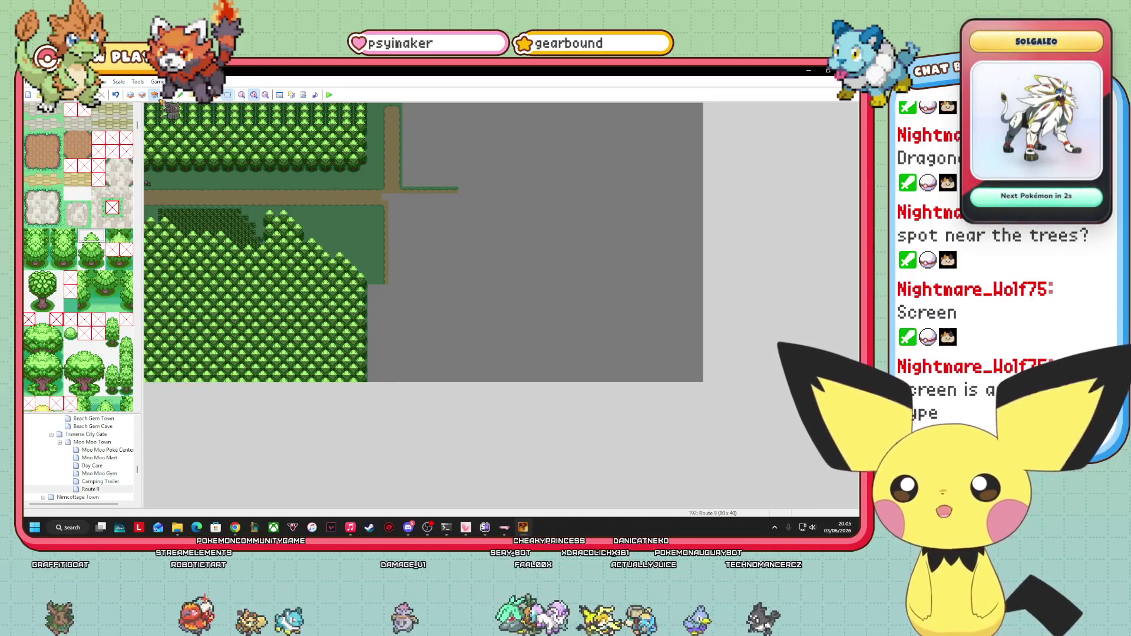
{"action": "left_click", "coordinate": [166, 95]}
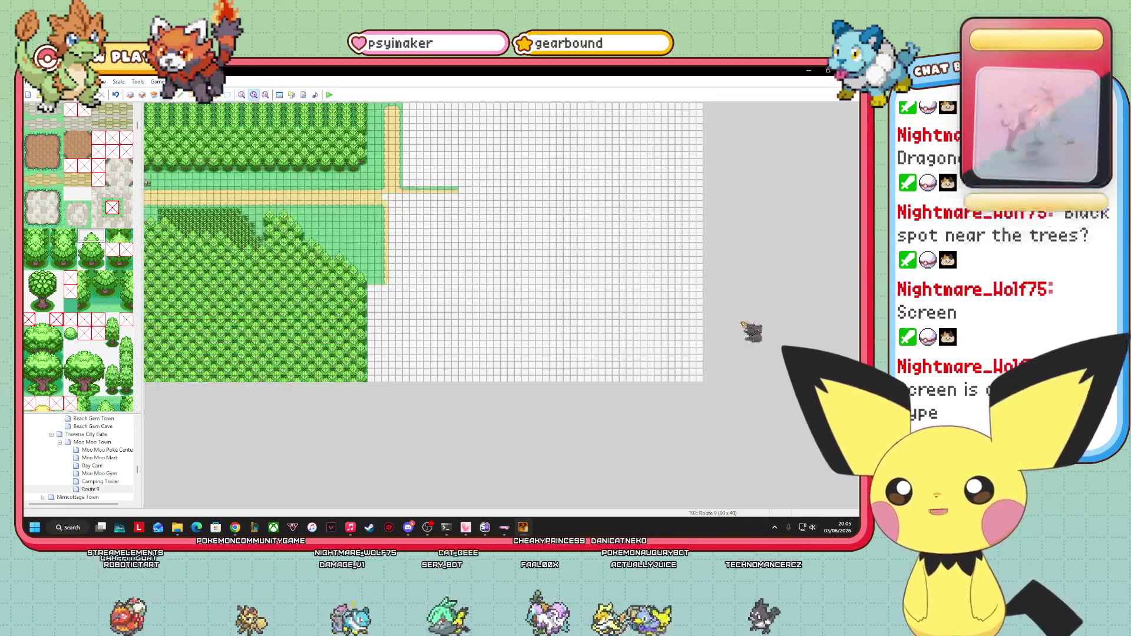
{"action": "left_click", "coordinate": [132, 95]}
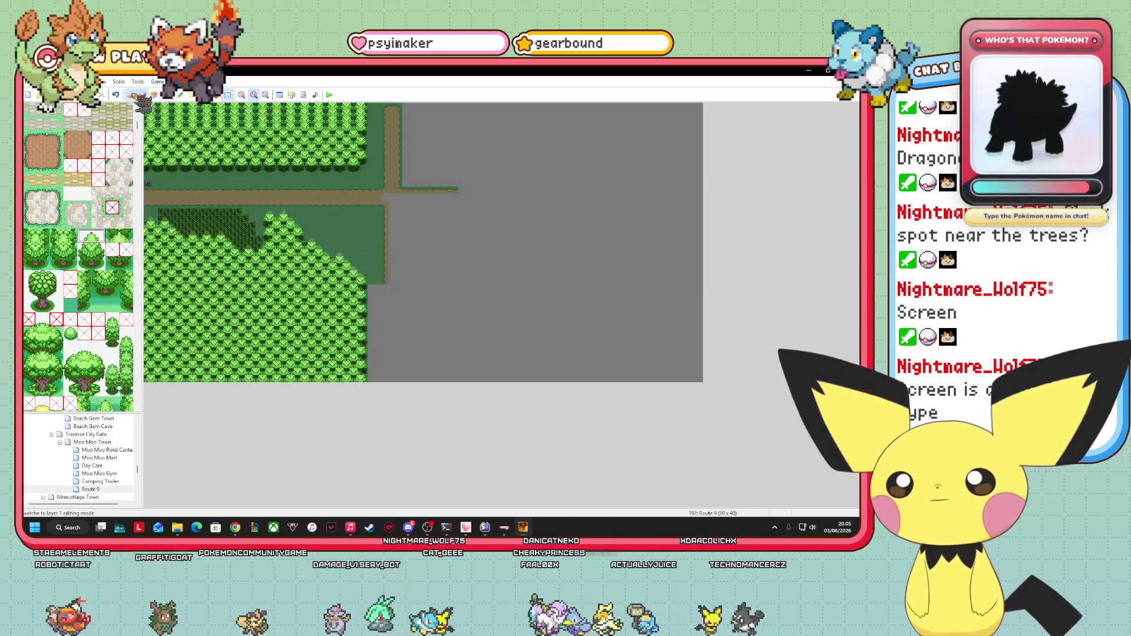
{"action": "left_click", "coordinate": [242, 95]}
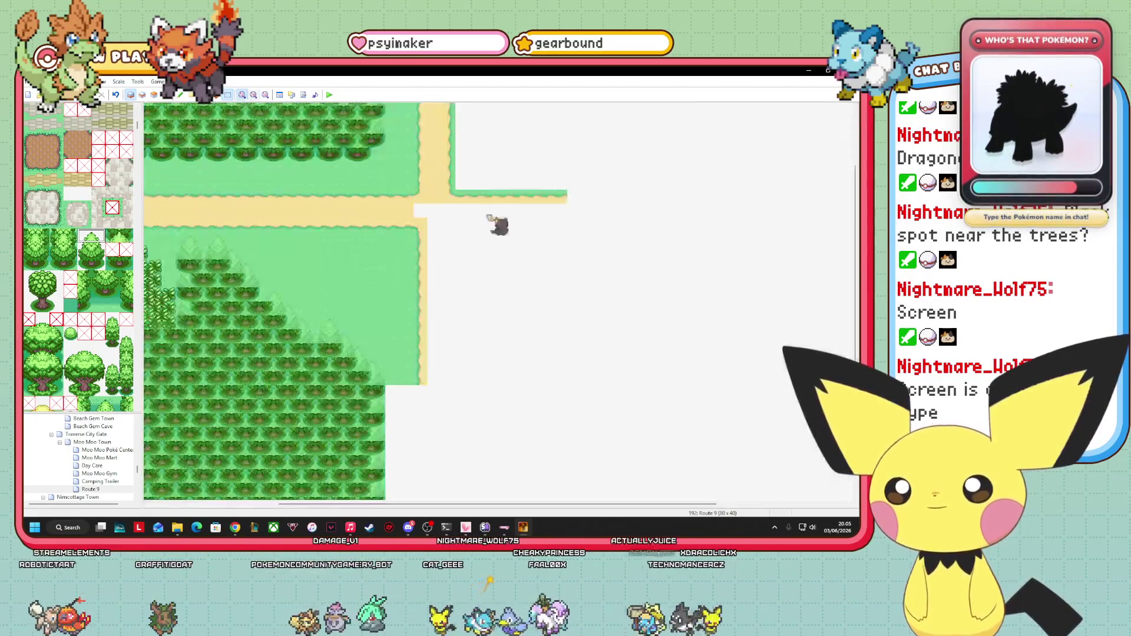
{"action": "scroll", "coordinate": [353, 301], "scroll_direction": "up", "scroll_amount": 3}
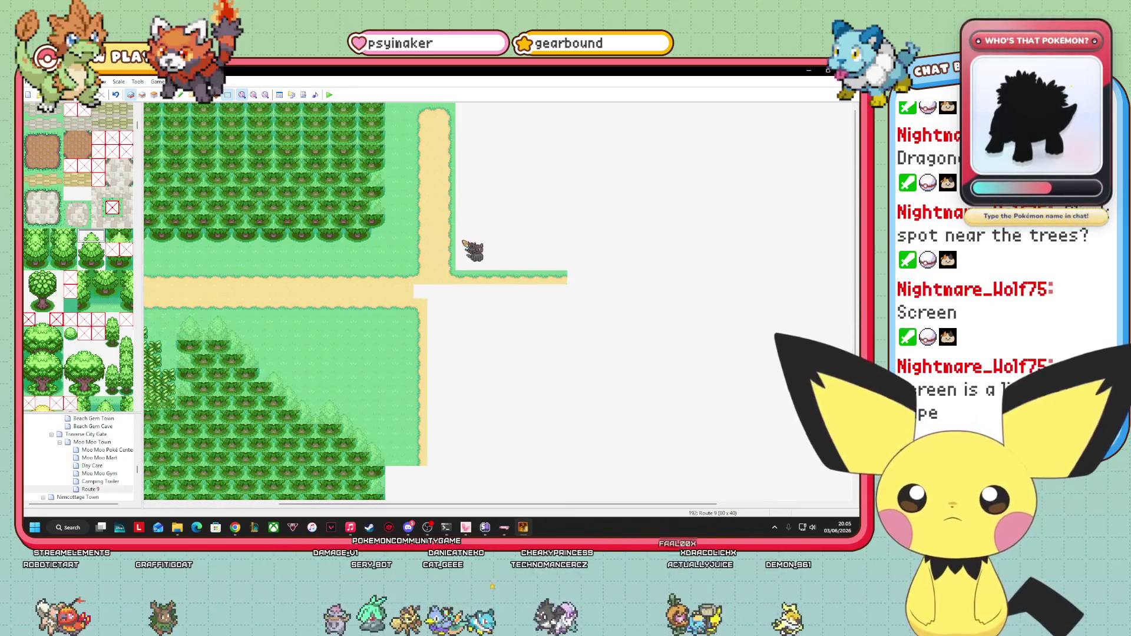
{"action": "scroll", "coordinate": [102, 452], "scroll_direction": "up", "scroll_amount": 5}
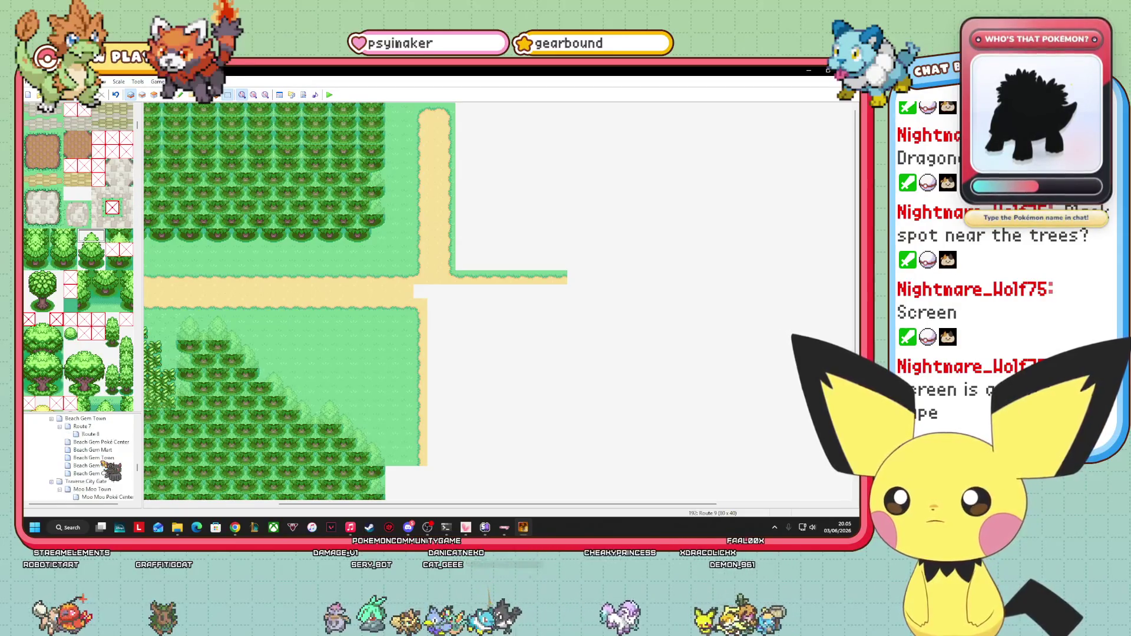
{"action": "left_click", "coordinate": [83, 489]}
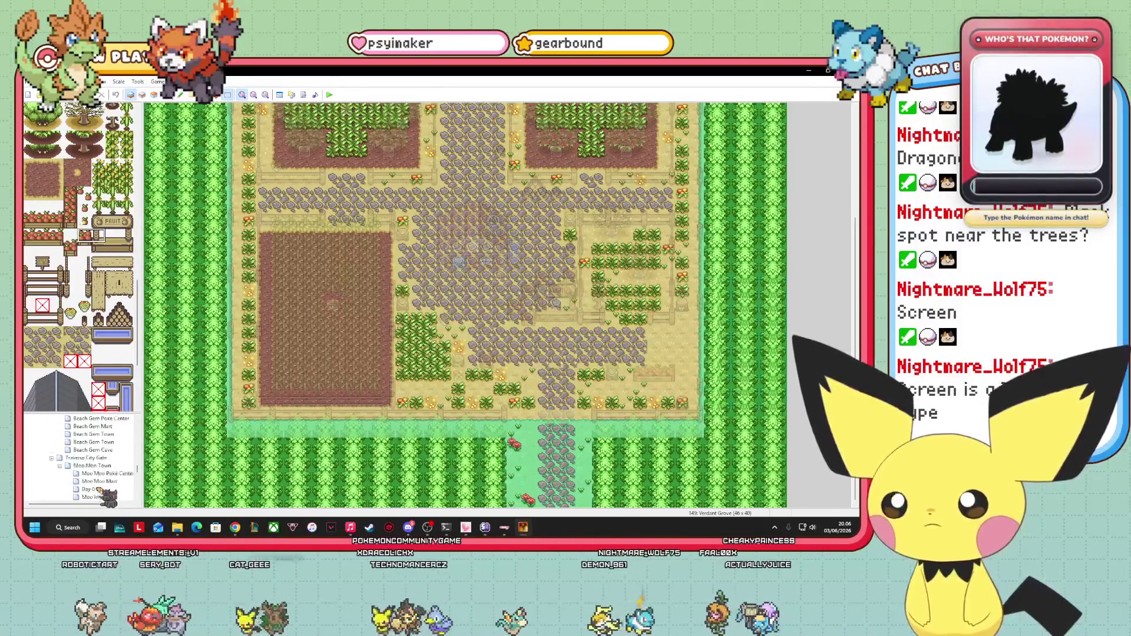
{"action": "scroll", "coordinate": [106, 465], "scroll_direction": "down", "scroll_amount": 5}
{"action": "left_click", "coordinate": [109, 442]}
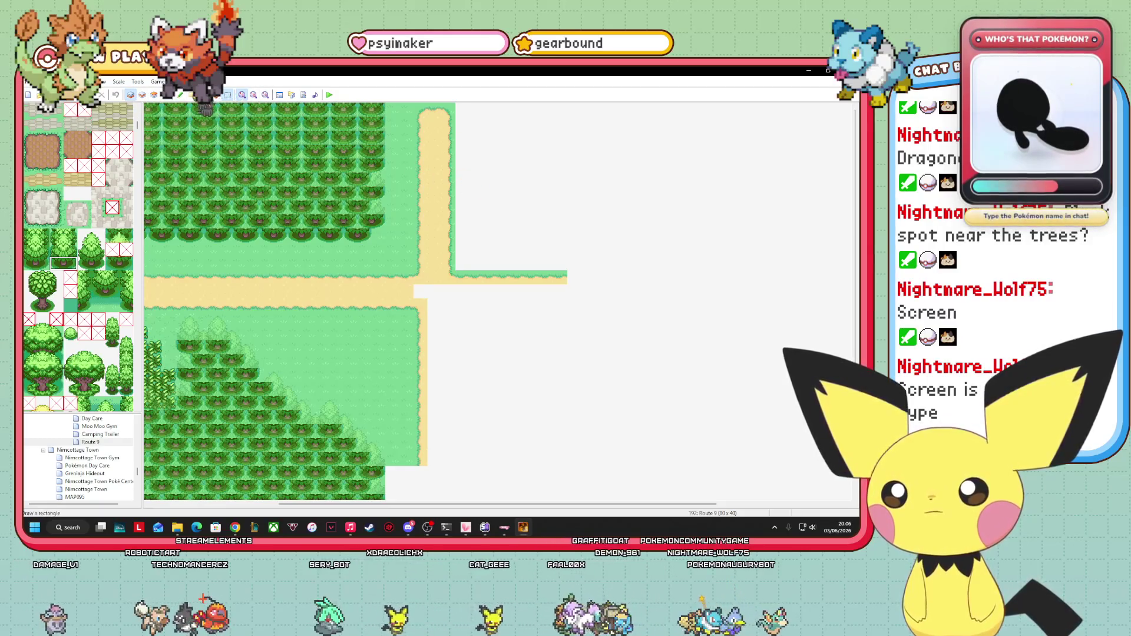
- Undo an oversized tree band and paint a single tree row along the blank top
{"action": "left_click", "coordinate": [476, 166]}
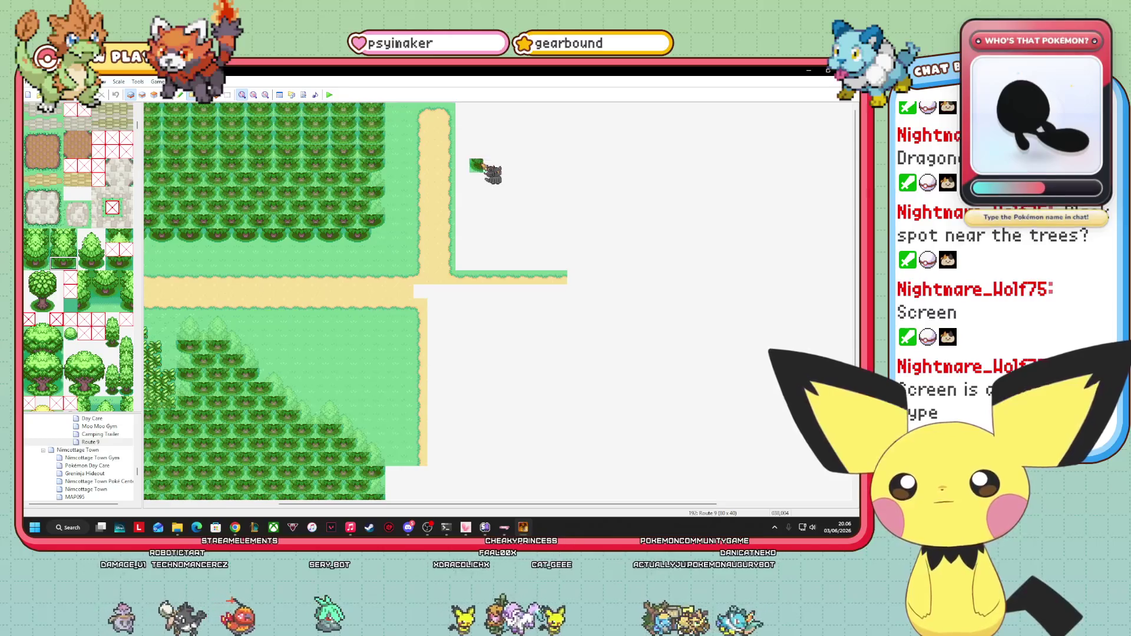
{"action": "left_click_drag", "start_coordinate": [491, 166], "coordinate": [848, 106]}
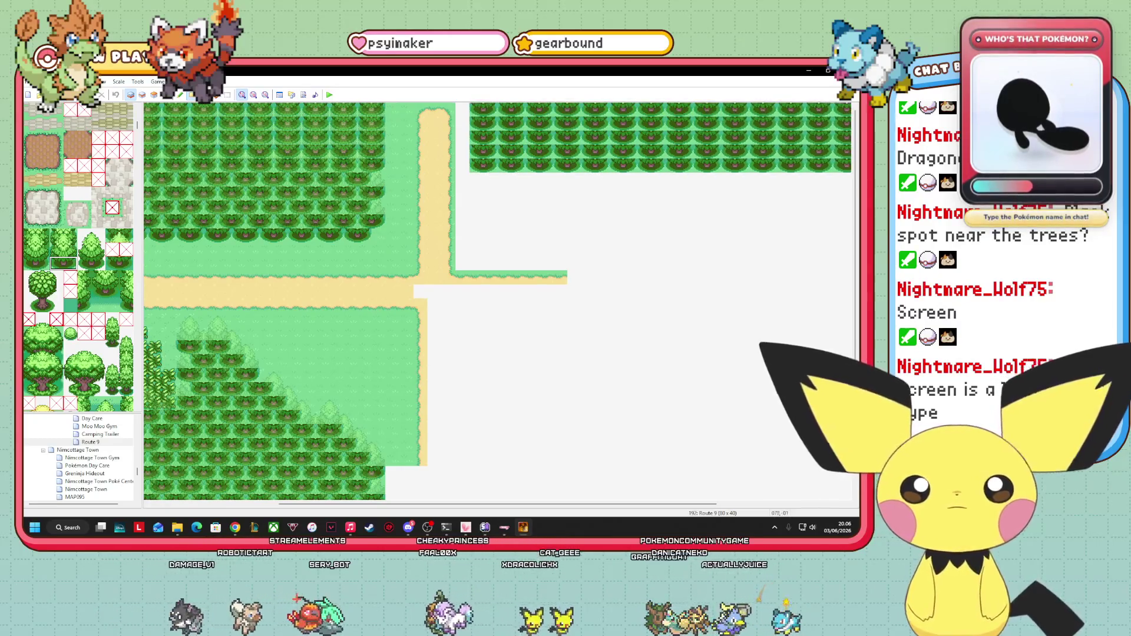
{"action": "left_click_drag", "start_coordinate": [498, 504], "coordinate": [625, 503]}
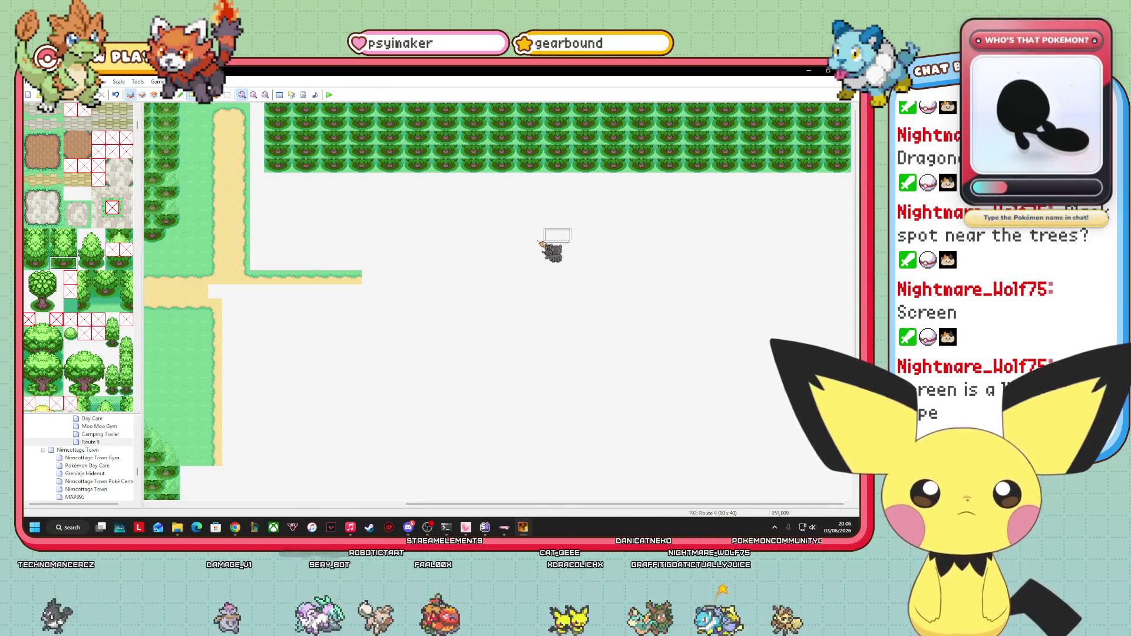
{"action": "key", "text": "ctrl+z"}
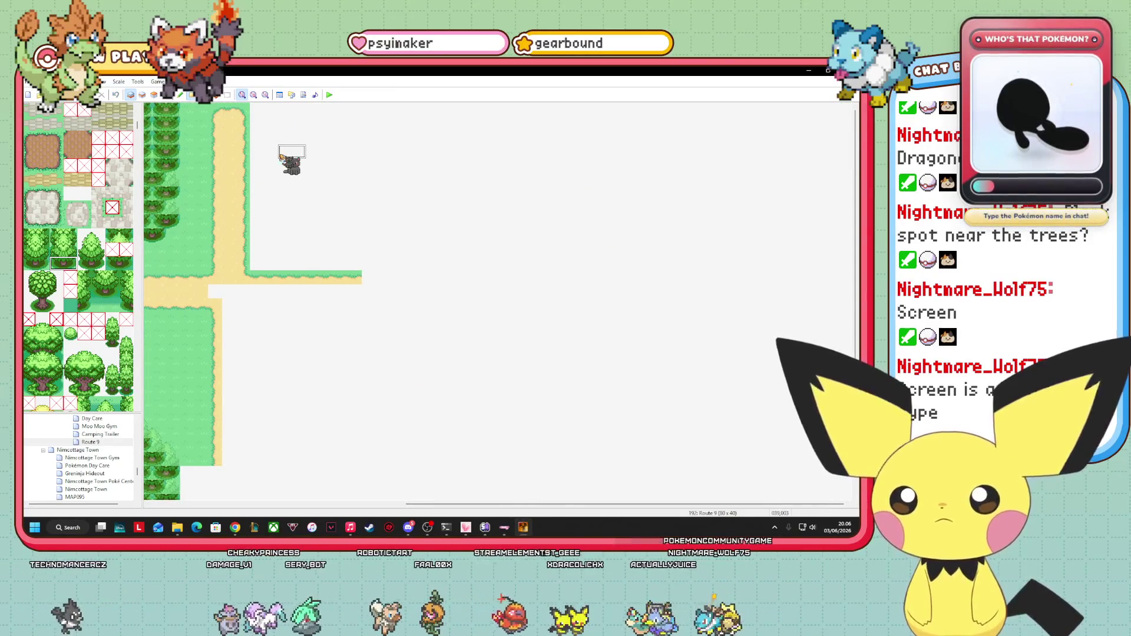
{"action": "mouse_move", "coordinate": [275, 155]}
{"action": "left_mouse_down"}
{"action": "mouse_move", "coordinate": [694, 133]}
{"action": "mouse_move", "coordinate": [713, 119]}
{"action": "left_mouse_up"}
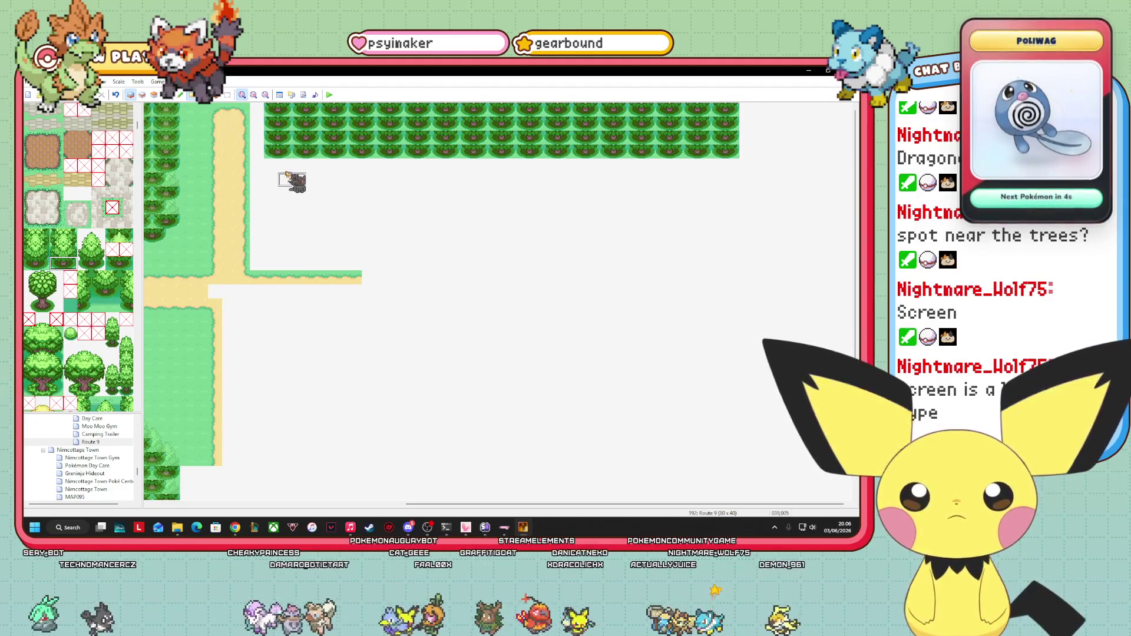
- Add six more tree rows and fill the top-right block with trees
{"action": "left_click_drag", "start_coordinate": [347, 170], "coordinate": [853, 168]}
{"action": "left_click_drag", "start_coordinate": [275, 180], "coordinate": [811, 184]}
{"action": "left_click_drag", "start_coordinate": [280, 195], "coordinate": [843, 194]}
{"action": "left_click_drag", "start_coordinate": [280, 209], "coordinate": [848, 209]}
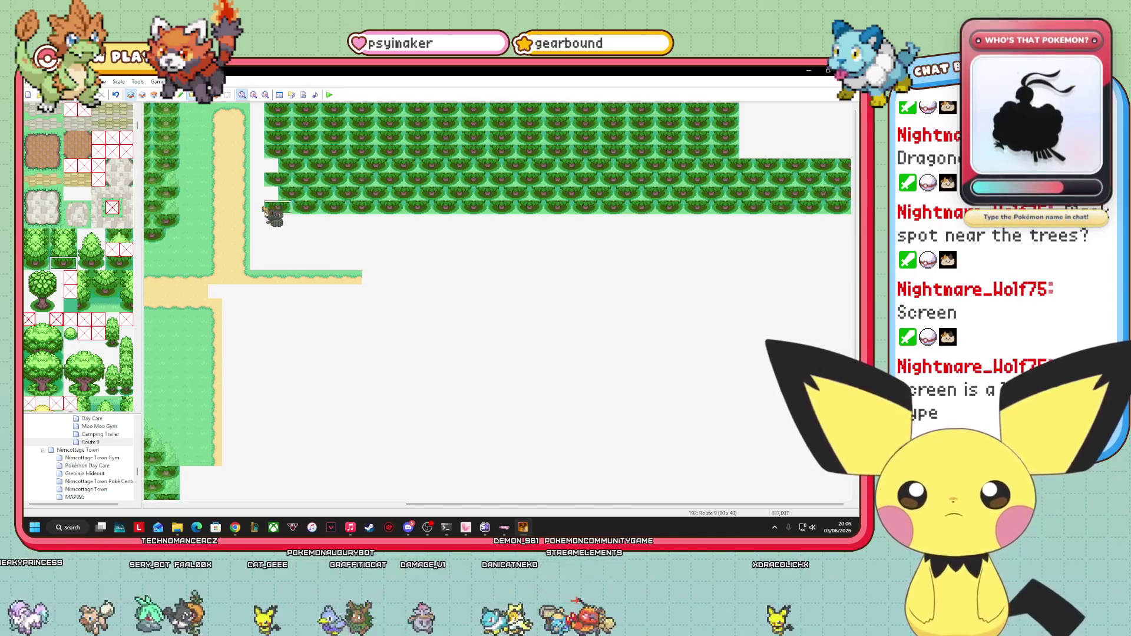
{"action": "left_click_drag", "start_coordinate": [280, 226], "coordinate": [853, 223]}
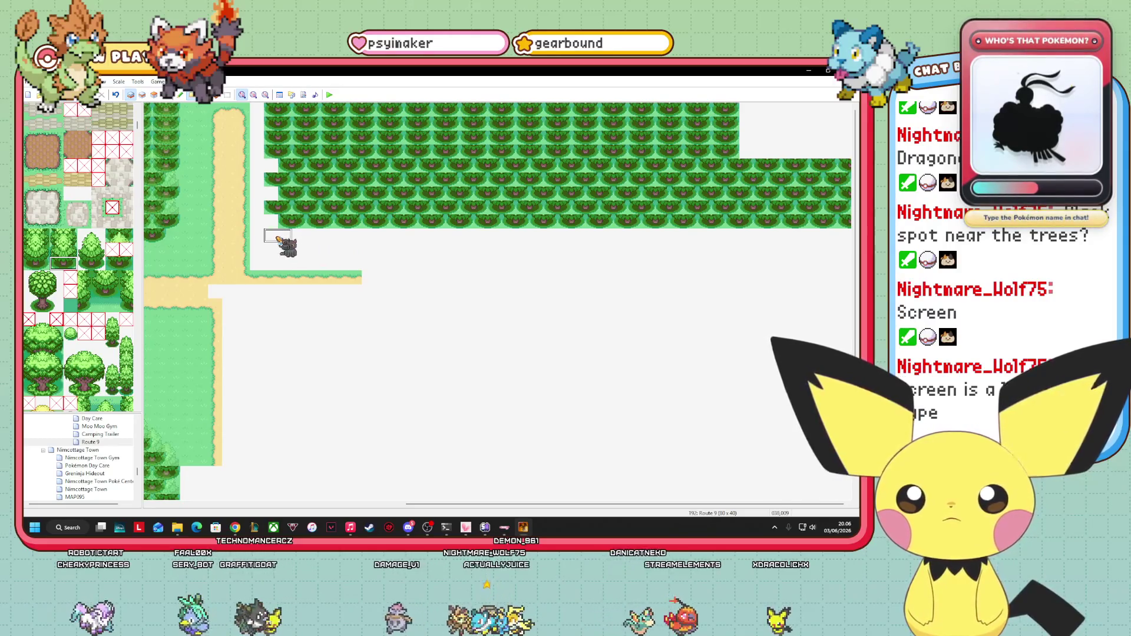
{"action": "left_click_drag", "start_coordinate": [282, 242], "coordinate": [853, 239]}
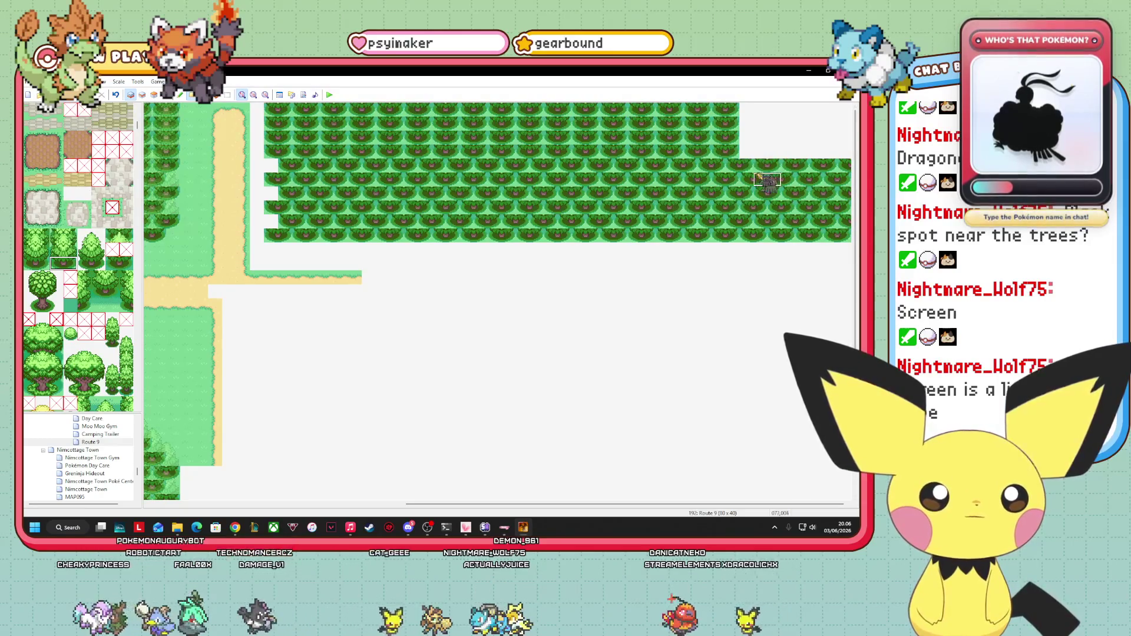
{"action": "left_click_drag", "start_coordinate": [730, 151], "coordinate": [849, 151]}
{"action": "left_click", "coordinate": [795, 123]}
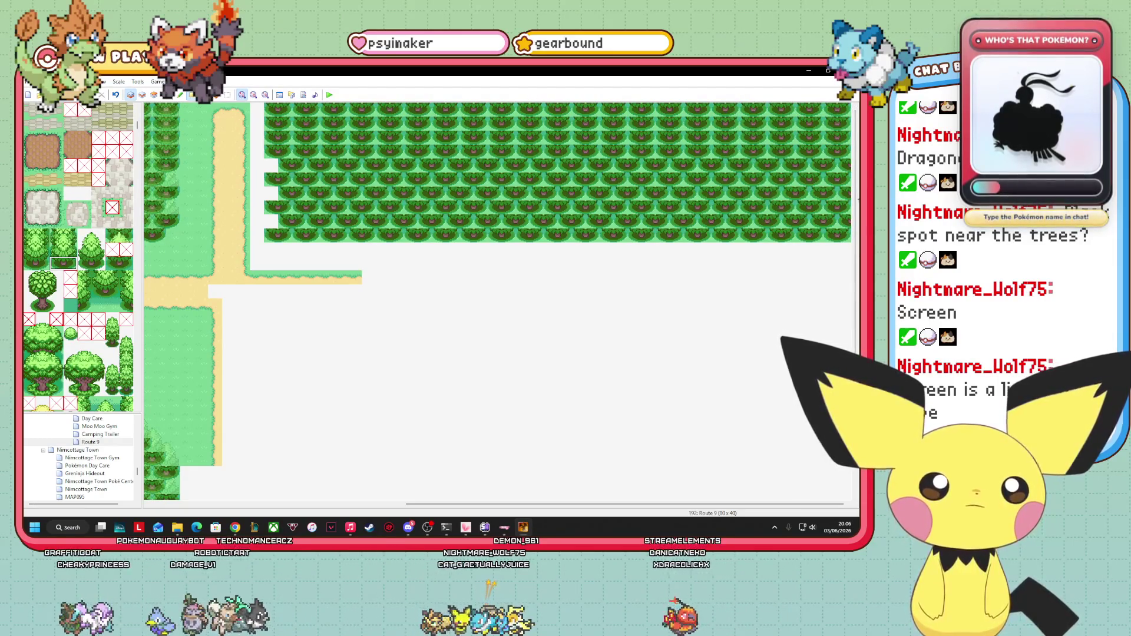
{"action": "scroll", "coordinate": [495, 301], "scroll_direction": "left", "scroll_amount": 5}
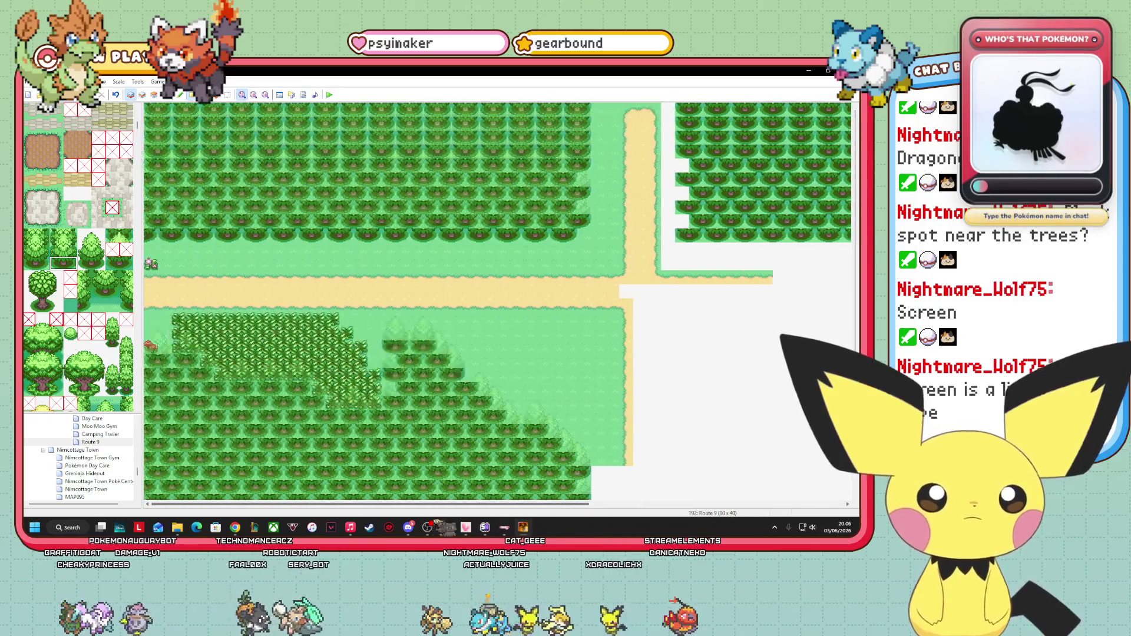
- Paint a sand column south from the crossroads beside the road using the sand tile
{"action": "scroll", "coordinate": [495, 301], "scroll_direction": "right", "scroll_amount": 5}
{"action": "scroll", "coordinate": [495, 300], "scroll_direction": "left", "scroll_amount": 5}
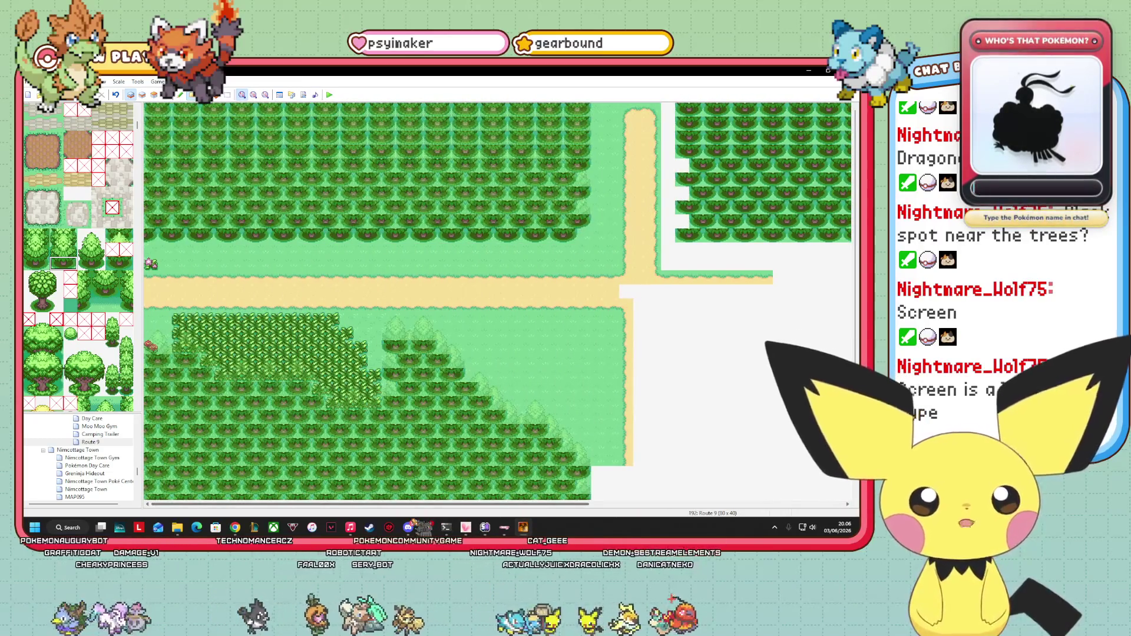
{"action": "scroll", "coordinate": [495, 301], "scroll_direction": "right", "scroll_amount": 2}
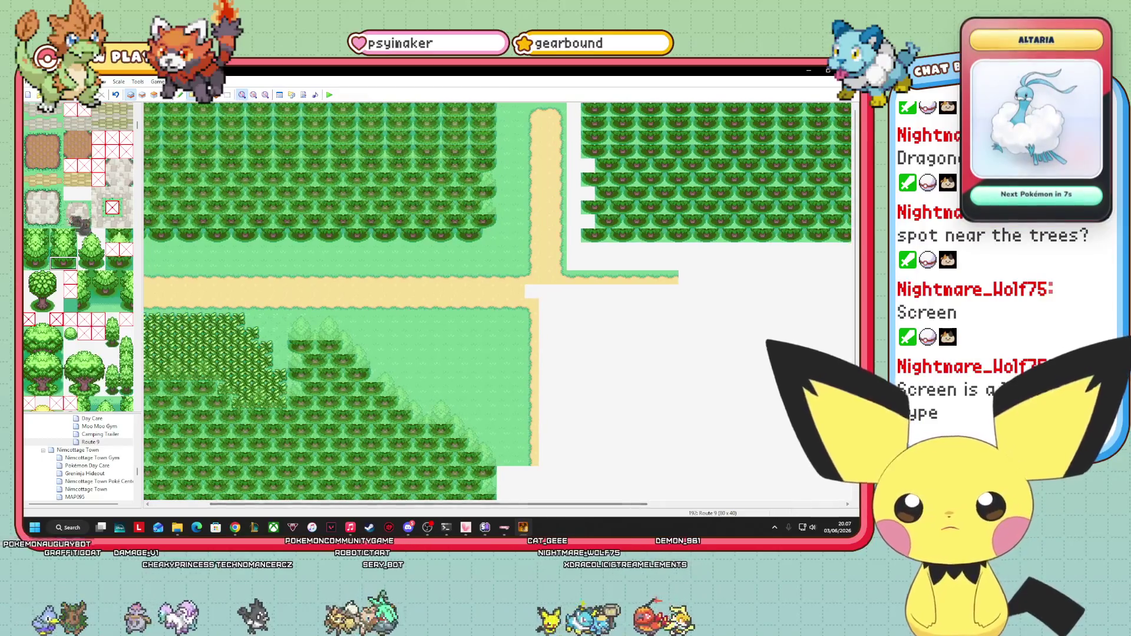
{"action": "scroll", "coordinate": [76, 265], "scroll_direction": "down", "scroll_amount": 10}
{"action": "left_click", "coordinate": [56, 207]}
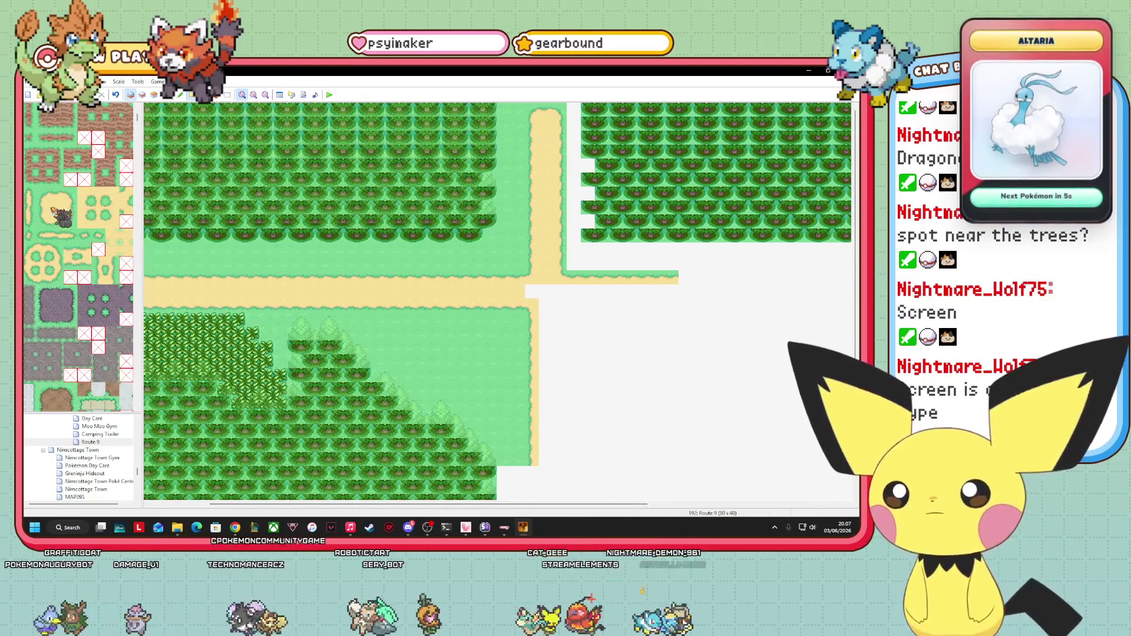
{"action": "left_click_drag", "start_coordinate": [549, 295], "coordinate": [554, 479]}
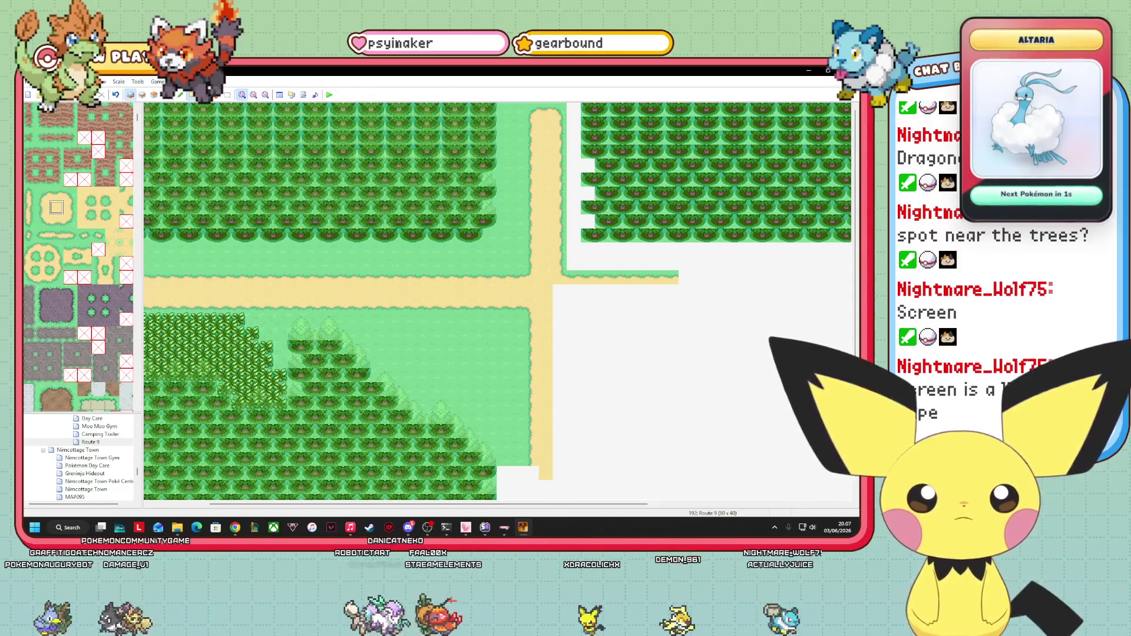
{"action": "scroll", "coordinate": [552, 328], "scroll_direction": "down", "scroll_amount": 3}
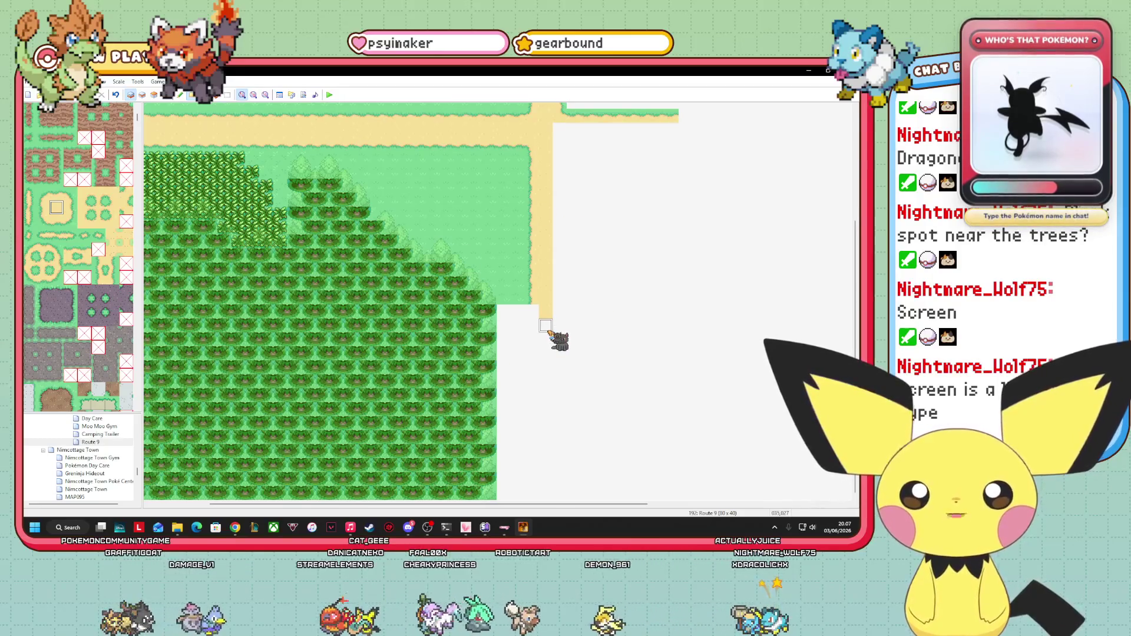
{"action": "mouse_move", "coordinate": [543, 505]}
{"action": "left_mouse_down"}
{"action": "mouse_move", "coordinate": [761, 512]}
{"action": "mouse_move", "coordinate": [575, 516]}
{"action": "left_mouse_up"}
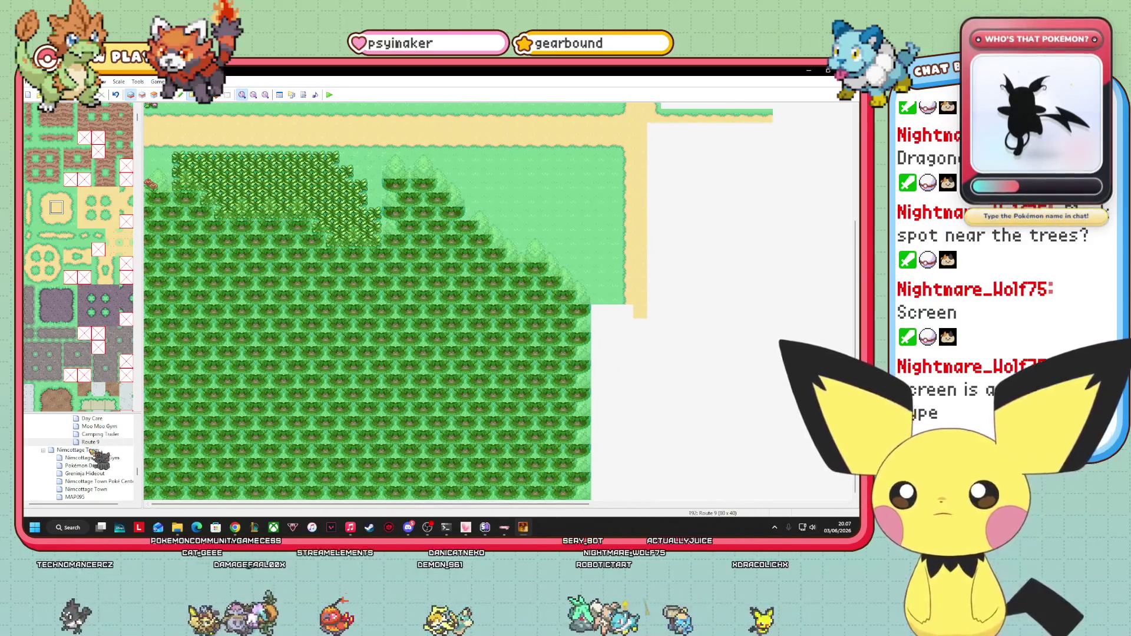
- Change Route 9's map size in Map Properties from 80 x 40 to 80 x 30
{"action": "right_click", "coordinate": [91, 443]}
{"action": "left_click", "coordinate": [112, 449]}
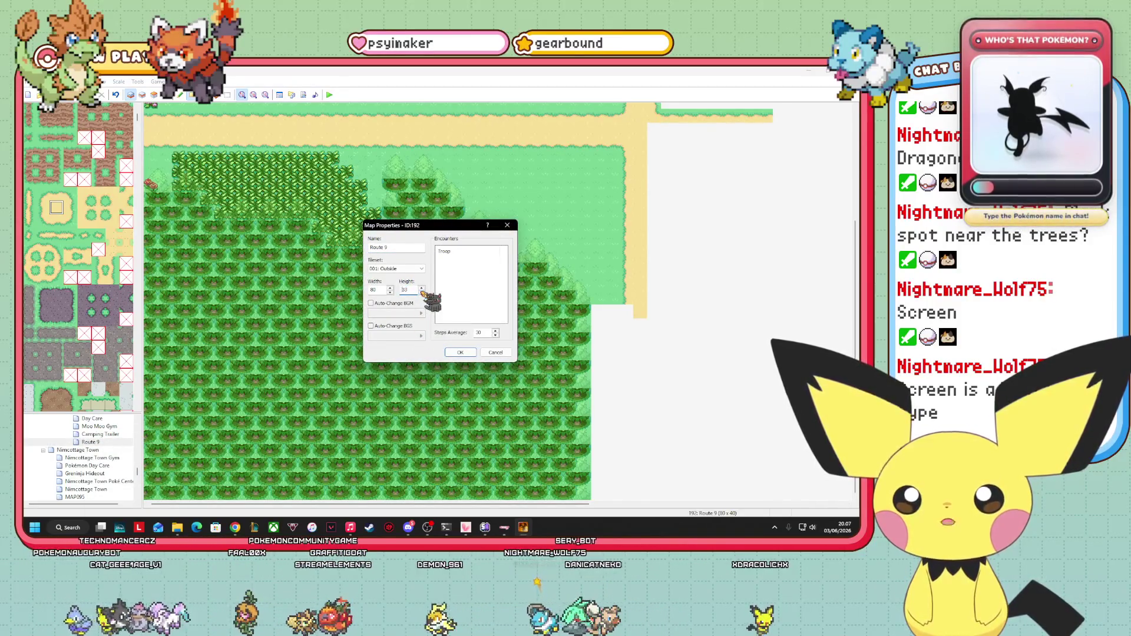
{"action": "left_click", "coordinate": [465, 354]}
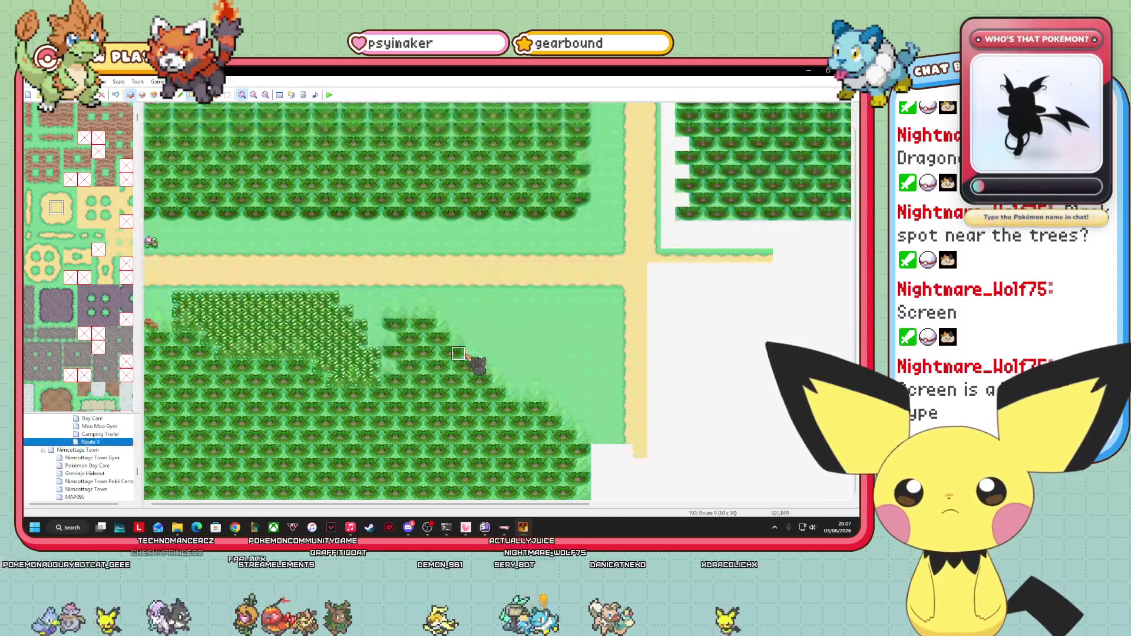
{"action": "scroll", "coordinate": [383, 301], "scroll_direction": "up", "scroll_amount": 1}
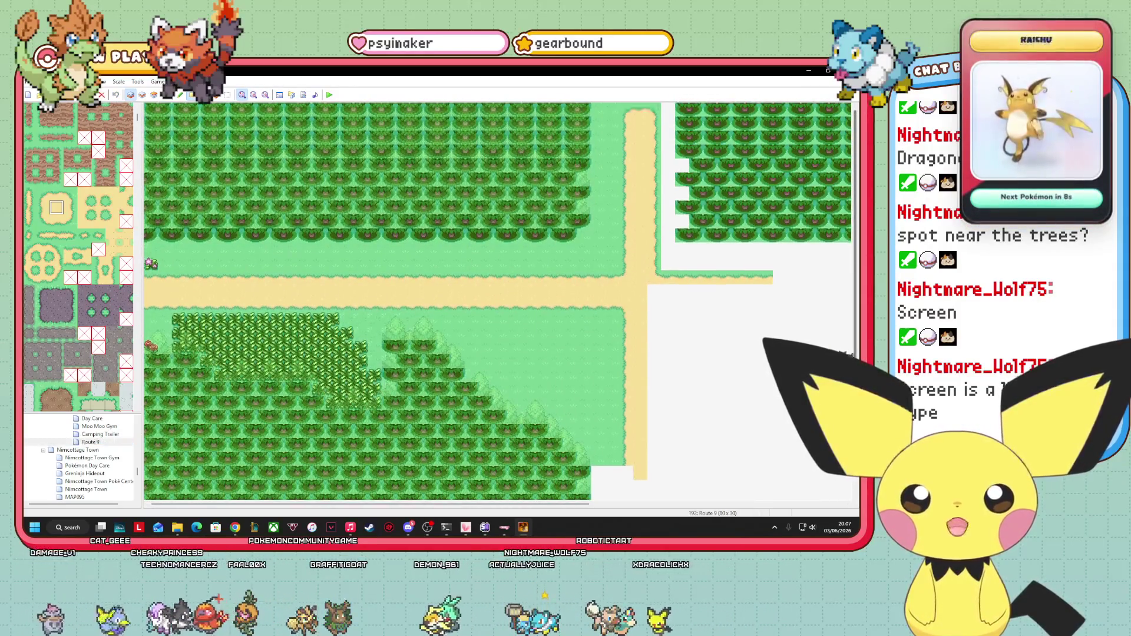
{"action": "scroll", "coordinate": [383, 301], "scroll_direction": "down", "scroll_amount": 1}
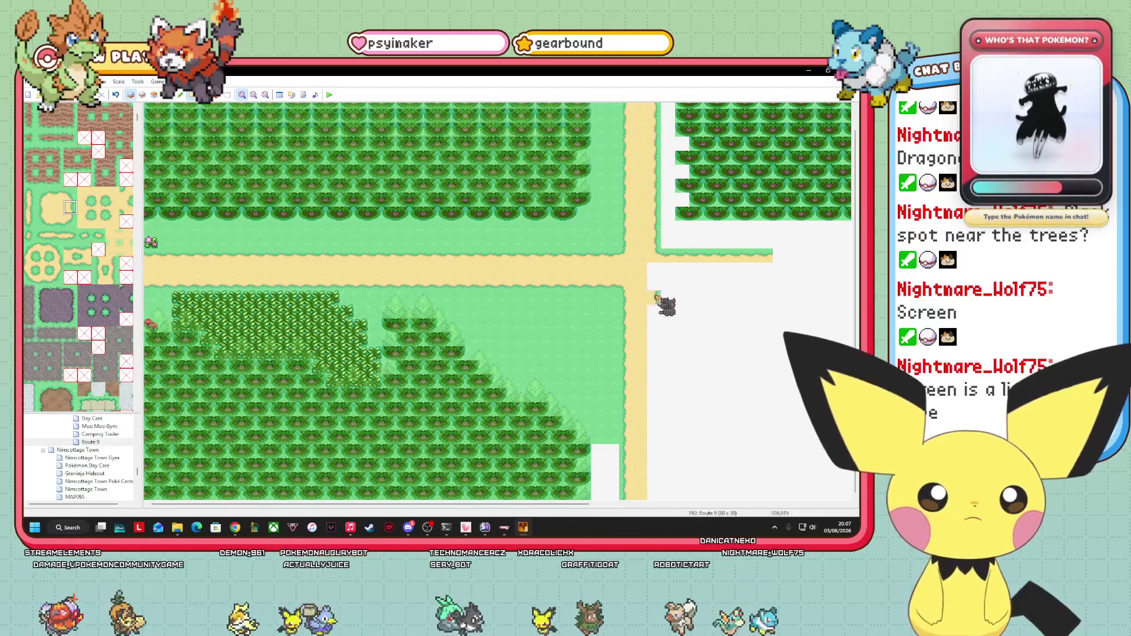
- Widen the southbound sand path by one column down to the bottom edge and fix its edge tiles
{"action": "left_click_drag", "start_coordinate": [664, 303], "coordinate": [664, 503]}
{"action": "left_click", "coordinate": [84, 194]}
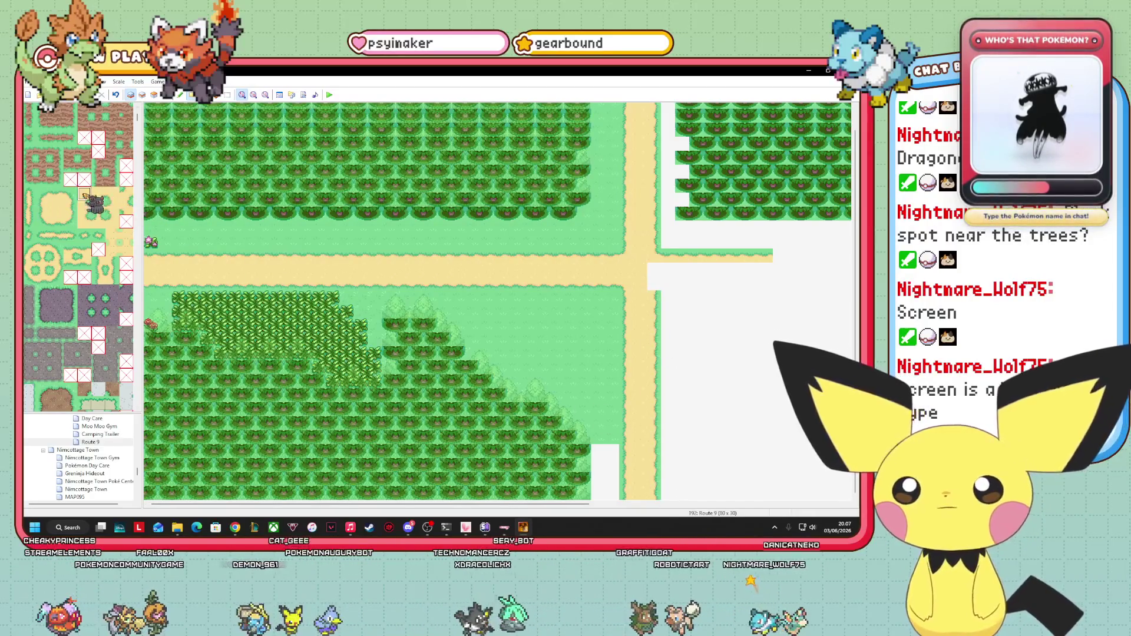
{"action": "left_click", "coordinate": [654, 283]}
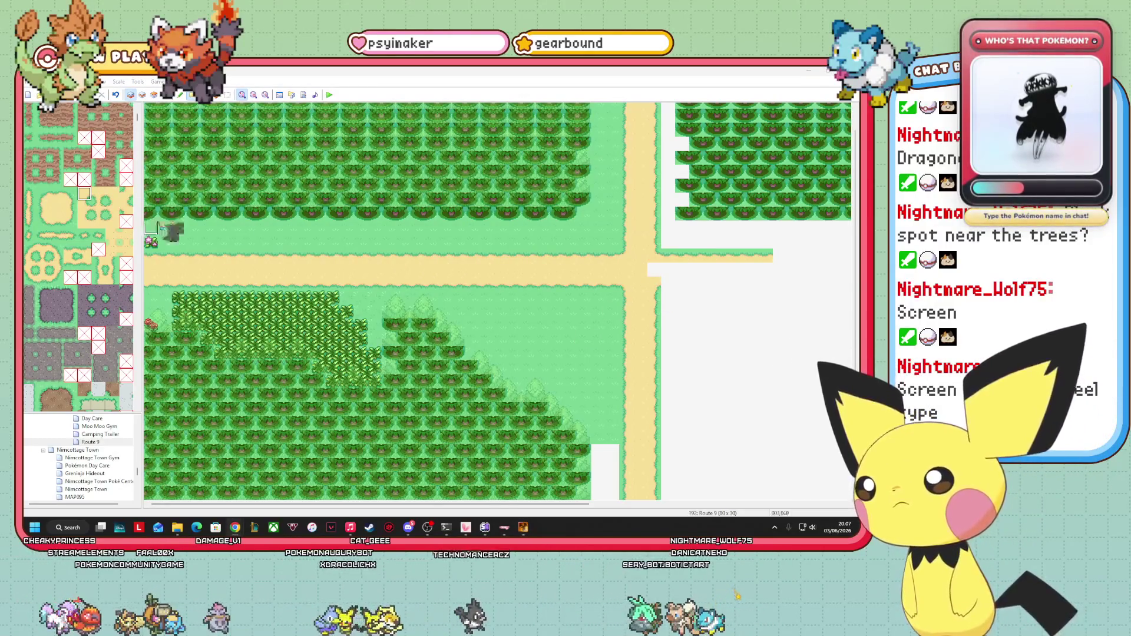
{"action": "left_click", "coordinate": [56, 220]}
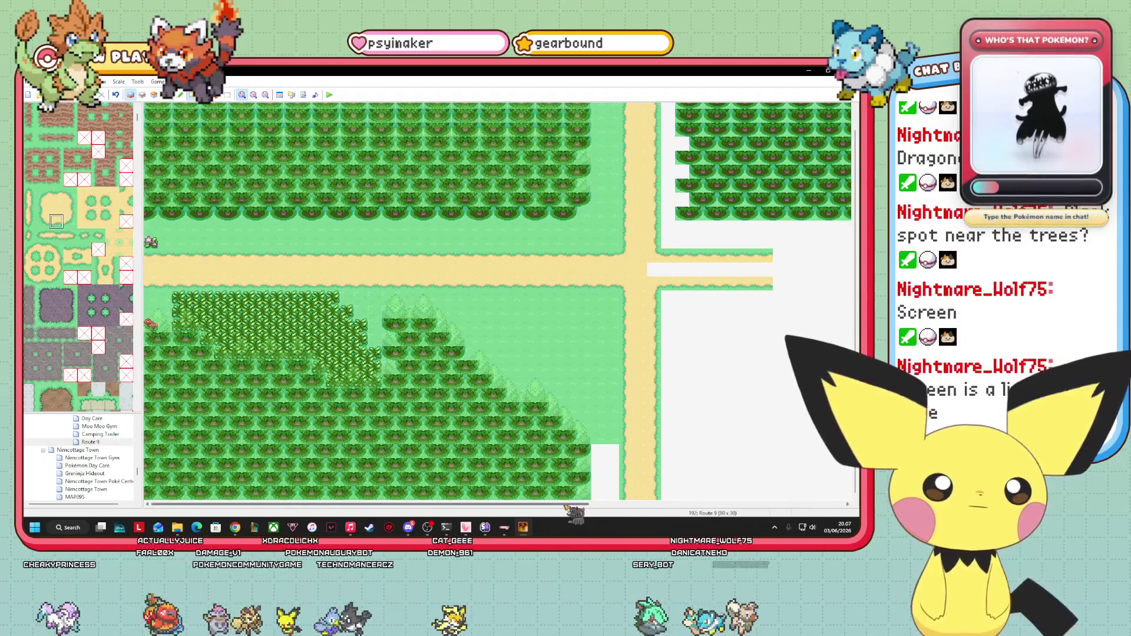
{"action": "left_click_drag", "start_coordinate": [566, 505], "coordinate": [823, 505]}
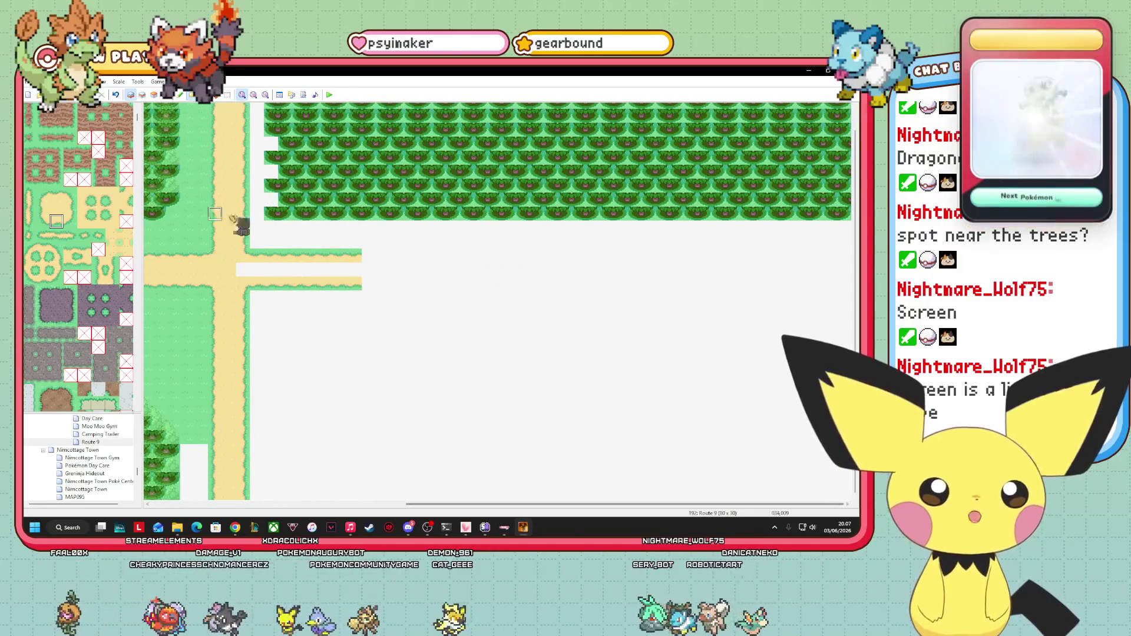
- Paint two sand road rows with edge tiles eastward out to the map's right edge
{"action": "left_click_drag", "start_coordinate": [368, 282], "coordinate": [848, 287]}
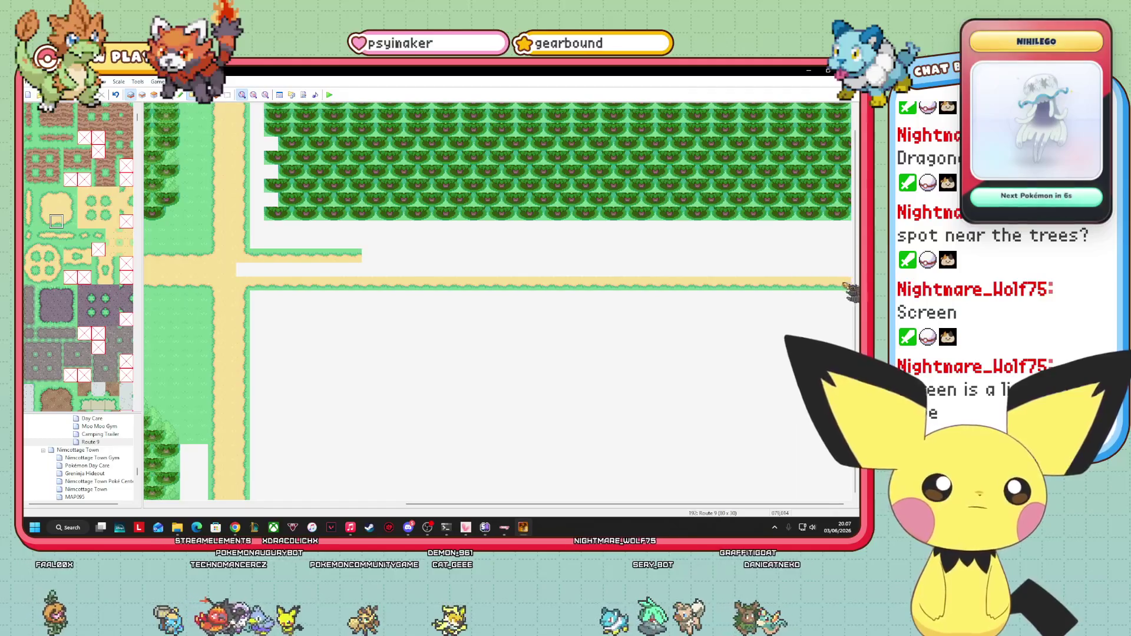
{"action": "left_click_drag", "start_coordinate": [368, 257], "coordinate": [748, 257]}
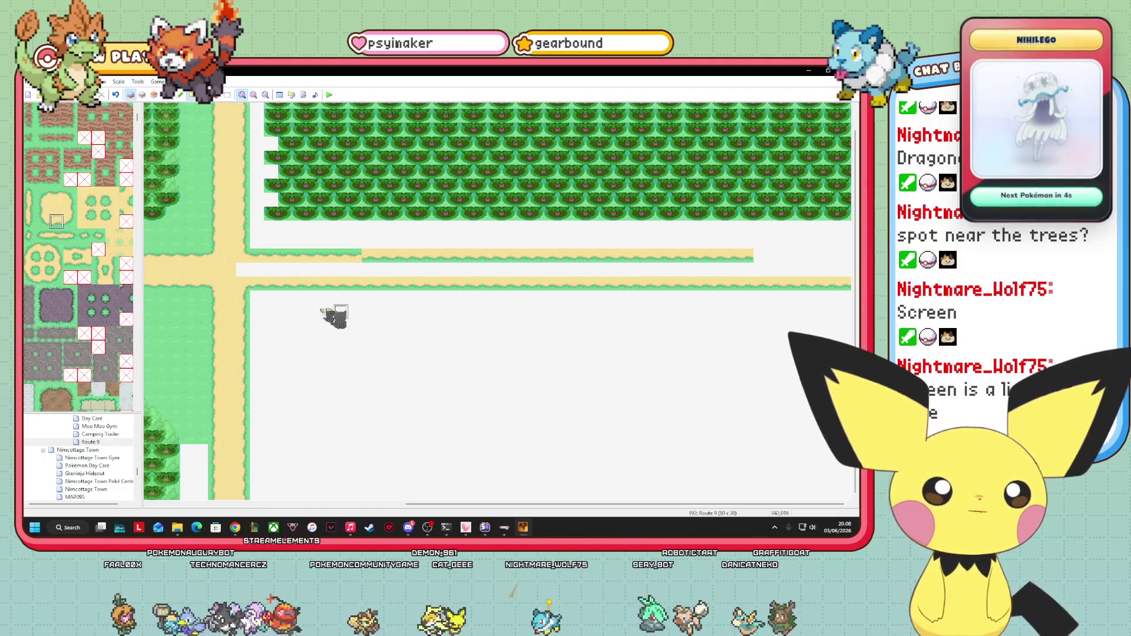
{"action": "left_click", "coordinate": [57, 195]}
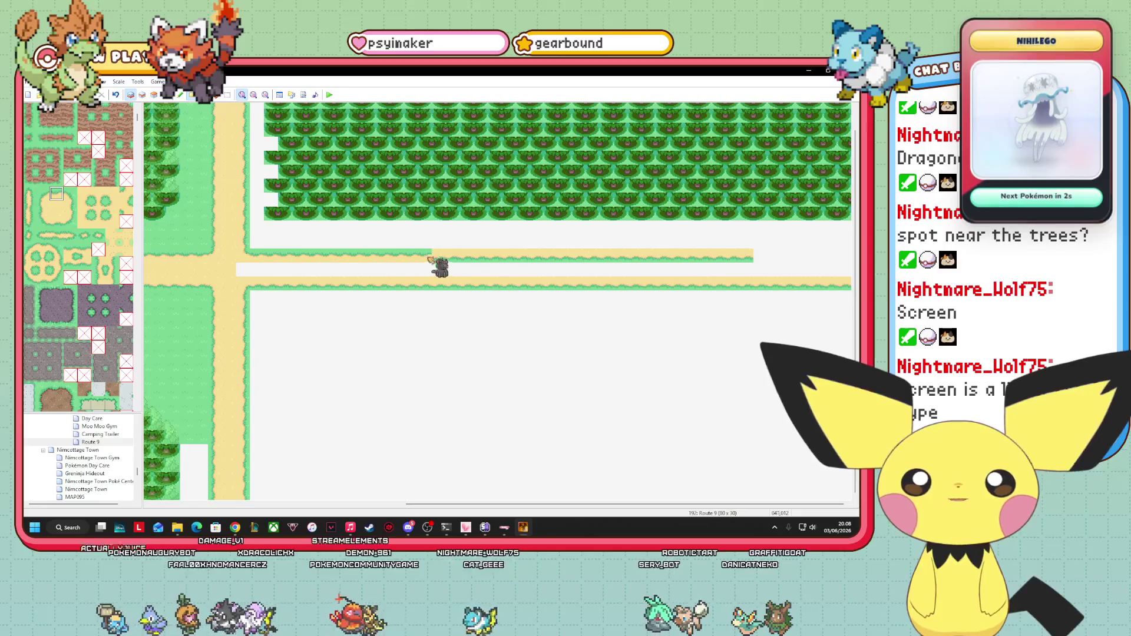
{"action": "left_click_drag", "start_coordinate": [439, 260], "coordinate": [848, 255]}
{"action": "left_click_drag", "start_coordinate": [600, 505], "coordinate": [536, 505]}
{"action": "left_click_drag", "start_coordinate": [307, 263], "coordinate": [794, 275]}
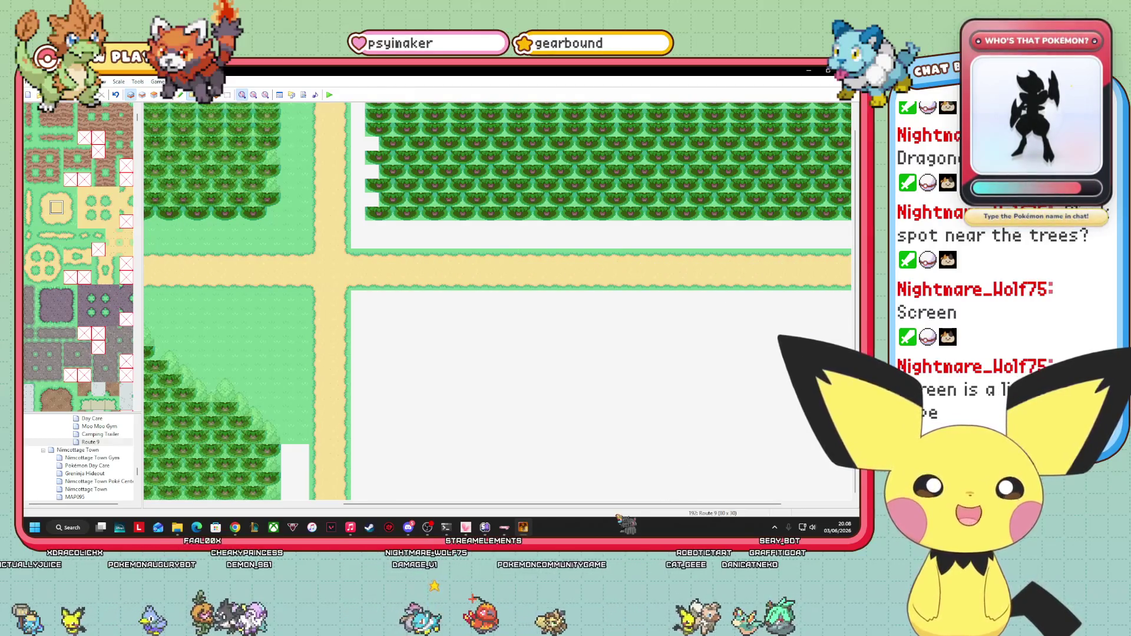
{"action": "left_click_drag", "start_coordinate": [626, 505], "coordinate": [762, 505]}
{"action": "left_click_drag", "start_coordinate": [752, 275], "coordinate": [796, 274]}
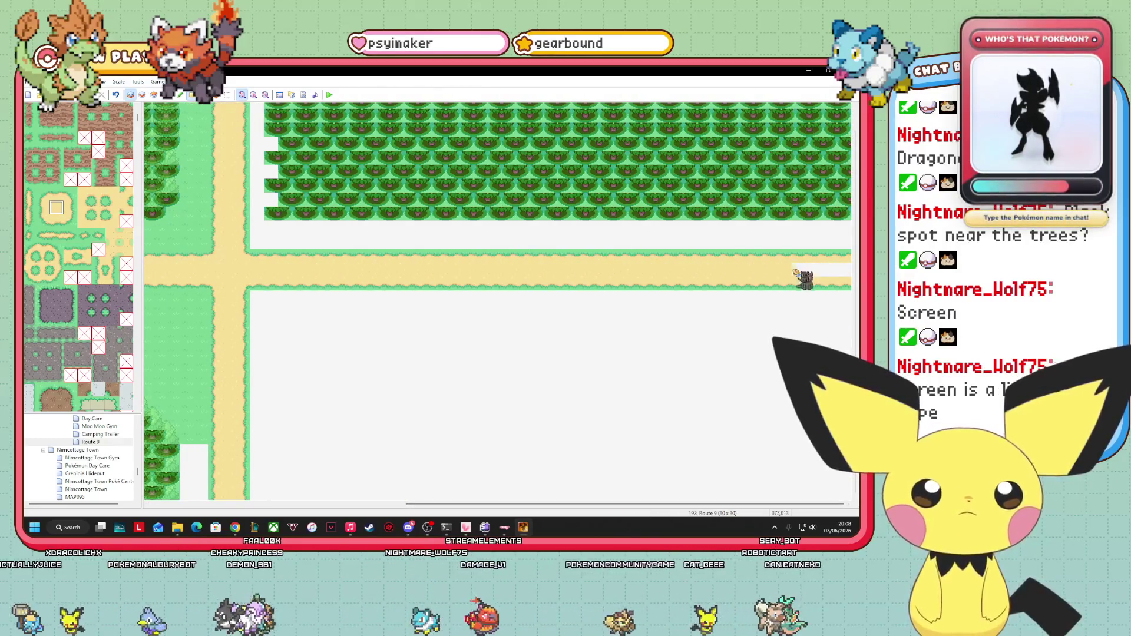
{"action": "left_click", "coordinate": [154, 94]}
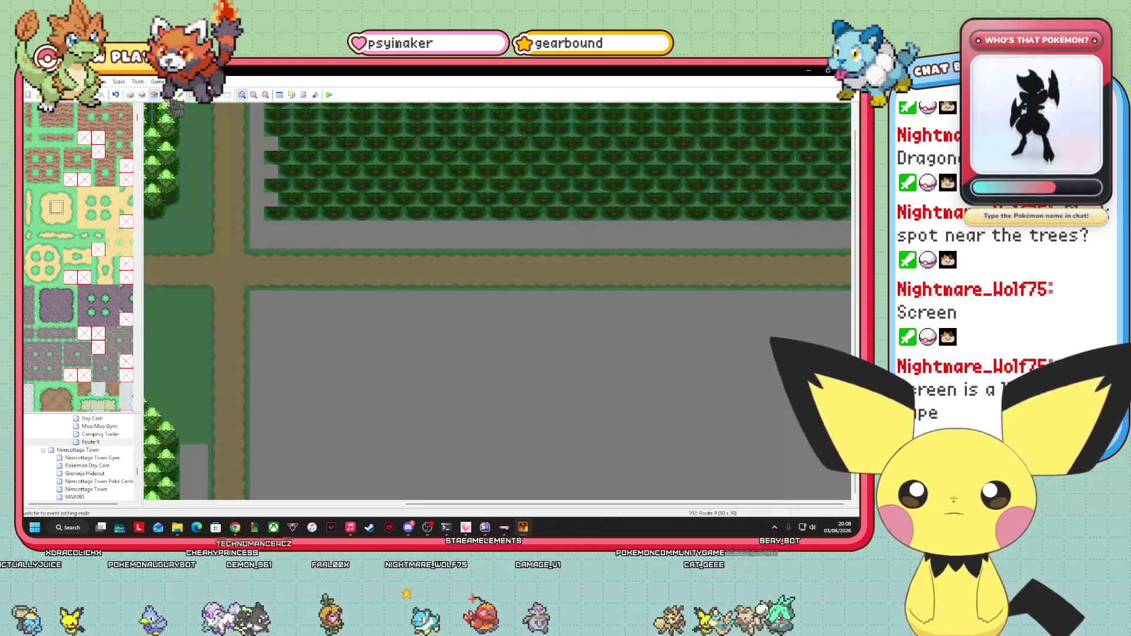
- Repaint the stray sand tile beside the road corner as grass
{"action": "left_click", "coordinate": [167, 94]}
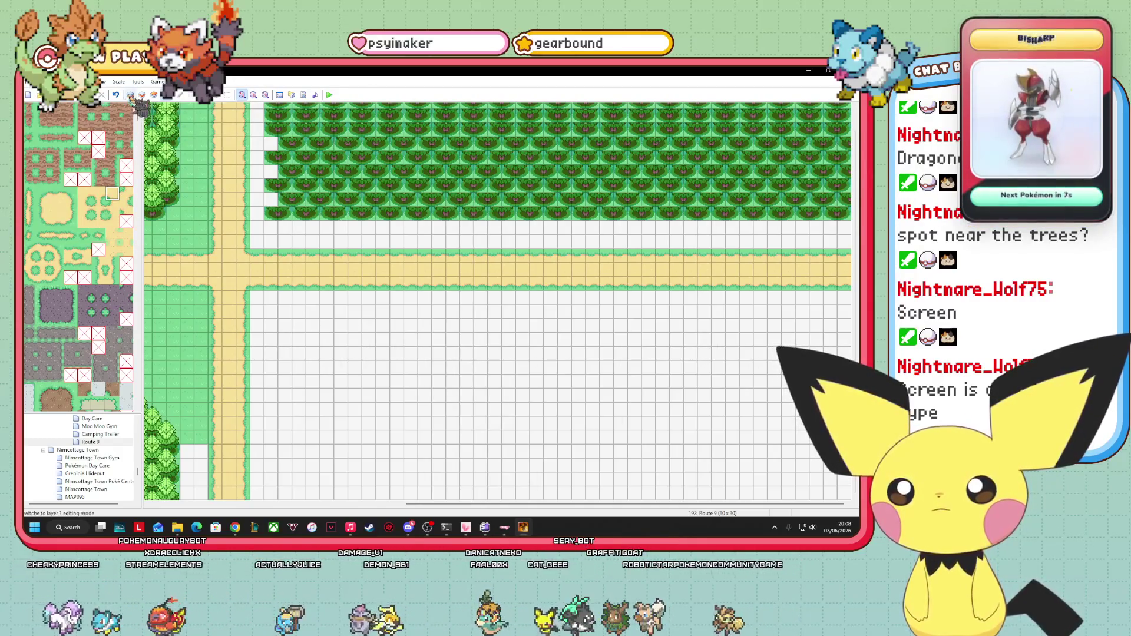
{"action": "left_click", "coordinate": [130, 95]}
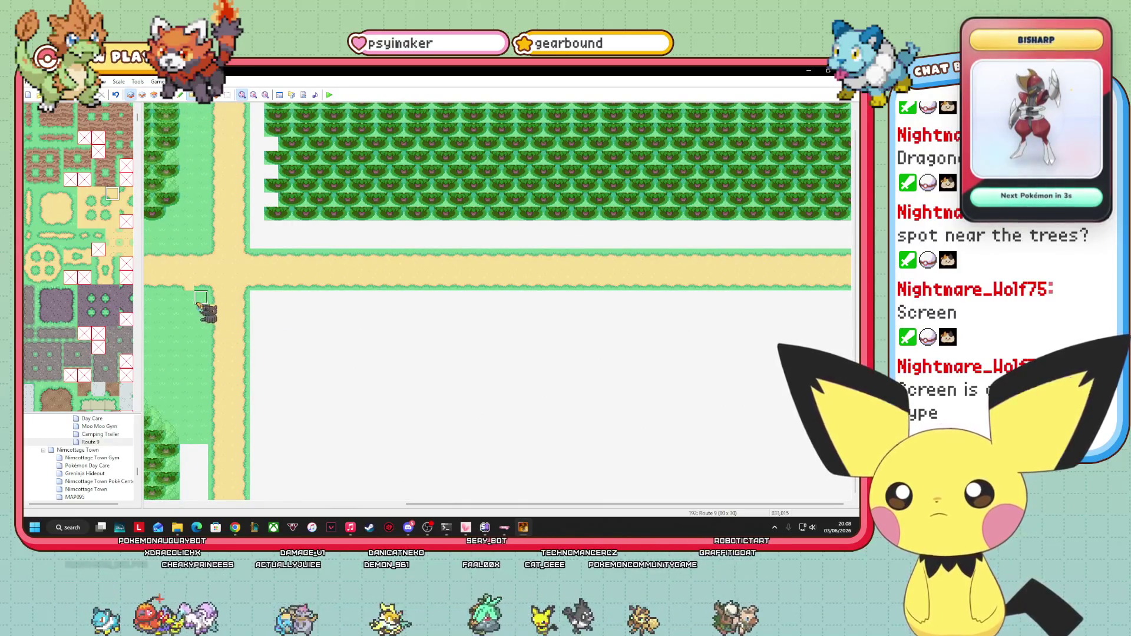
{"action": "left_click", "coordinate": [201, 298]}
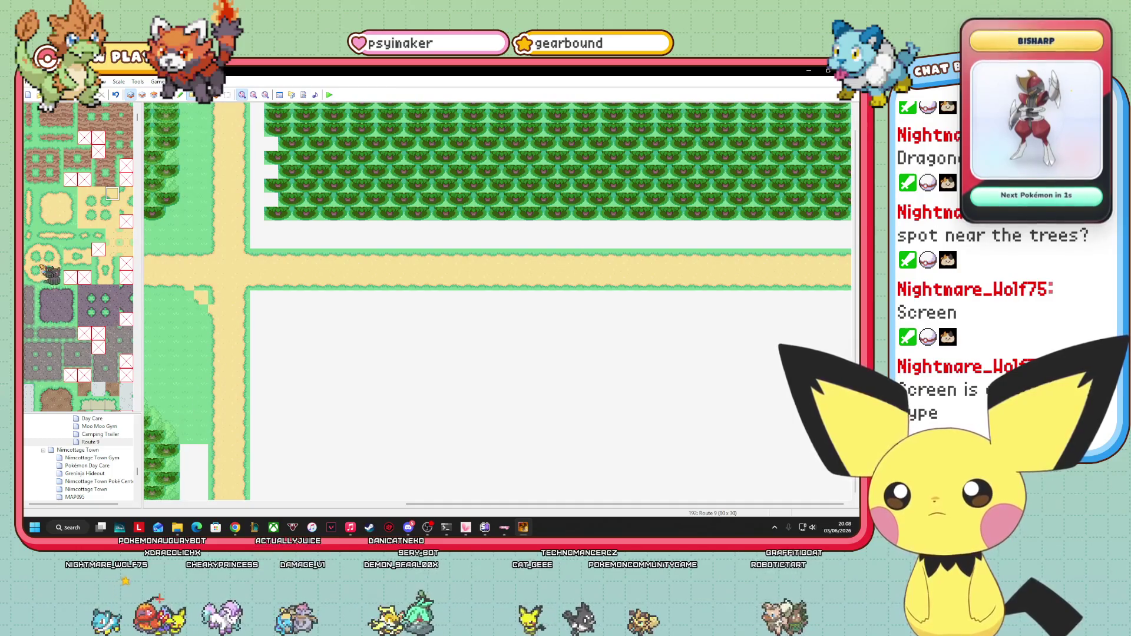
{"action": "left_click", "coordinate": [42, 221]}
{"action": "left_click", "coordinate": [201, 297]}
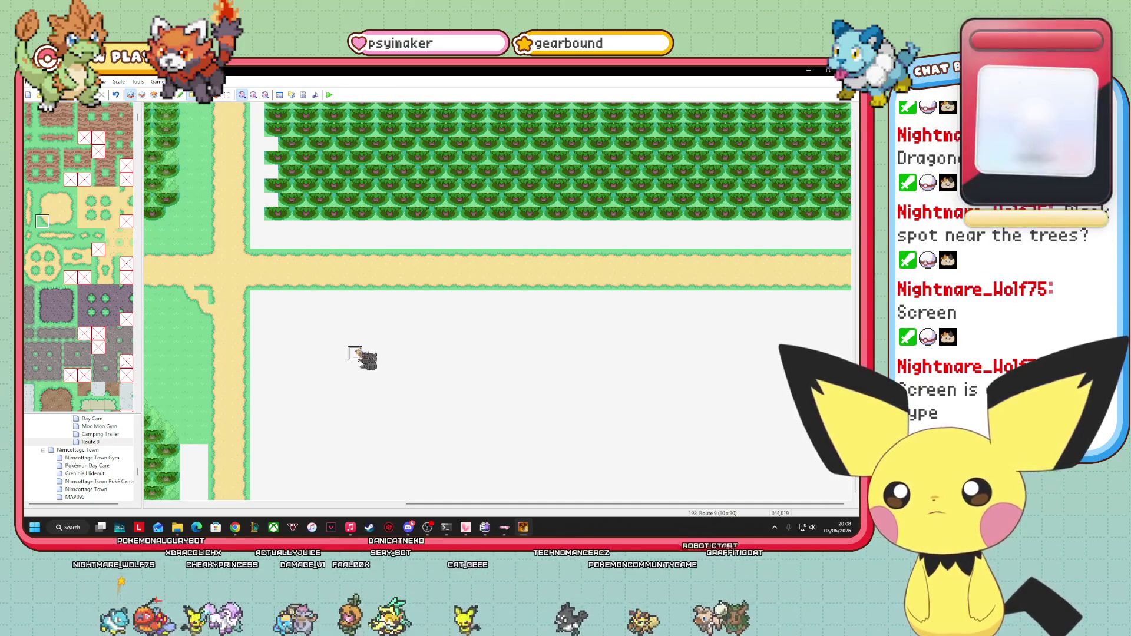
- Paint grass into the crossroads' inner corner and reshape the grass edge beside the vertical road
{"action": "left_click", "coordinate": [56, 207]}
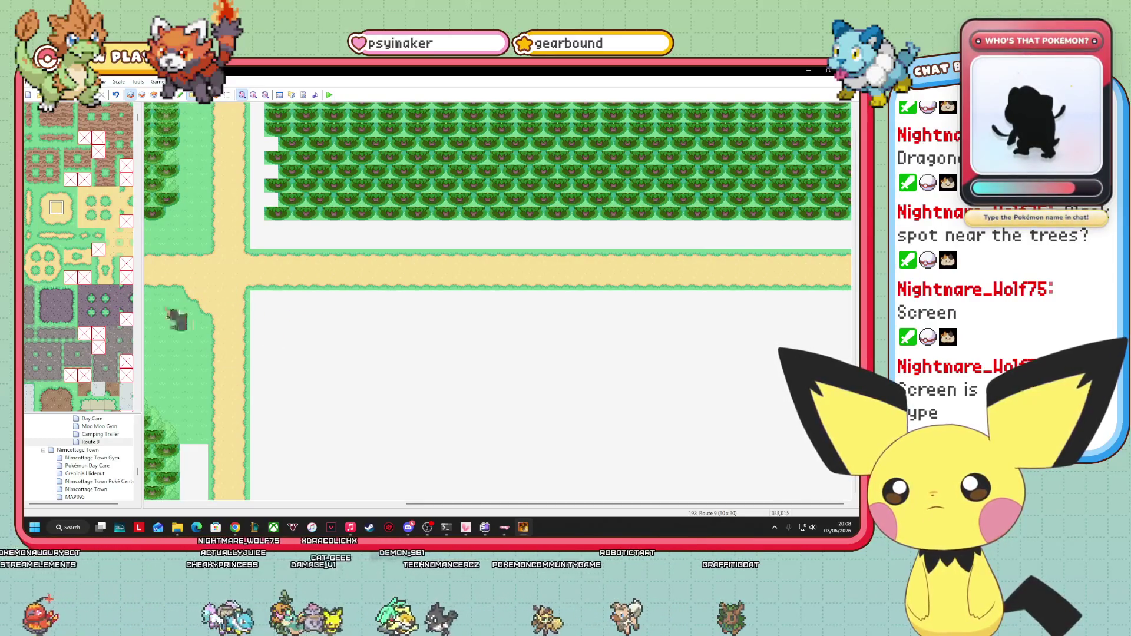
{"action": "left_click", "coordinate": [70, 221]}
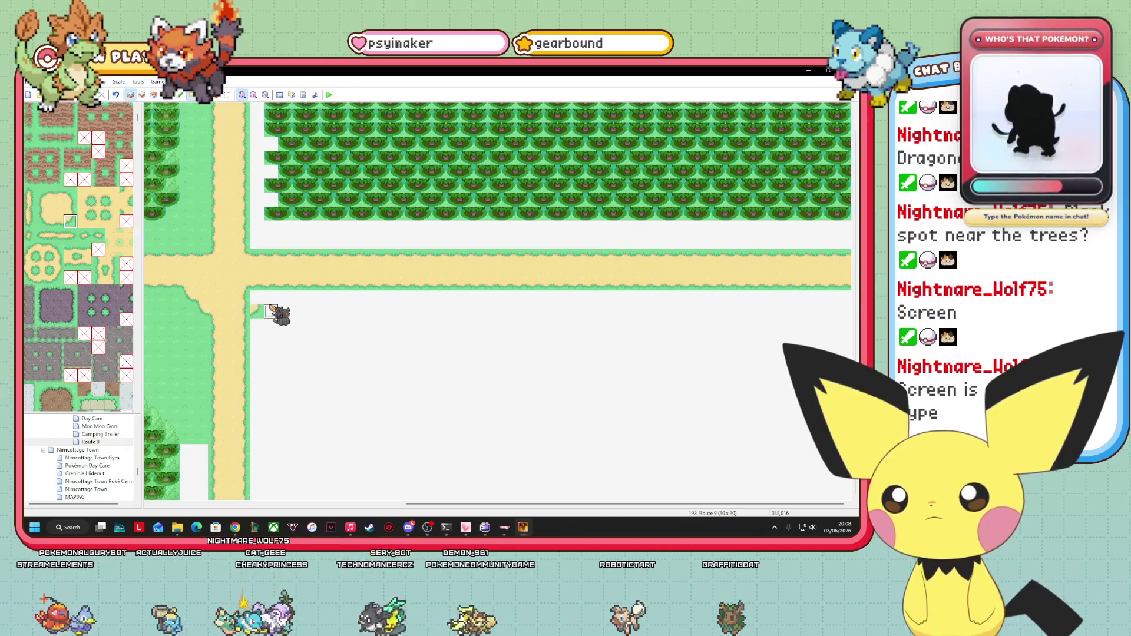
{"action": "left_click", "coordinate": [84, 195]}
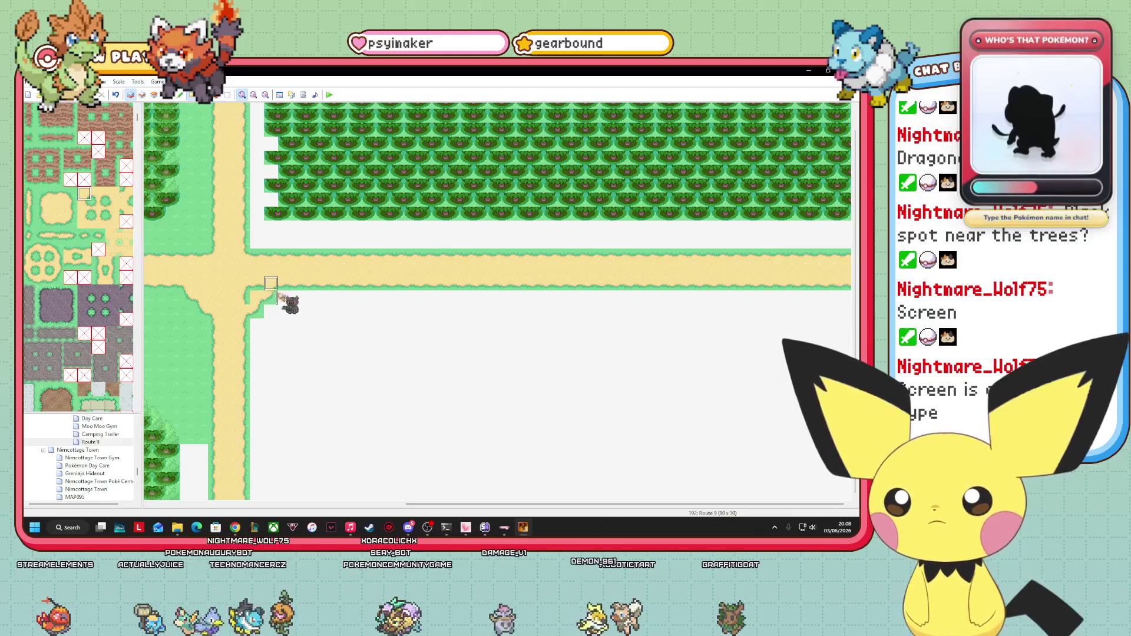
{"action": "left_click", "coordinate": [56, 207]}
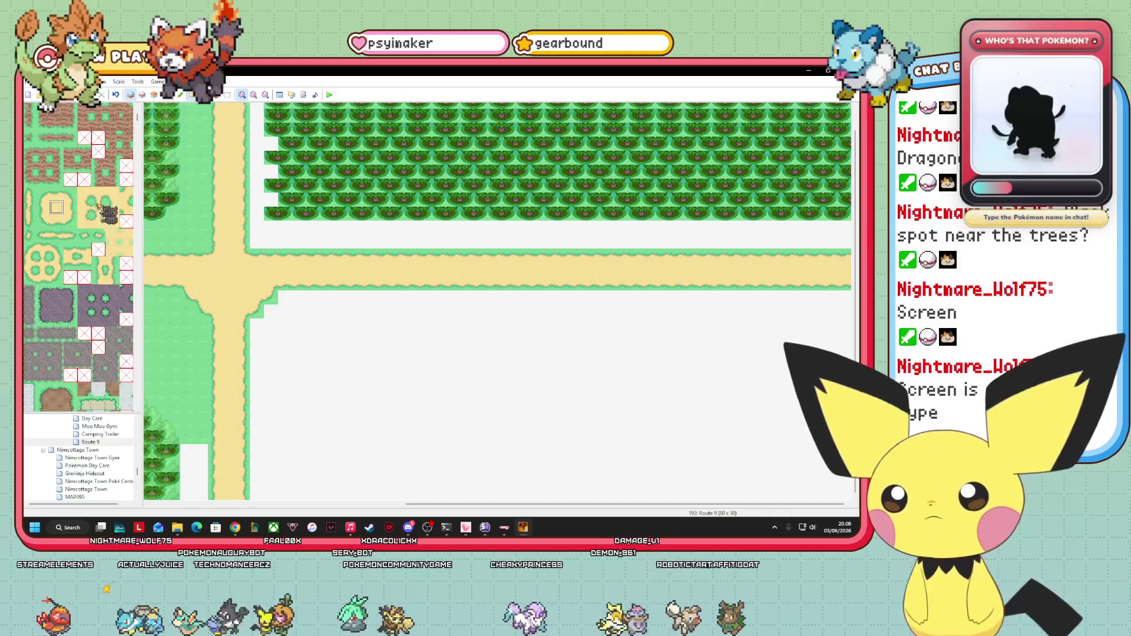
{"action": "left_click", "coordinate": [70, 193]}
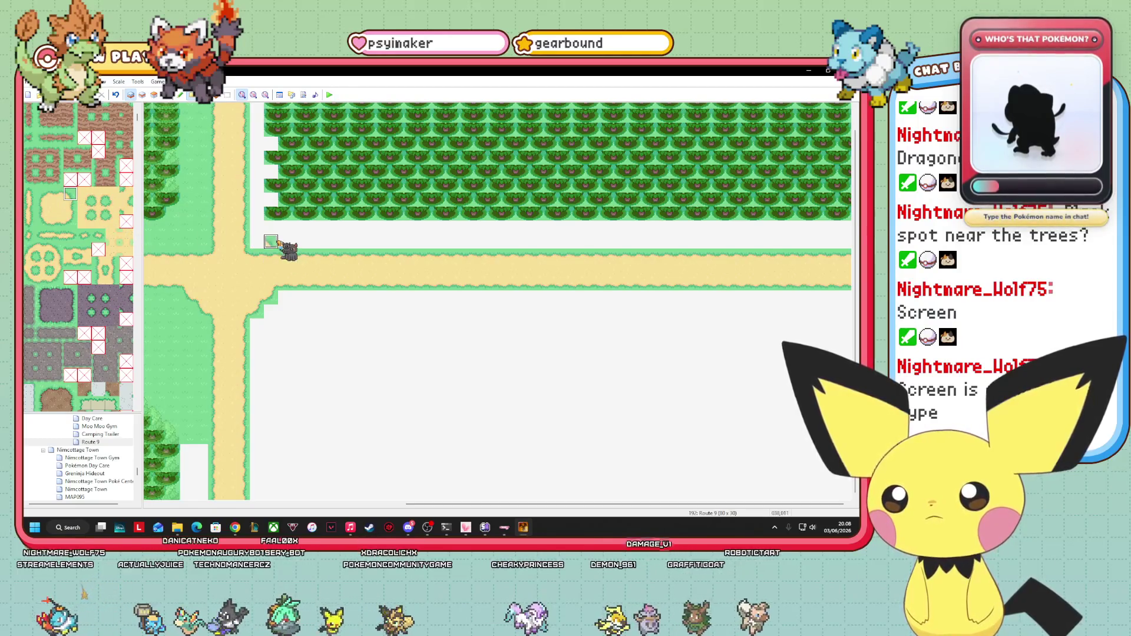
{"action": "left_click", "coordinate": [271, 242]}
{"action": "left_click", "coordinate": [42, 193]}
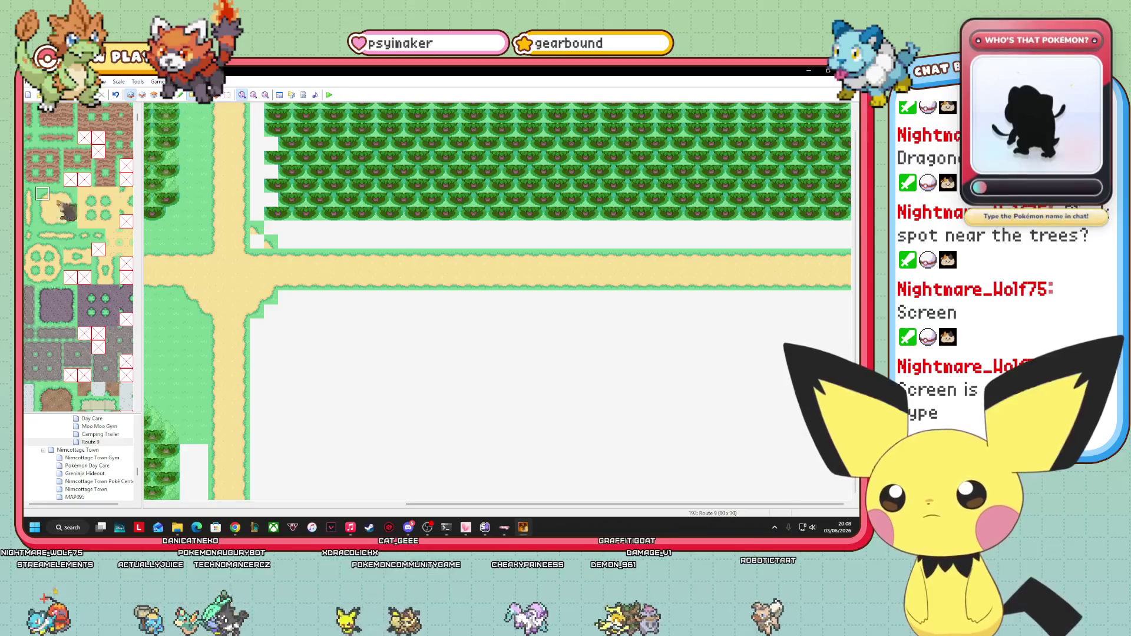
{"action": "left_click", "coordinate": [218, 236]}
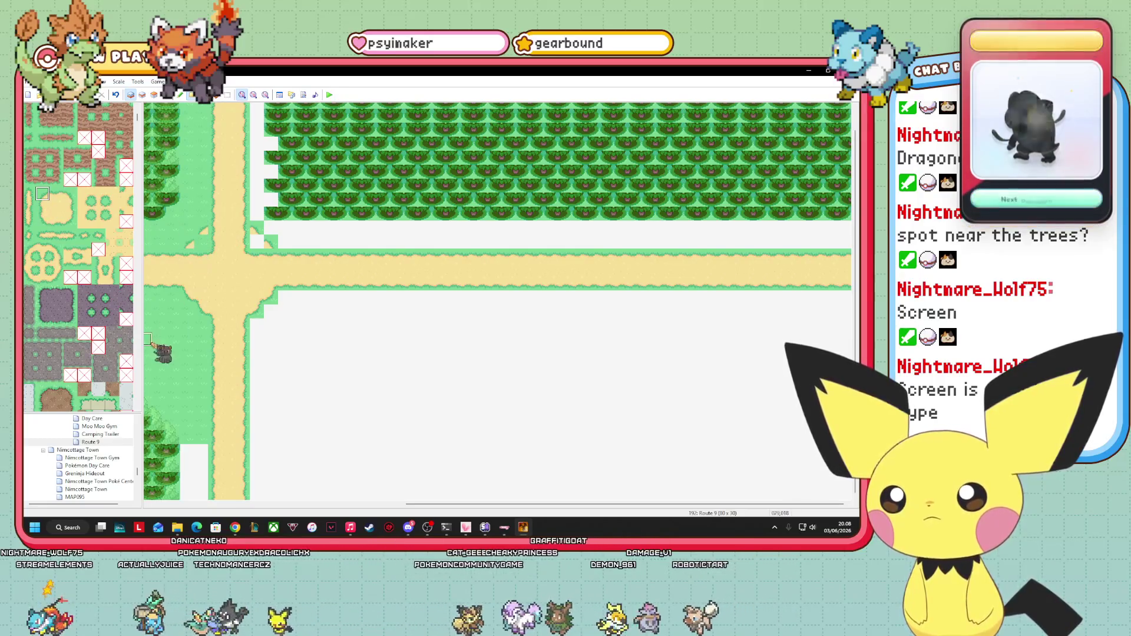
- Fill the notches at the crossroads' left edge with sand edge and plain sand tiles
{"action": "left_click", "coordinate": [112, 222]}
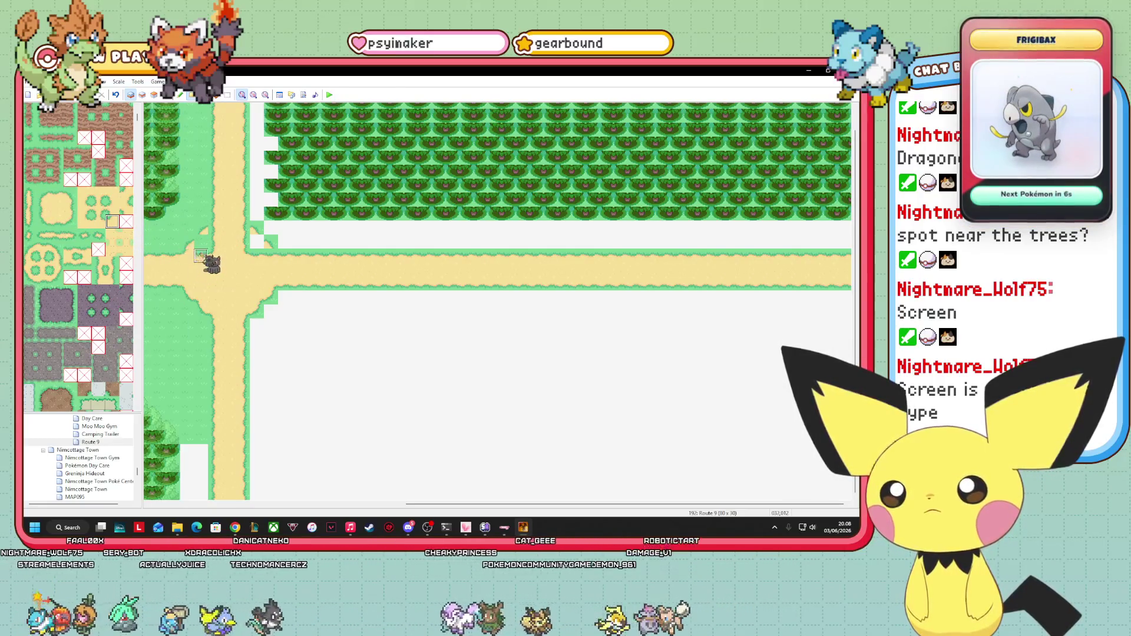
{"action": "left_click", "coordinate": [207, 243]}
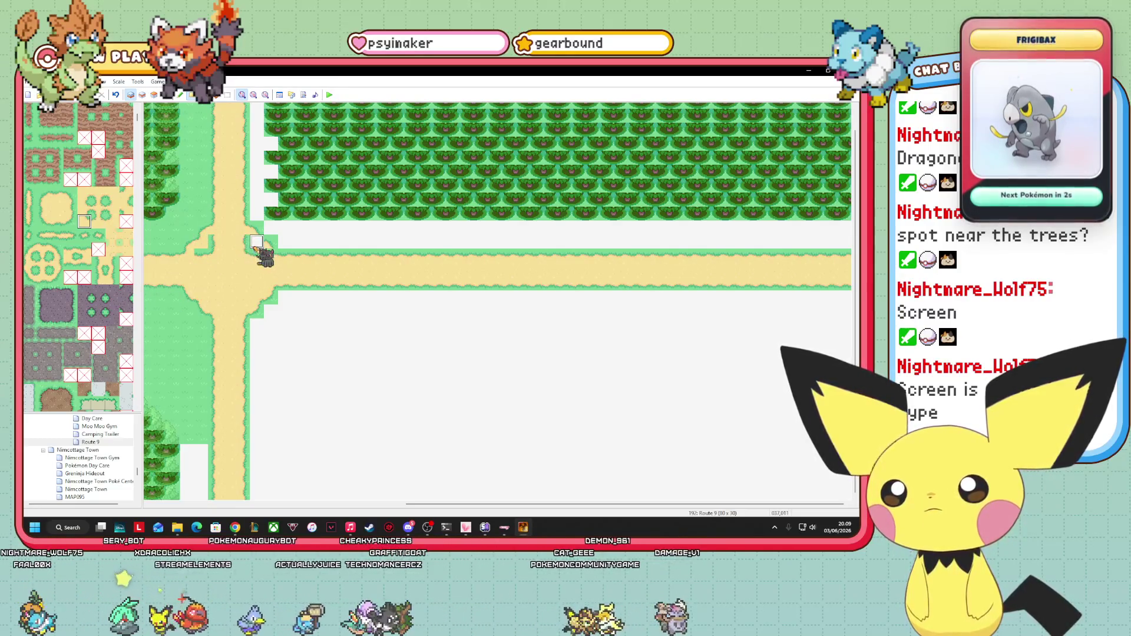
{"action": "left_click", "coordinate": [57, 208]}
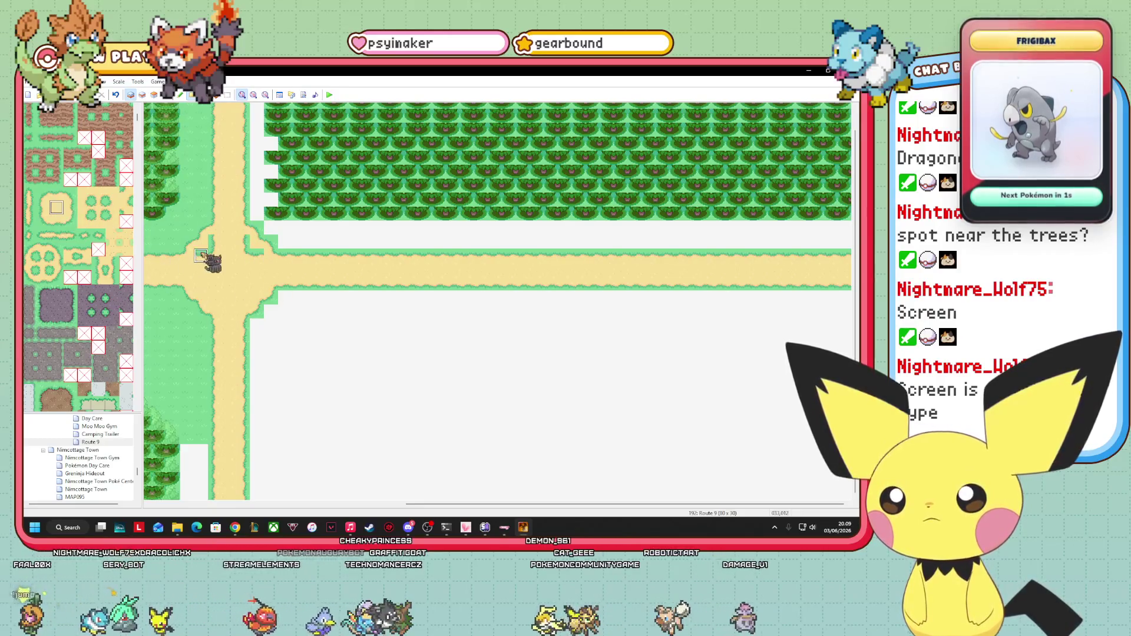
{"action": "left_click", "coordinate": [215, 243]}
{"action": "left_click", "coordinate": [259, 243]}
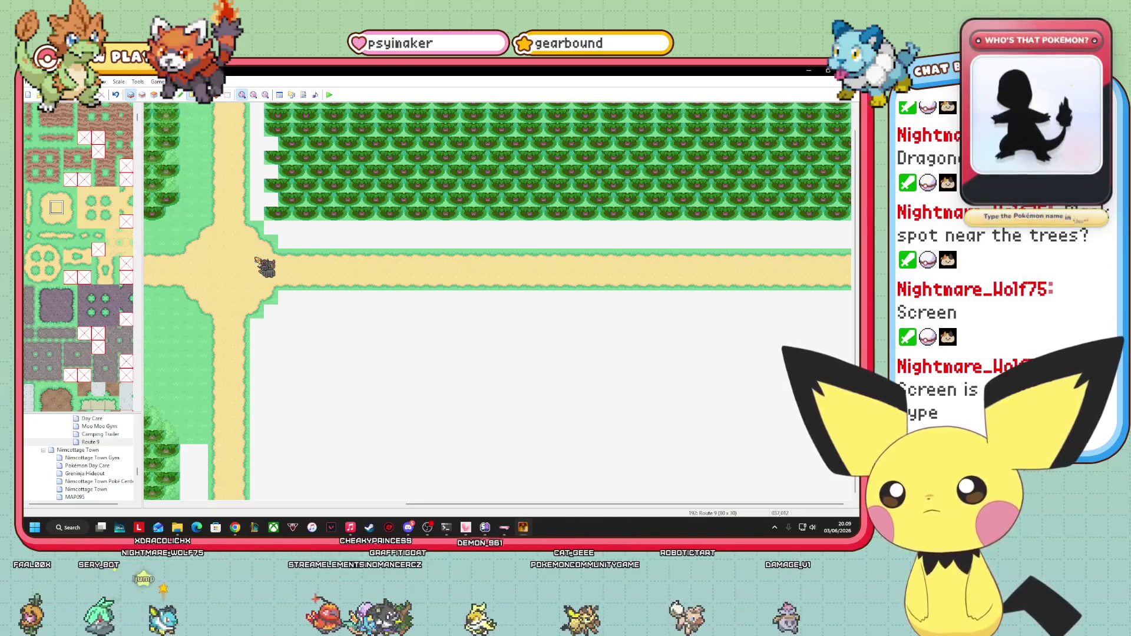
{"action": "scroll", "coordinate": [201, 367], "scroll_direction": "up", "scroll_amount": 1}
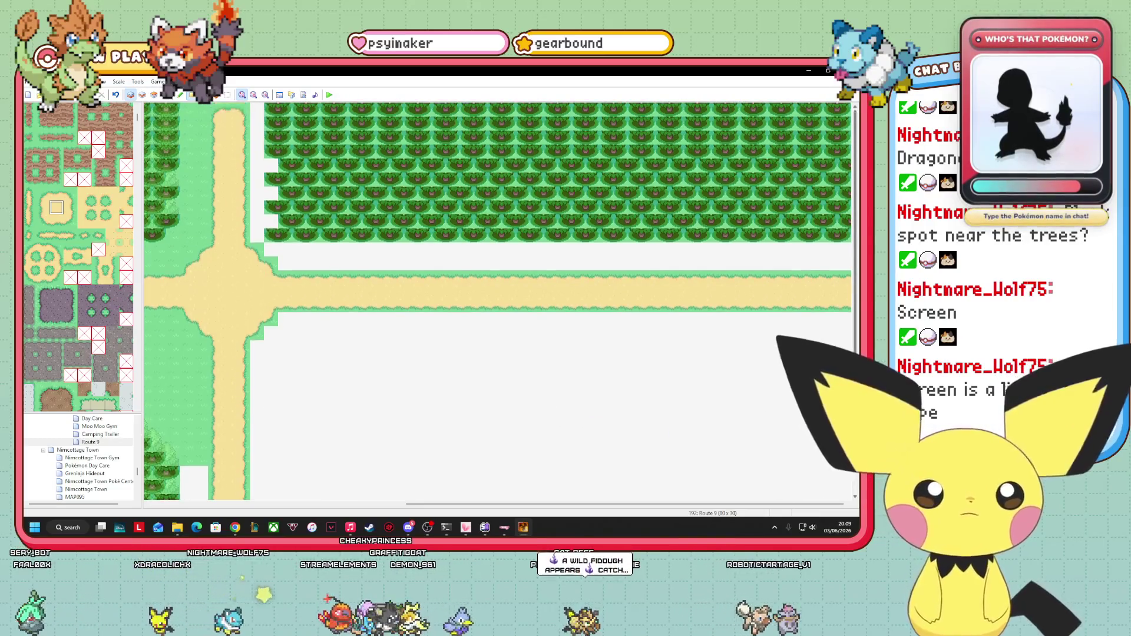
{"action": "scroll", "coordinate": [498, 301], "scroll_direction": "down", "scroll_amount": 1}
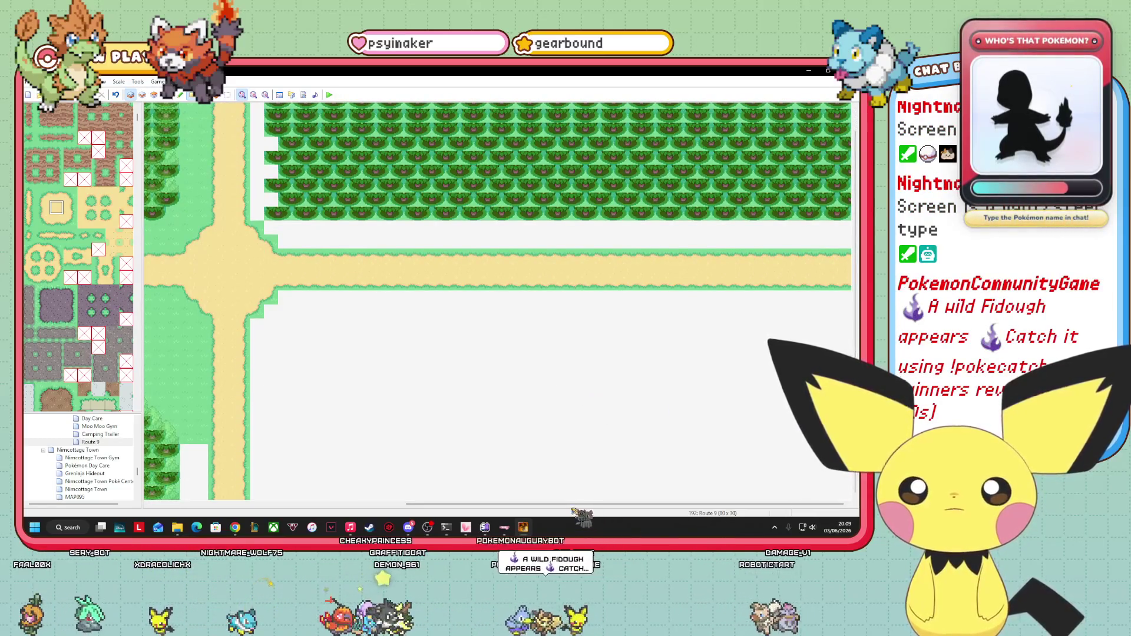
{"action": "scroll", "coordinate": [497, 301], "scroll_direction": "left", "scroll_amount": 5}
{"action": "scroll", "coordinate": [498, 301], "scroll_direction": "left", "scroll_amount": 3}
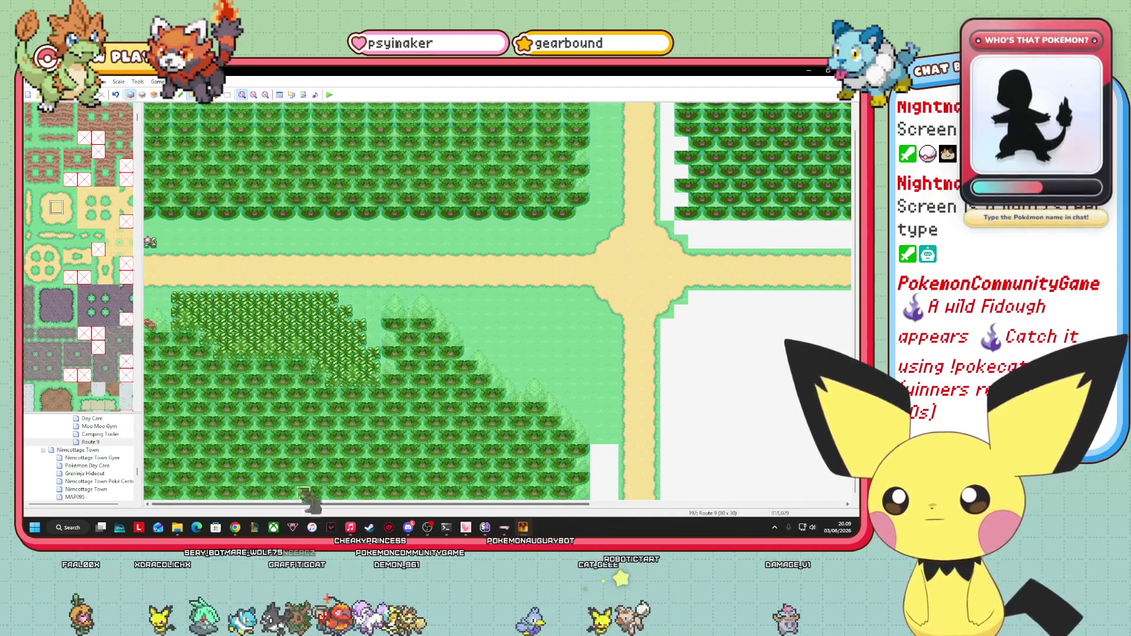
- Paint a multi-tile bare-dirt block on the grass north of the road
{"action": "scroll", "coordinate": [78, 259], "scroll_direction": "up", "scroll_amount": 3}
{"action": "scroll", "coordinate": [79, 260], "scroll_direction": "down", "scroll_amount": 5}
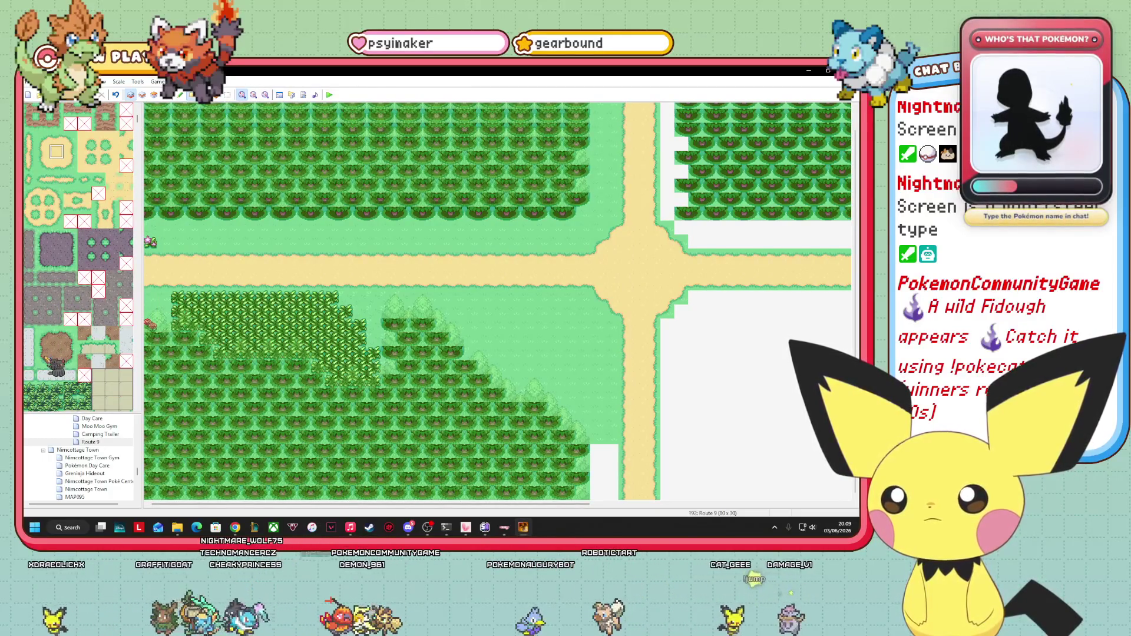
{"action": "left_click_drag", "start_coordinate": [40, 358], "coordinate": [75, 363]}
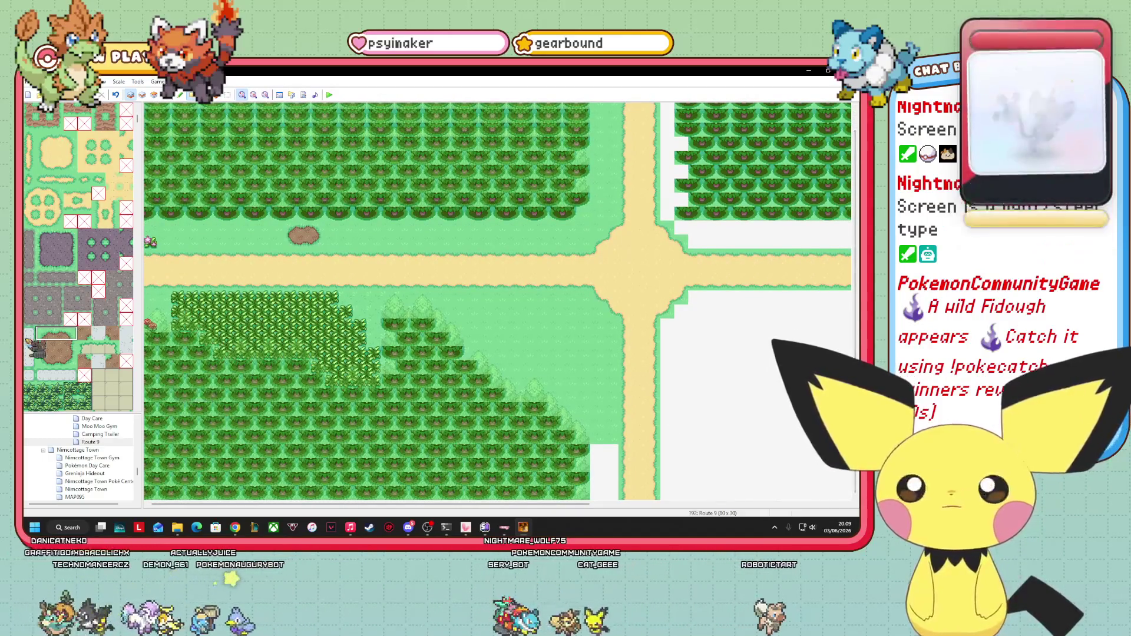
{"action": "scroll", "coordinate": [79, 257], "scroll_direction": "down", "scroll_amount": 15}
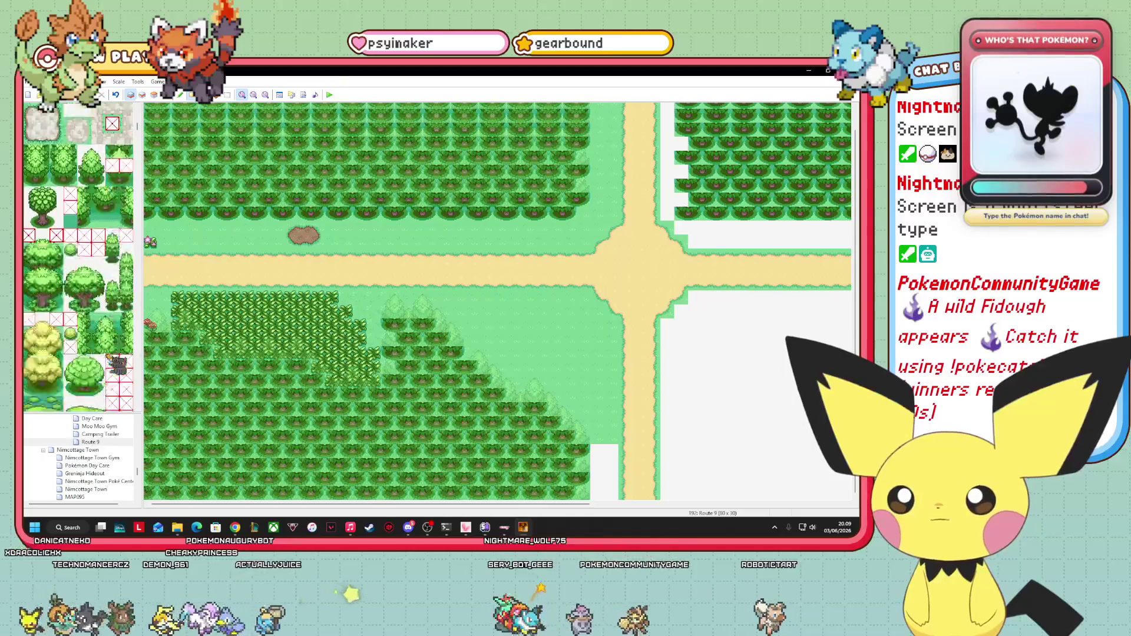
{"action": "scroll", "coordinate": [109, 357], "scroll_direction": "down", "scroll_amount": 2}
{"action": "scroll", "coordinate": [109, 358], "scroll_direction": "down", "scroll_amount": 6}
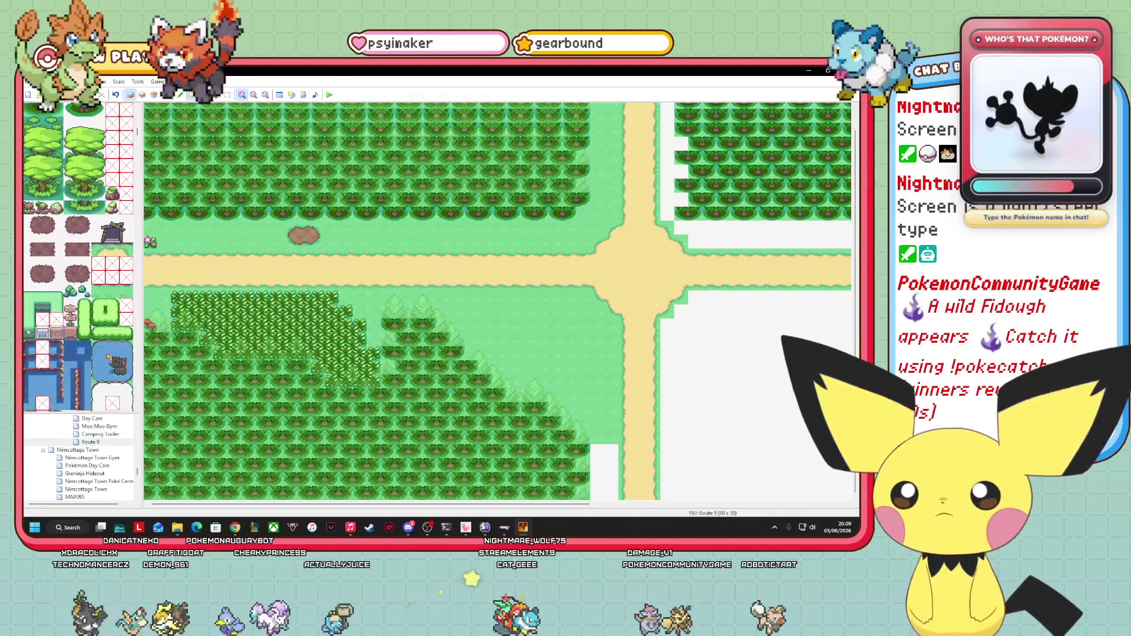
{"action": "scroll", "coordinate": [109, 358], "scroll_direction": "down", "scroll_amount": 18}
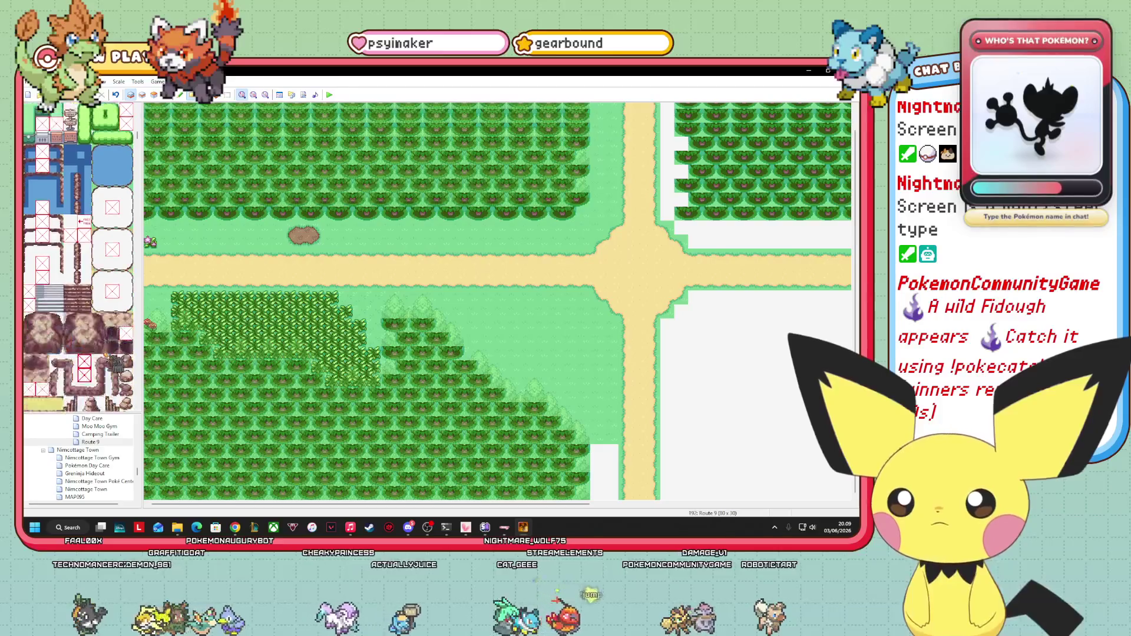
{"action": "left_click_drag", "start_coordinate": [457, 503], "coordinate": [519, 504]}
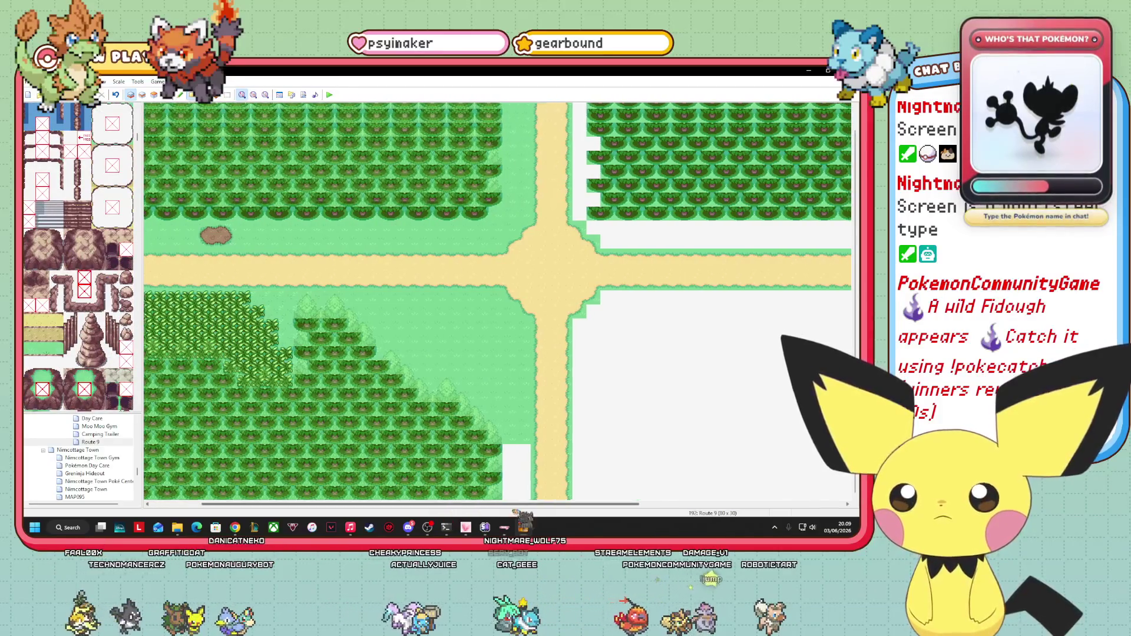
- Switch the map to event editing and bring up Route 9's map options
{"action": "left_click", "coordinate": [166, 94]}
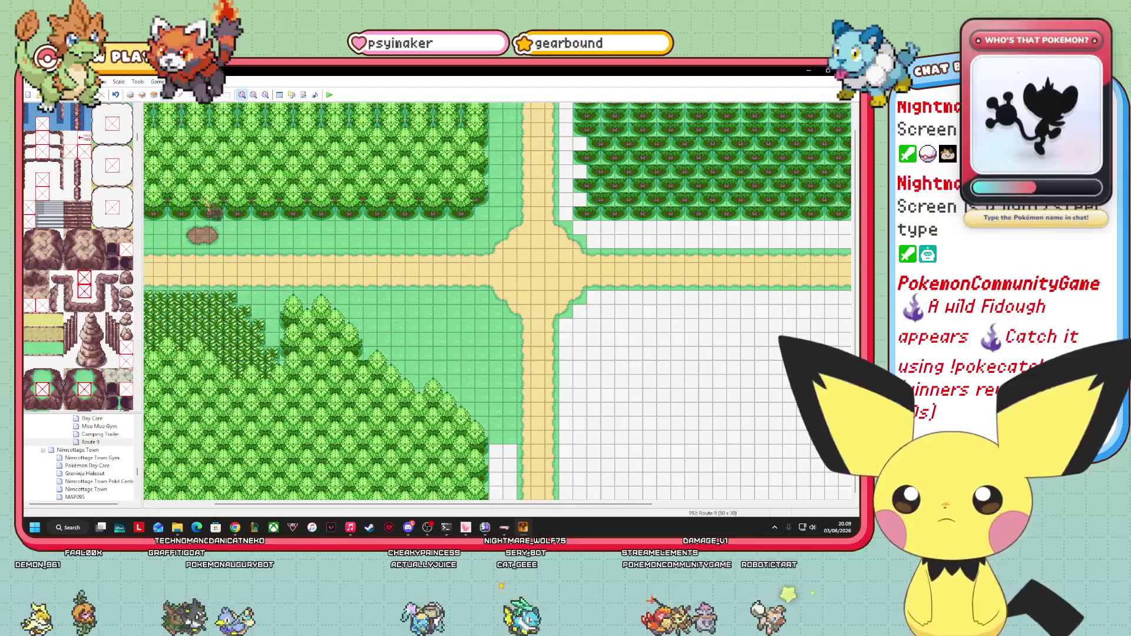
{"action": "scroll", "coordinate": [856, 339], "scroll_direction": "up", "scroll_amount": 1}
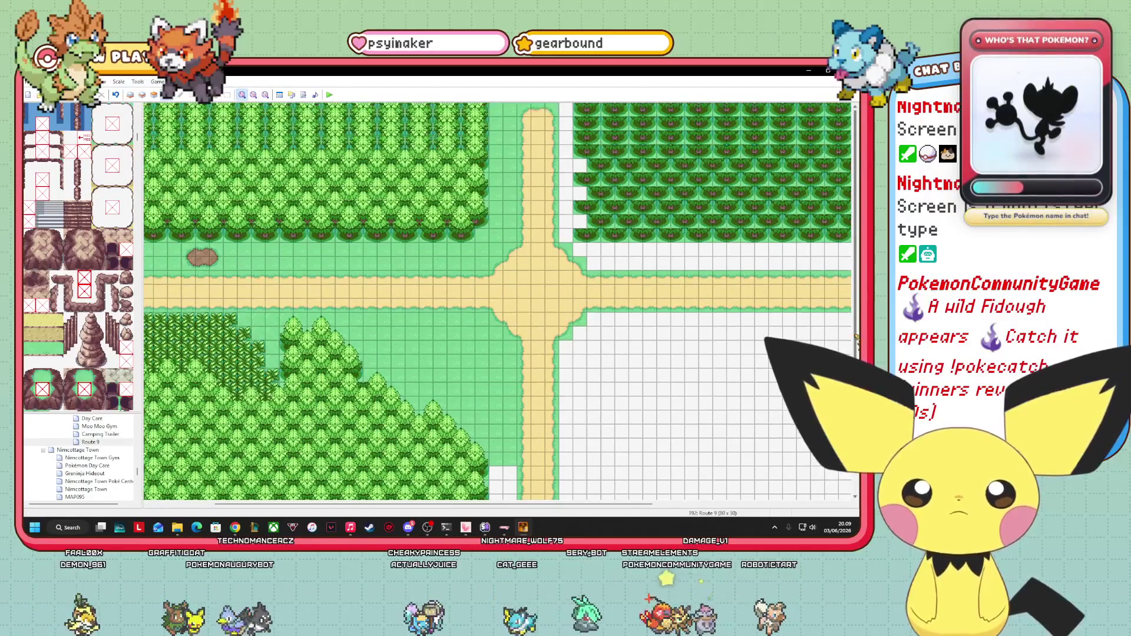
{"action": "left_click", "coordinate": [154, 95]}
{"action": "left_click", "coordinate": [165, 95]}
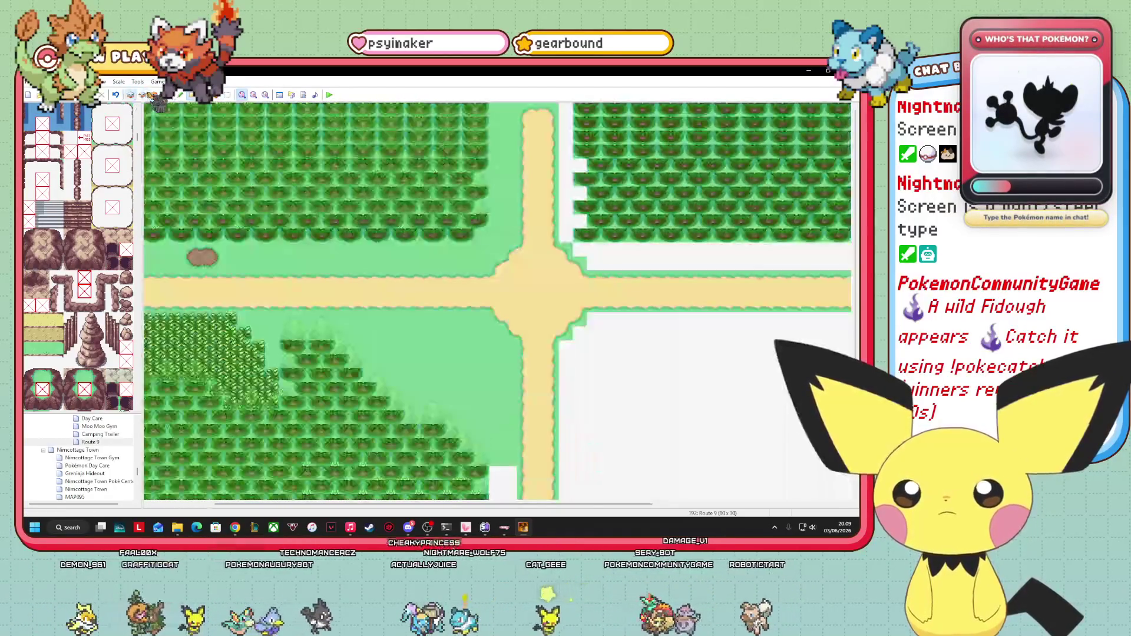
{"action": "left_click", "coordinate": [154, 95]}
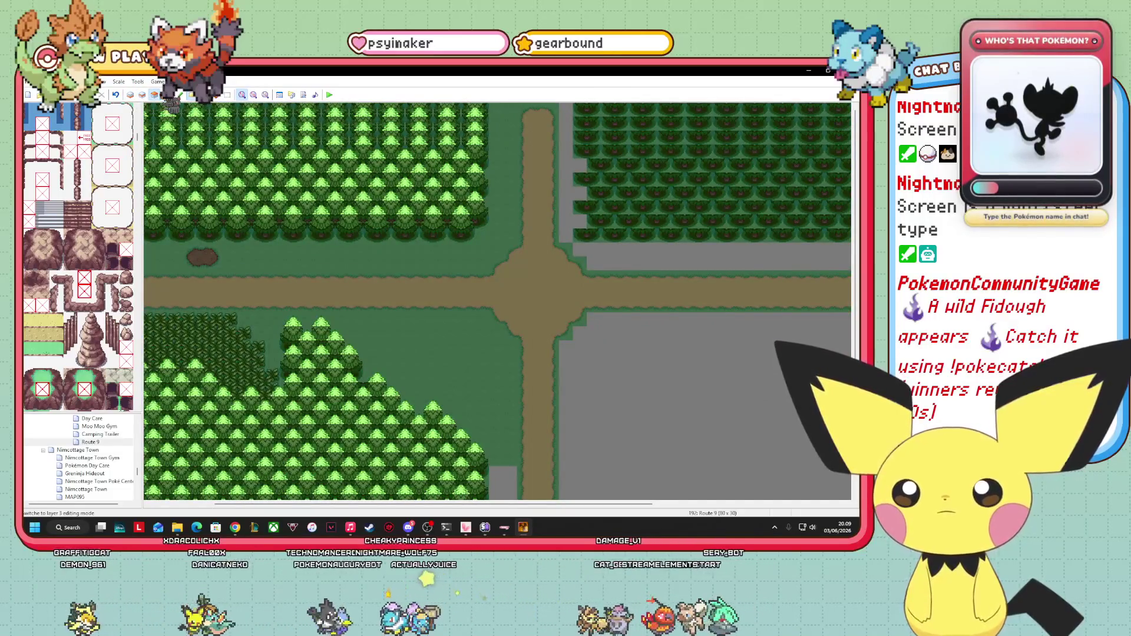
{"action": "left_click", "coordinate": [167, 95]}
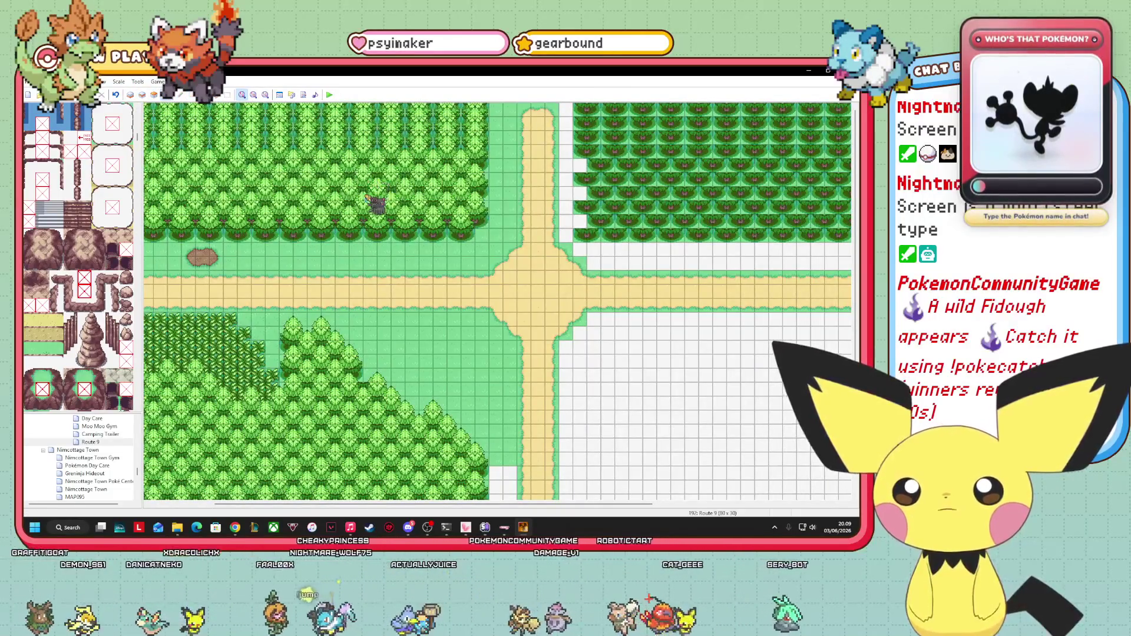
{"action": "right_click", "coordinate": [89, 442]}
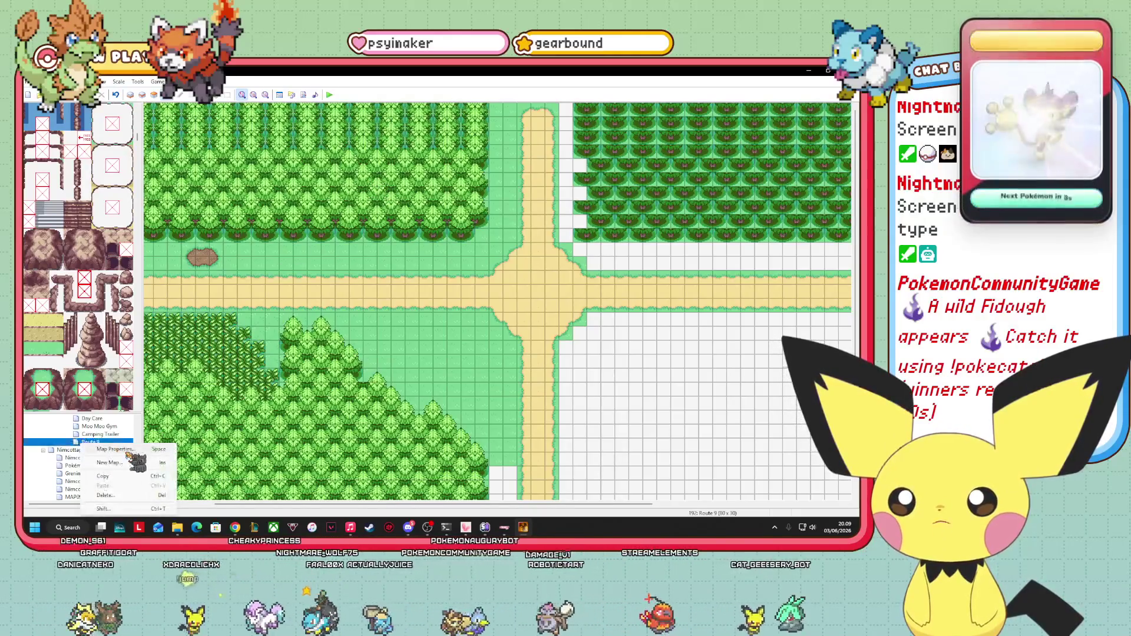
{"action": "left_click", "coordinate": [128, 451]}
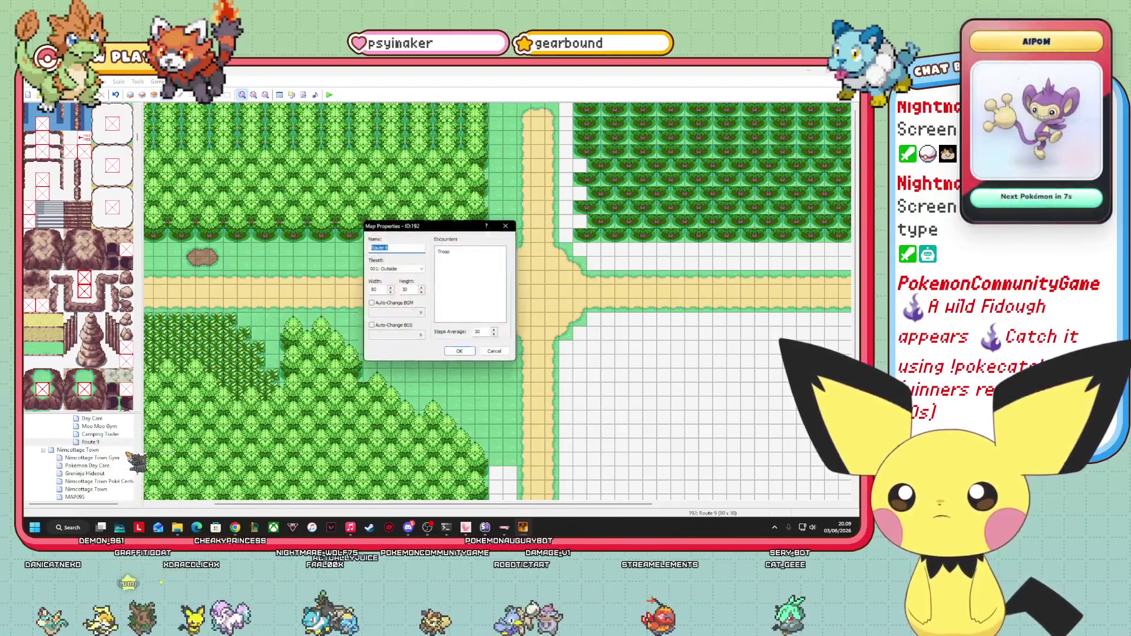
{"action": "left_click", "coordinate": [500, 363]}
{"action": "mouse_move", "coordinate": [560, 502]}
{"action": "left_mouse_down"}
{"action": "mouse_move", "coordinate": [671, 504]}
{"action": "mouse_move", "coordinate": [372, 506]}
{"action": "left_mouse_up"}
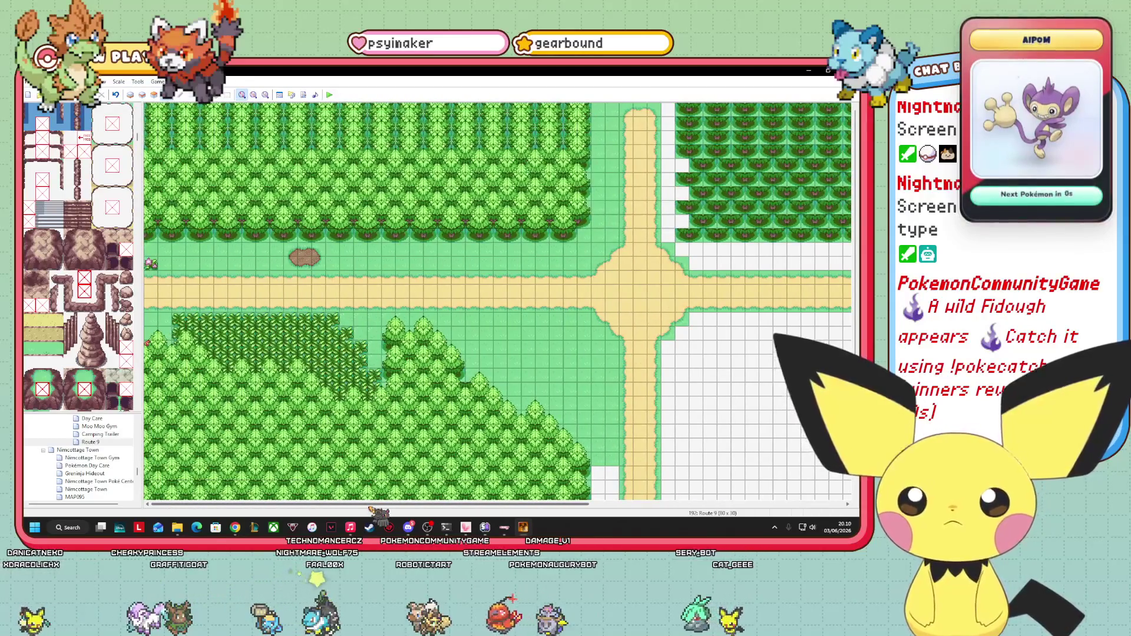
{"action": "scroll", "coordinate": [79, 257], "scroll_direction": "down", "scroll_amount": 5}
- On layer 2, paint a pink-edged green ledge strip along the road's north side
{"action": "scroll", "coordinate": [99, 335], "scroll_direction": "up", "scroll_amount": 5}
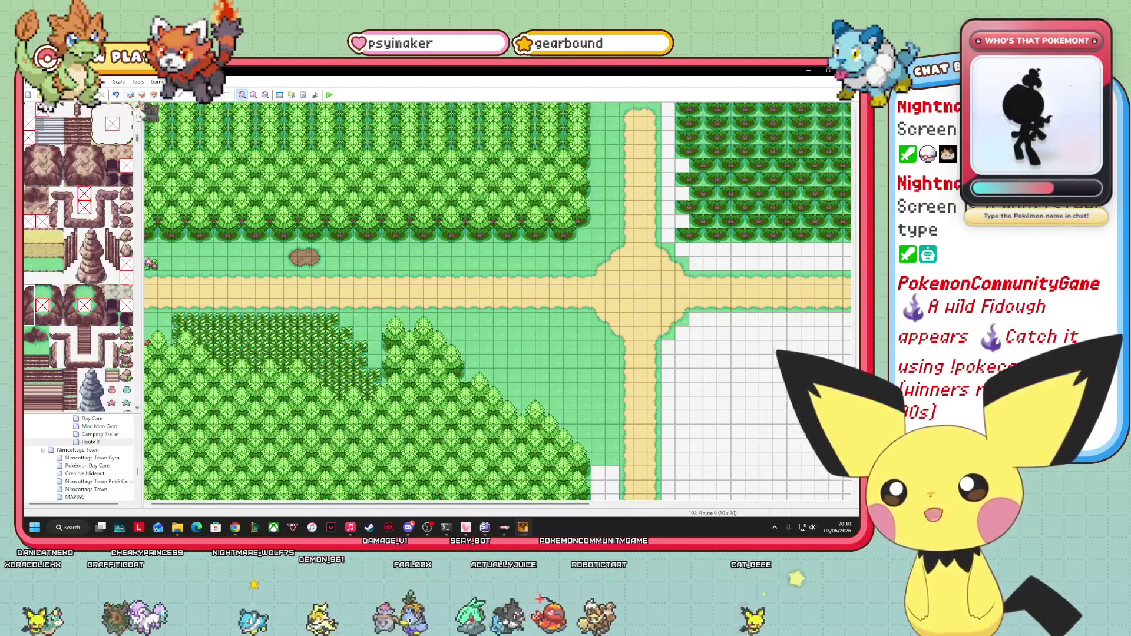
{"action": "left_click", "coordinate": [142, 95]}
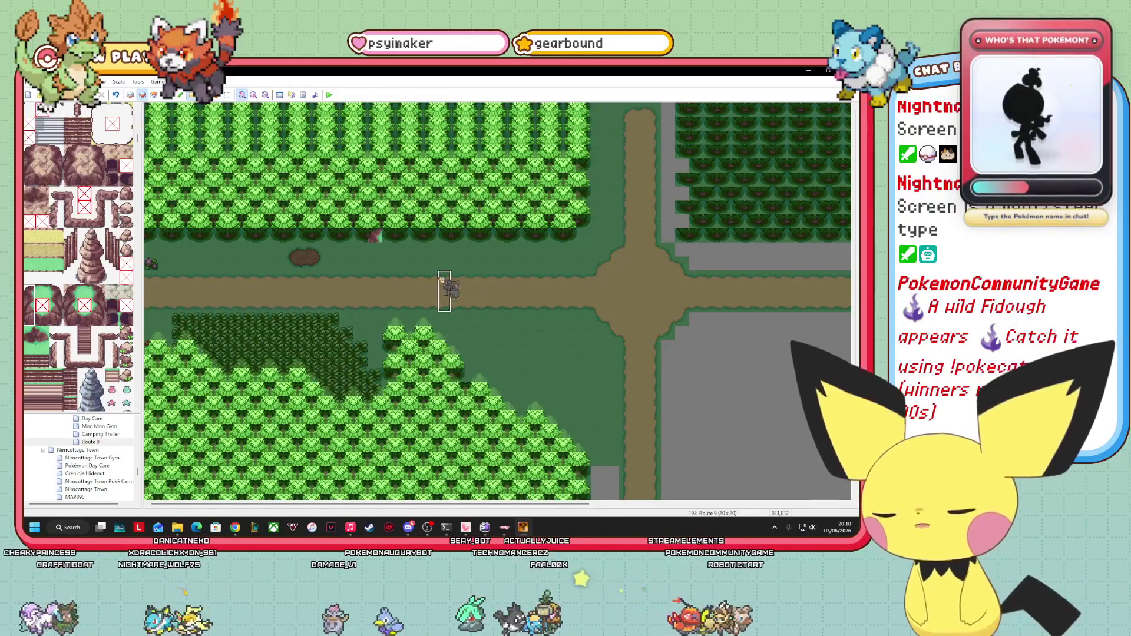
{"action": "left_click", "coordinate": [374, 263]}
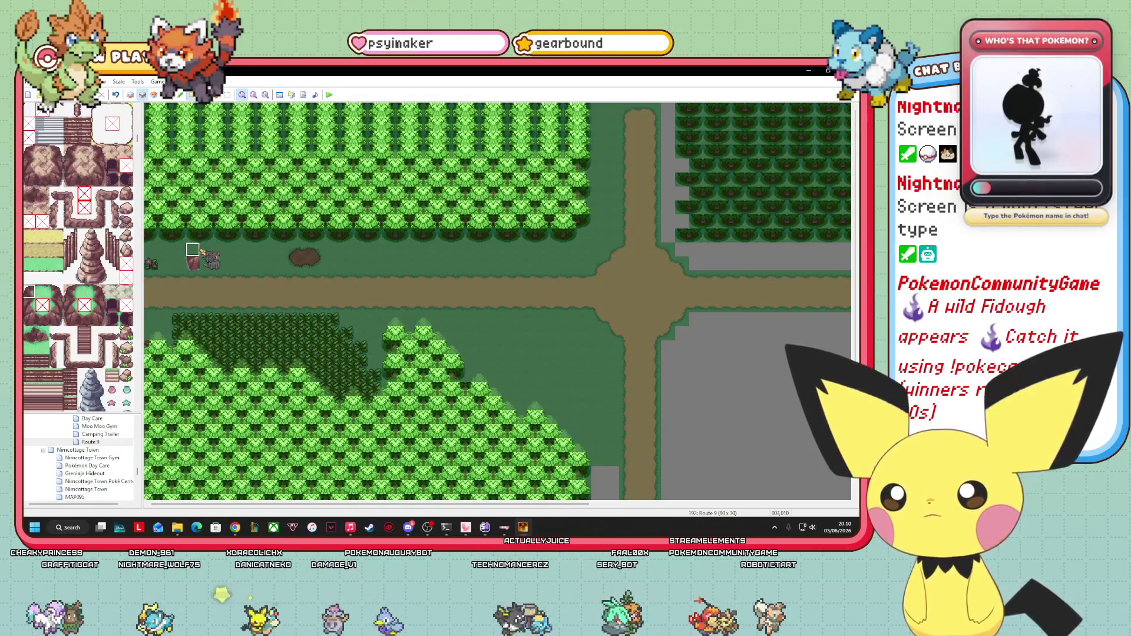
{"action": "left_click", "coordinate": [43, 292]}
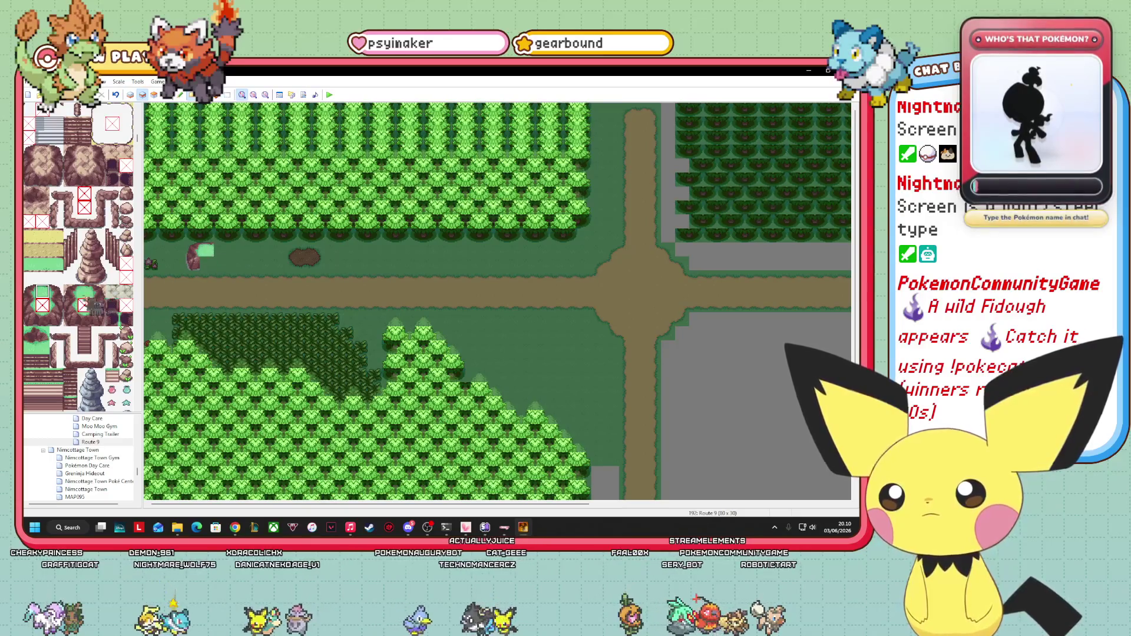
{"action": "left_click_drag", "start_coordinate": [205, 252], "coordinate": [247, 252]}
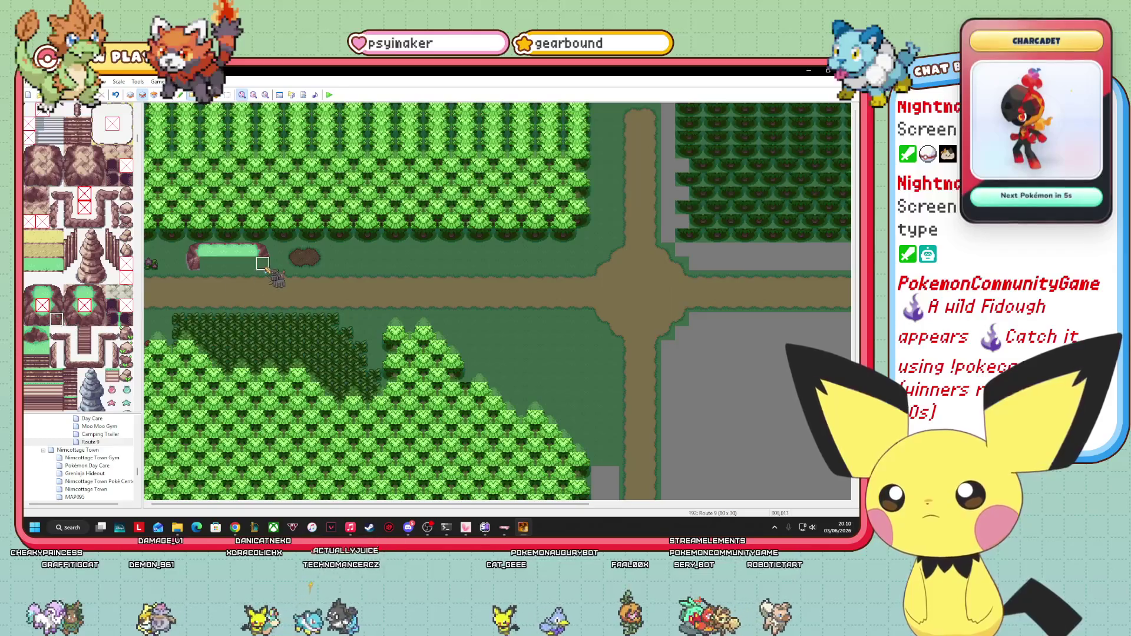
{"action": "left_click", "coordinate": [43, 319]}
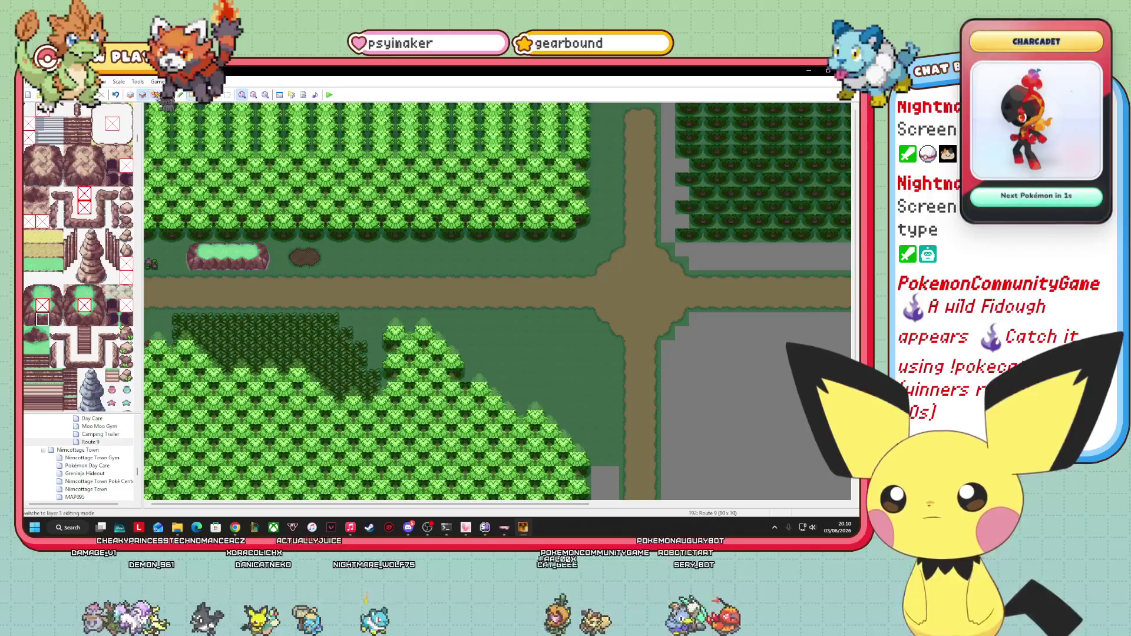
{"action": "left_click", "coordinate": [154, 94]}
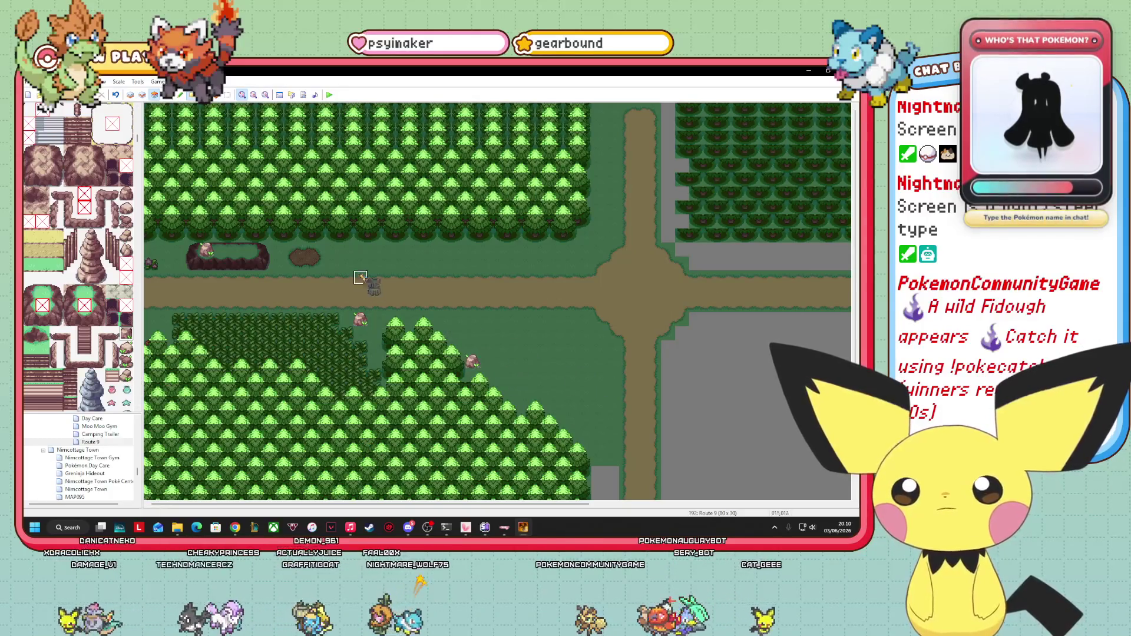
{"action": "left_click", "coordinate": [143, 95]}
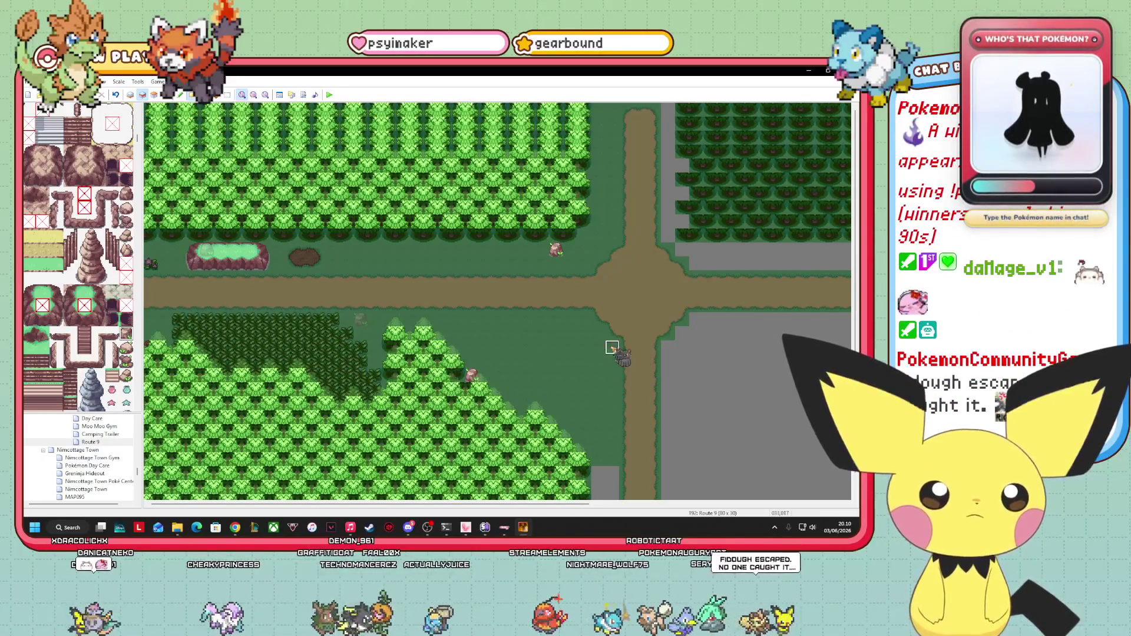
- Pick a tile near the domed building and lighthouse in the tileset palette
{"action": "scroll", "coordinate": [106, 345], "scroll_direction": "up", "scroll_amount": 5}
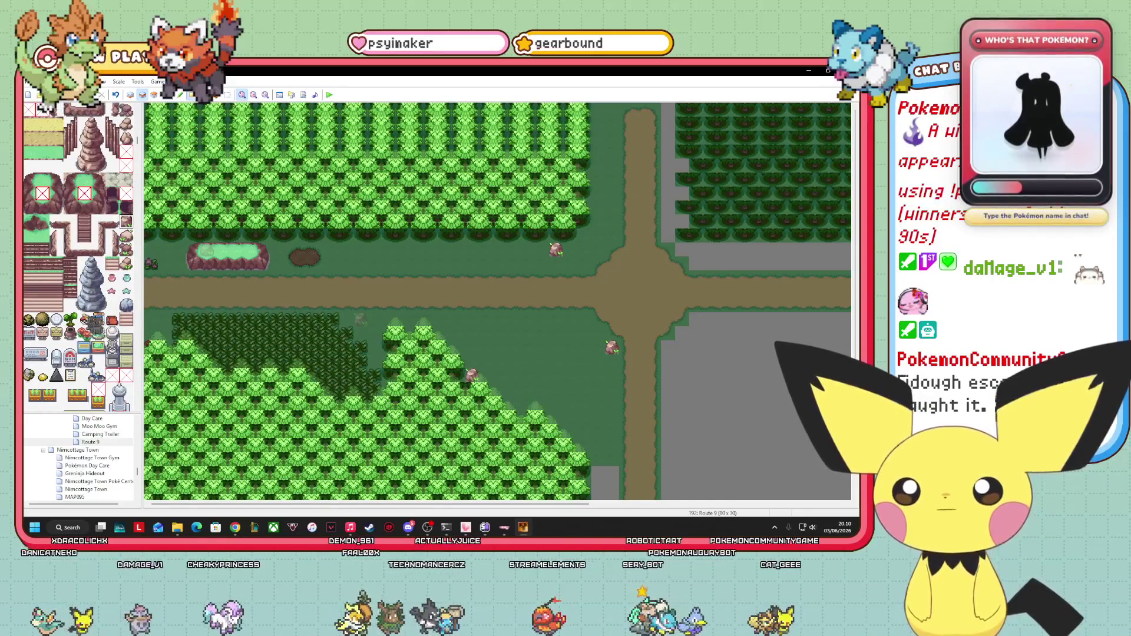
{"action": "scroll", "coordinate": [88, 327], "scroll_direction": "up", "scroll_amount": 10}
{"action": "scroll", "coordinate": [88, 327], "scroll_direction": "down", "scroll_amount": 10}
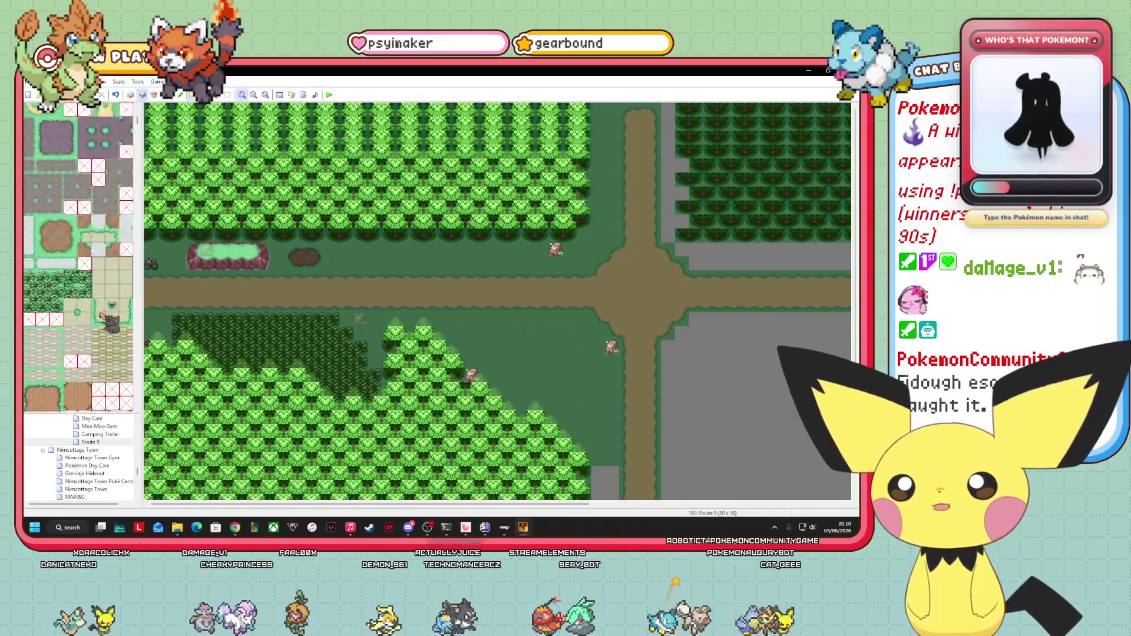
{"action": "scroll", "coordinate": [101, 317], "scroll_direction": "down", "scroll_amount": 10}
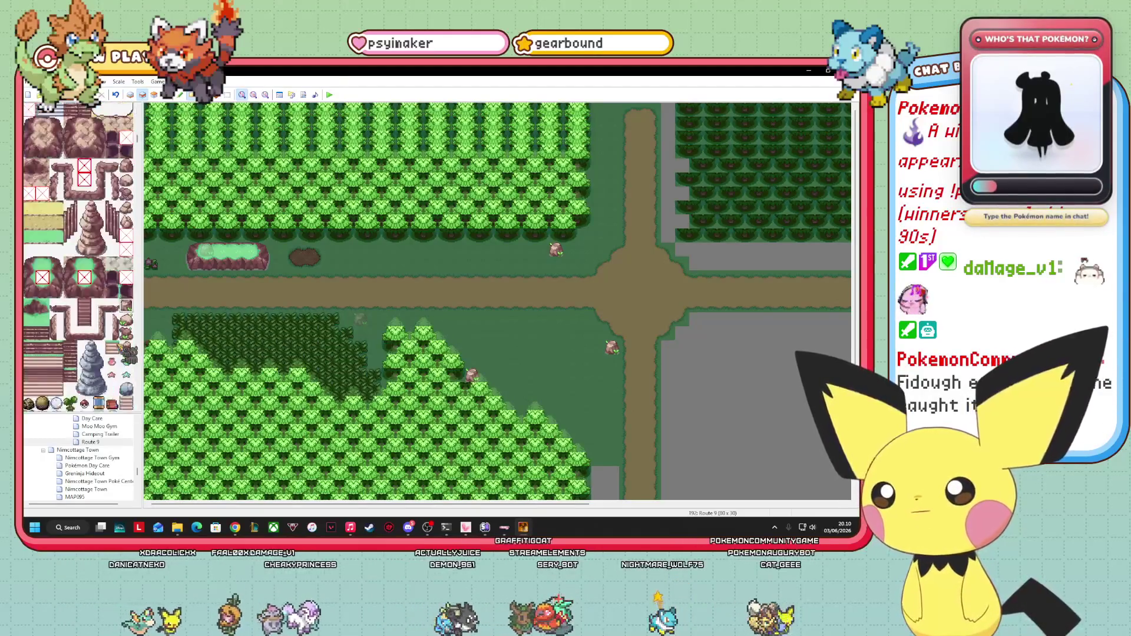
{"action": "scroll", "coordinate": [102, 318], "scroll_direction": "down", "scroll_amount": 2}
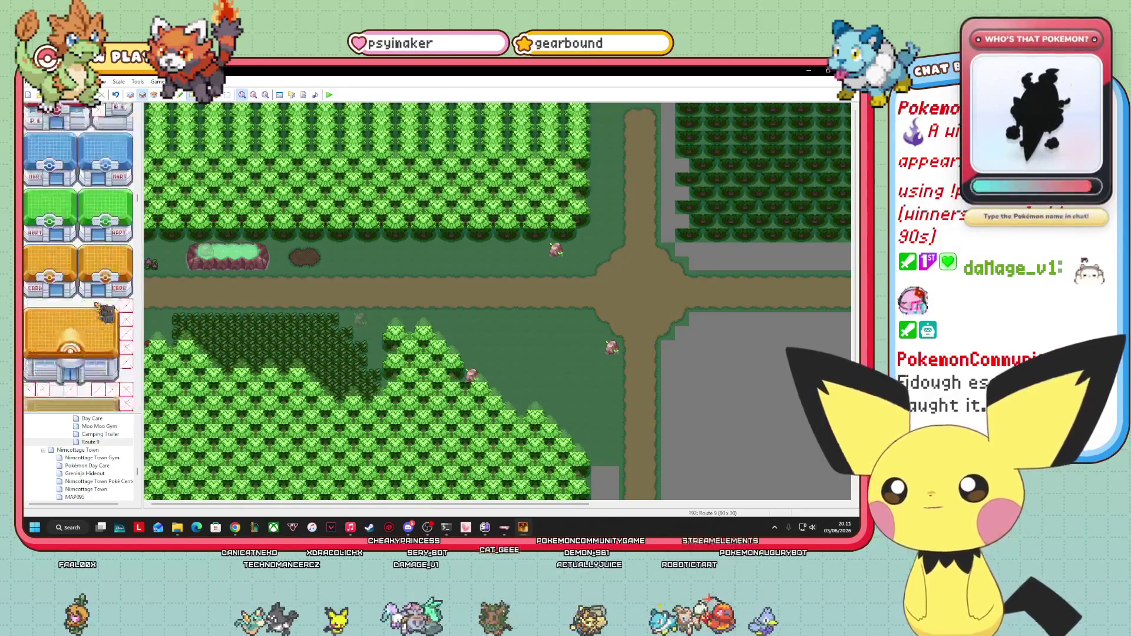
{"action": "scroll", "coordinate": [87, 326], "scroll_direction": "down", "scroll_amount": 10}
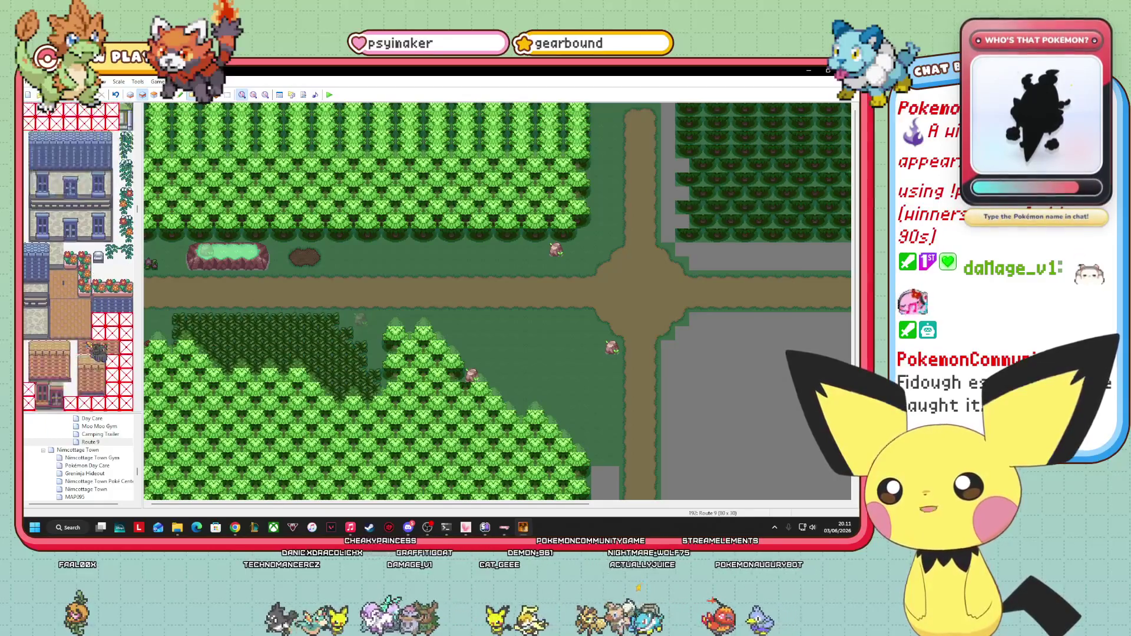
{"action": "scroll", "coordinate": [88, 346], "scroll_direction": "down", "scroll_amount": 15}
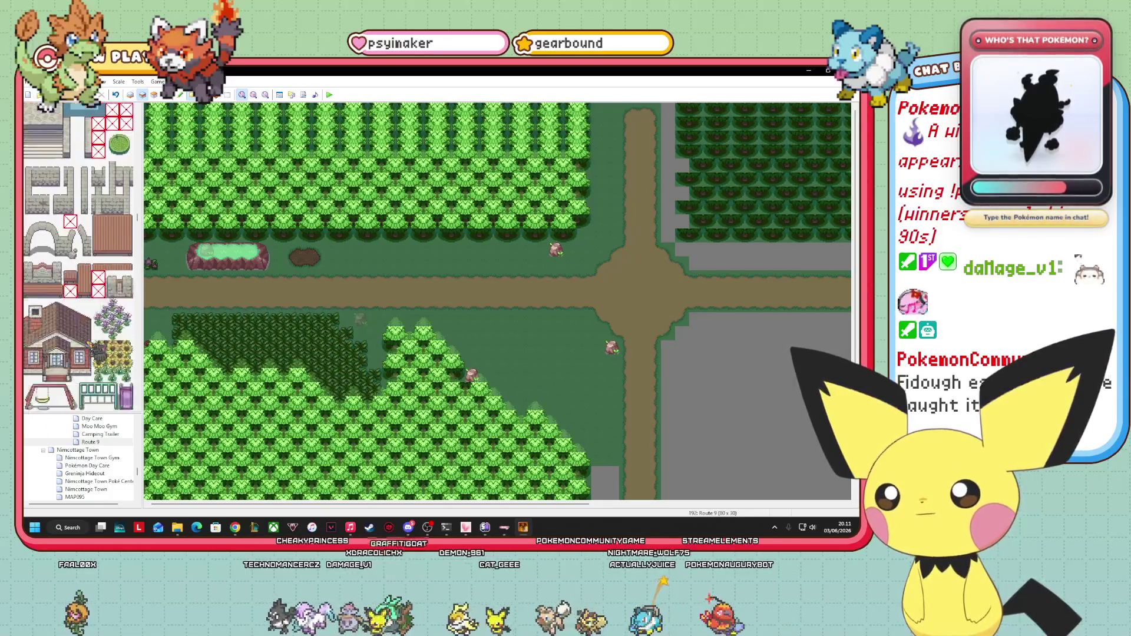
{"action": "scroll", "coordinate": [89, 345], "scroll_direction": "down", "scroll_amount": 15}
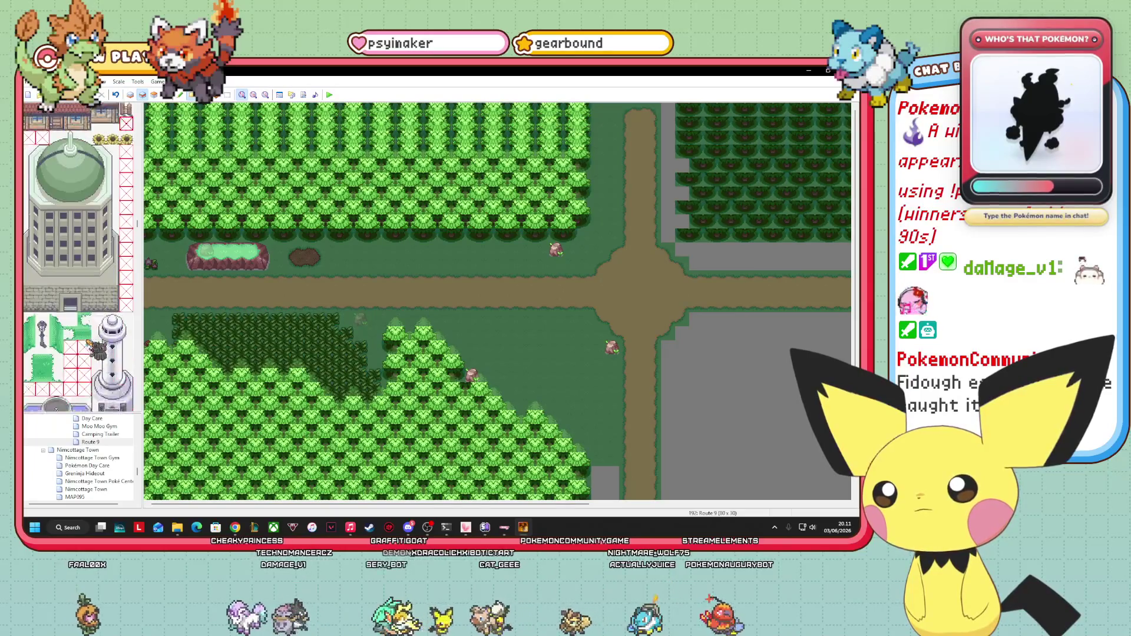
{"action": "scroll", "coordinate": [86, 343], "scroll_direction": "up", "scroll_amount": 5}
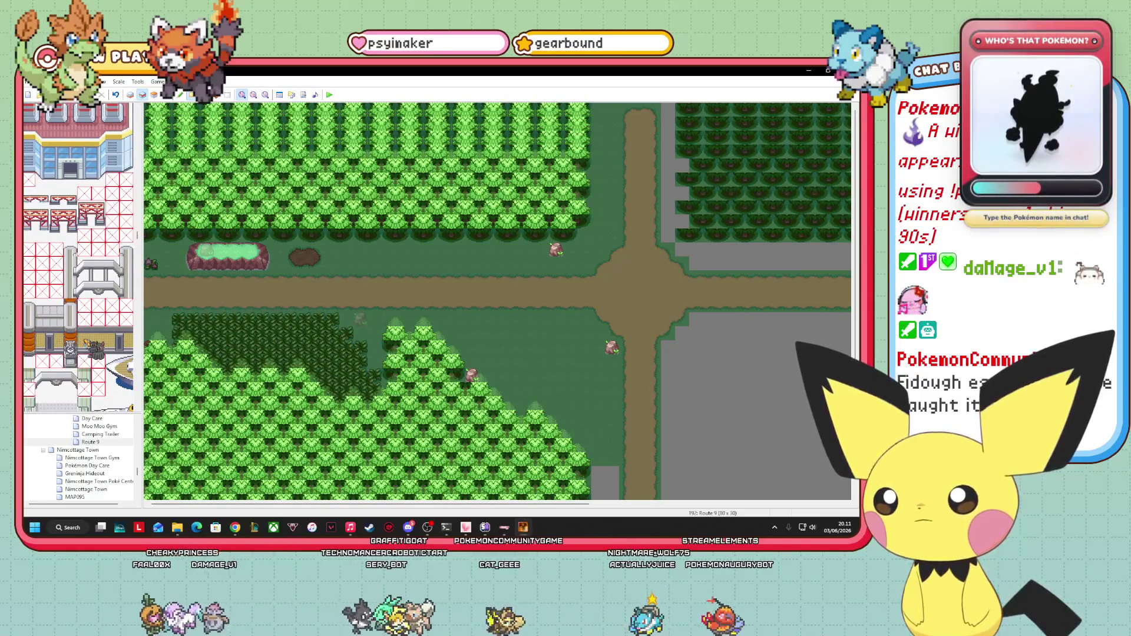
{"action": "scroll", "coordinate": [88, 347], "scroll_direction": "up", "scroll_amount": 10}
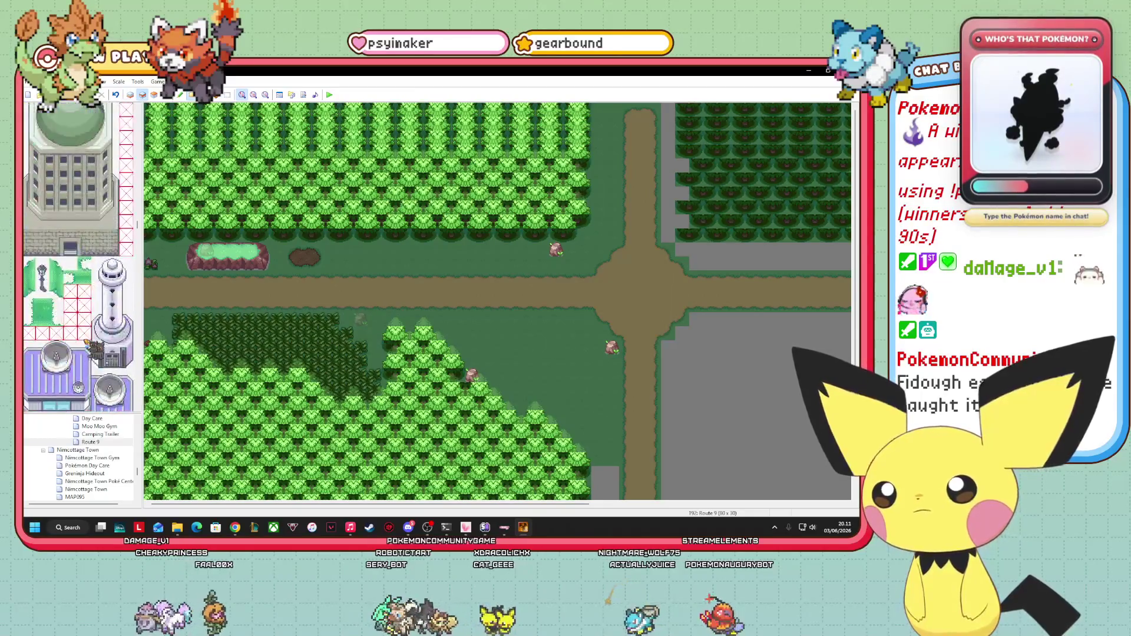
{"action": "left_click", "coordinate": [43, 310]}
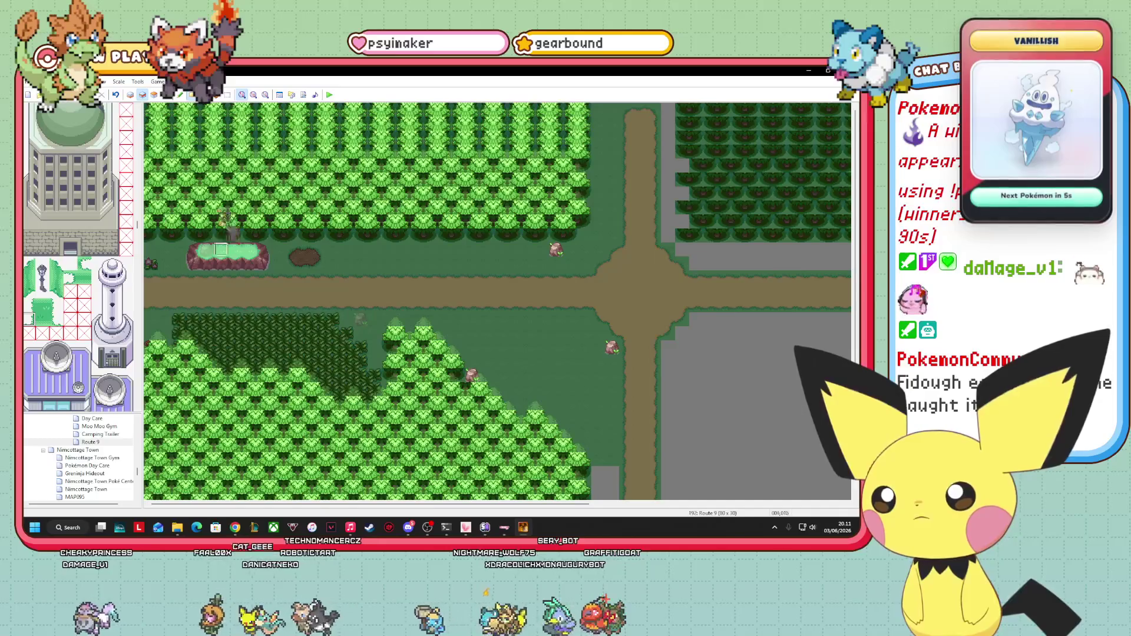
- On layer 3, paint tall grass across the small patch north of the road
{"action": "key", "text": "F7"}
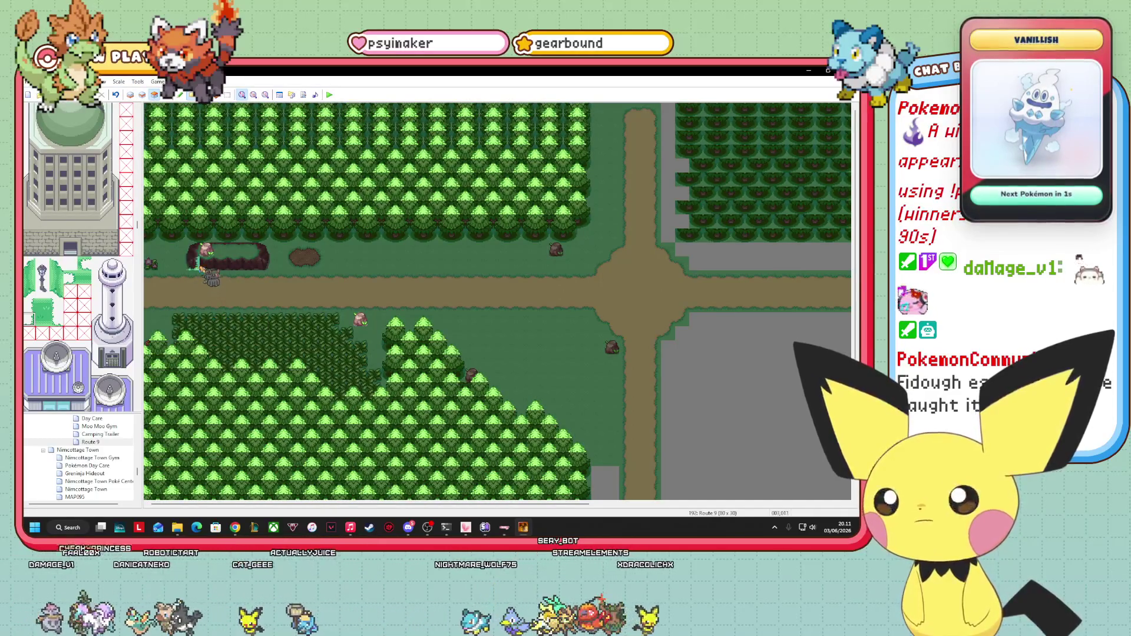
{"action": "left_click", "coordinate": [55, 318]}
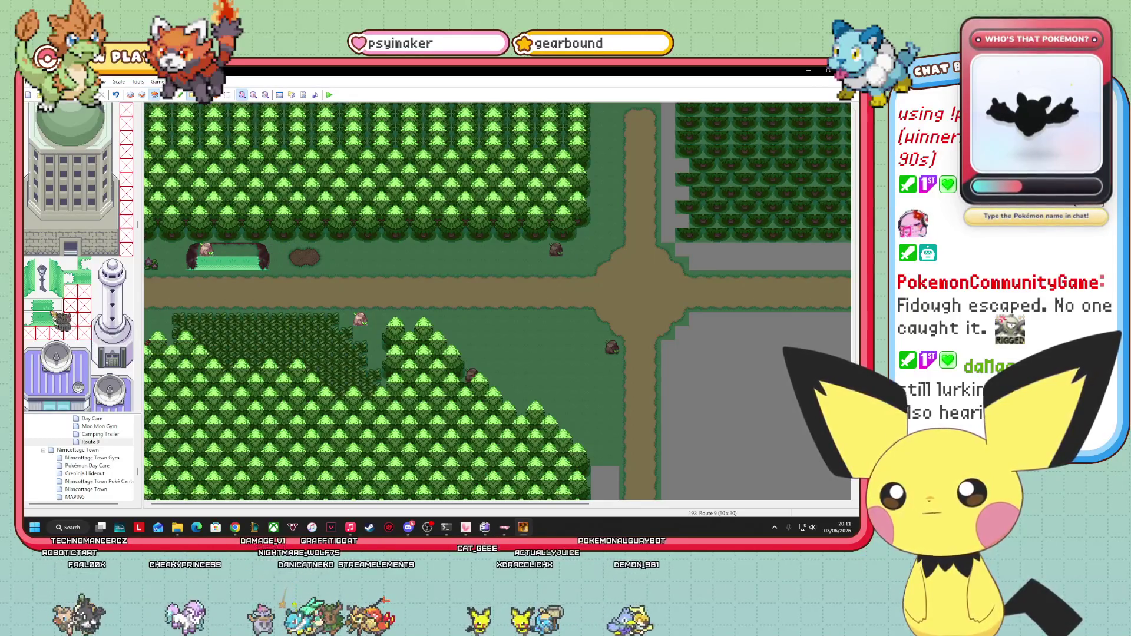
{"action": "left_click", "coordinate": [57, 305]}
{"action": "right_click", "coordinate": [235, 264]}
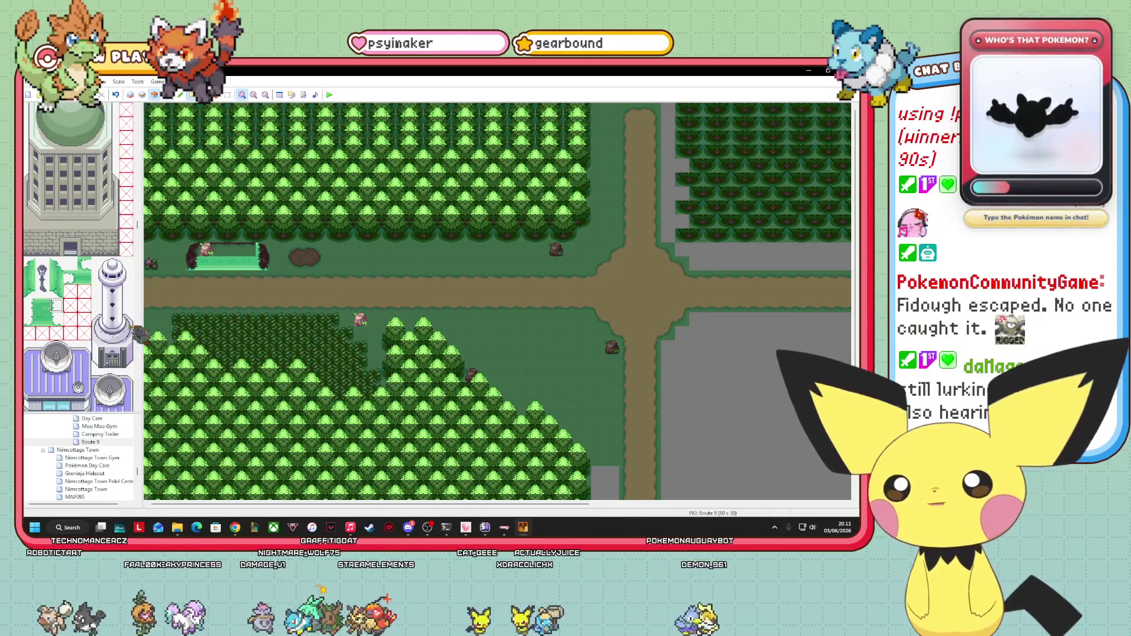
{"action": "left_click_drag", "start_coordinate": [234, 264], "coordinate": [213, 267]}
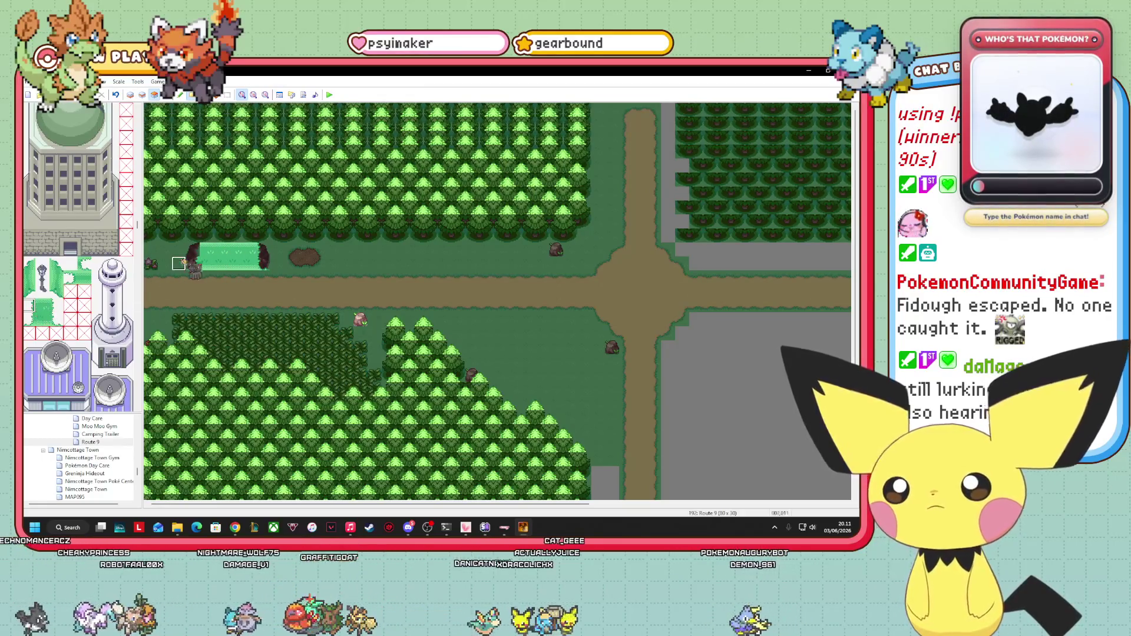
{"action": "right_click", "coordinate": [177, 259]}
- Paste a copied event and move it beside the west end of the tall-grass field
{"action": "key", "text": "F8"}
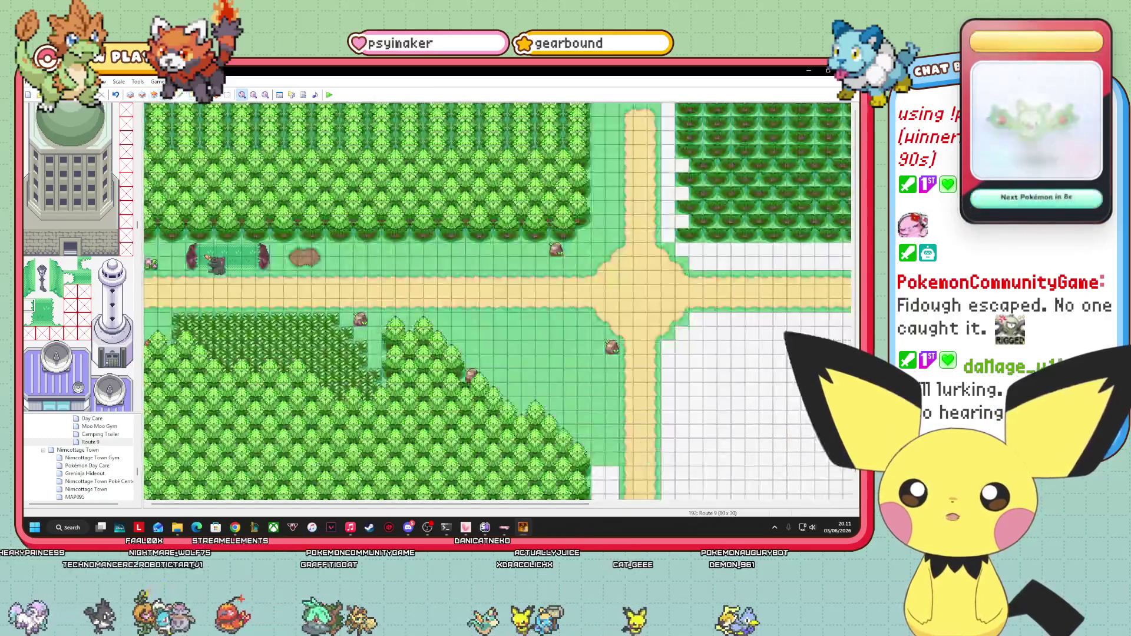
{"action": "key", "text": "ctrl+v"}
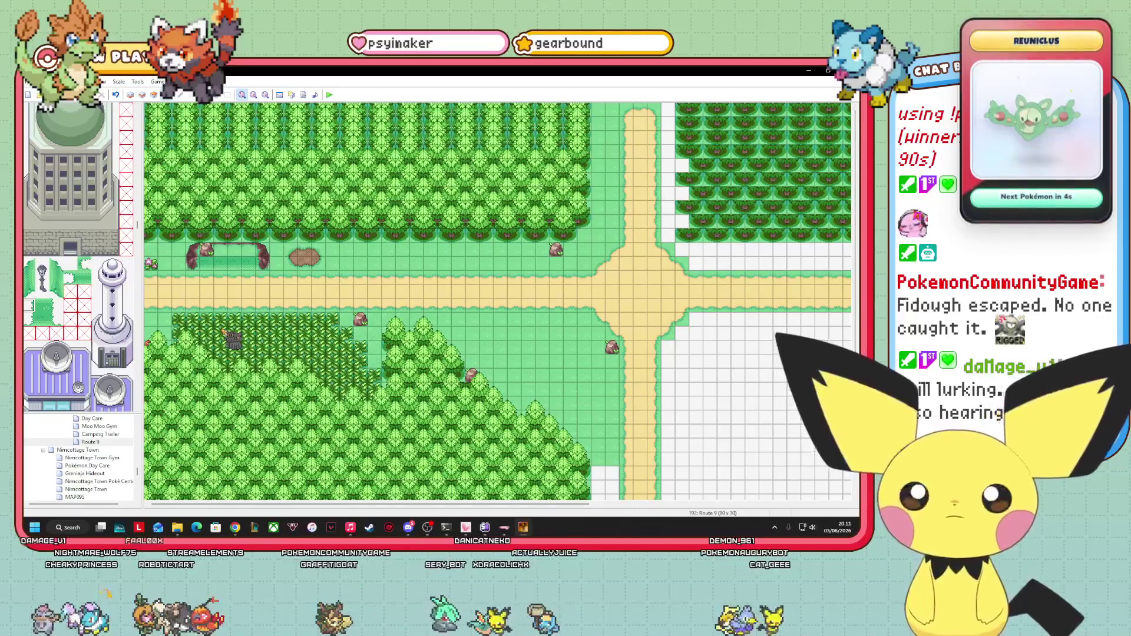
{"action": "mouse_move", "coordinate": [224, 333]}
{"action": "left_mouse_down"}
{"action": "mouse_move", "coordinate": [175, 327]}
{"action": "mouse_move", "coordinate": [149, 342]}
{"action": "mouse_move", "coordinate": [189, 115]}
{"action": "mouse_move", "coordinate": [131, 182]}
{"action": "left_mouse_up"}
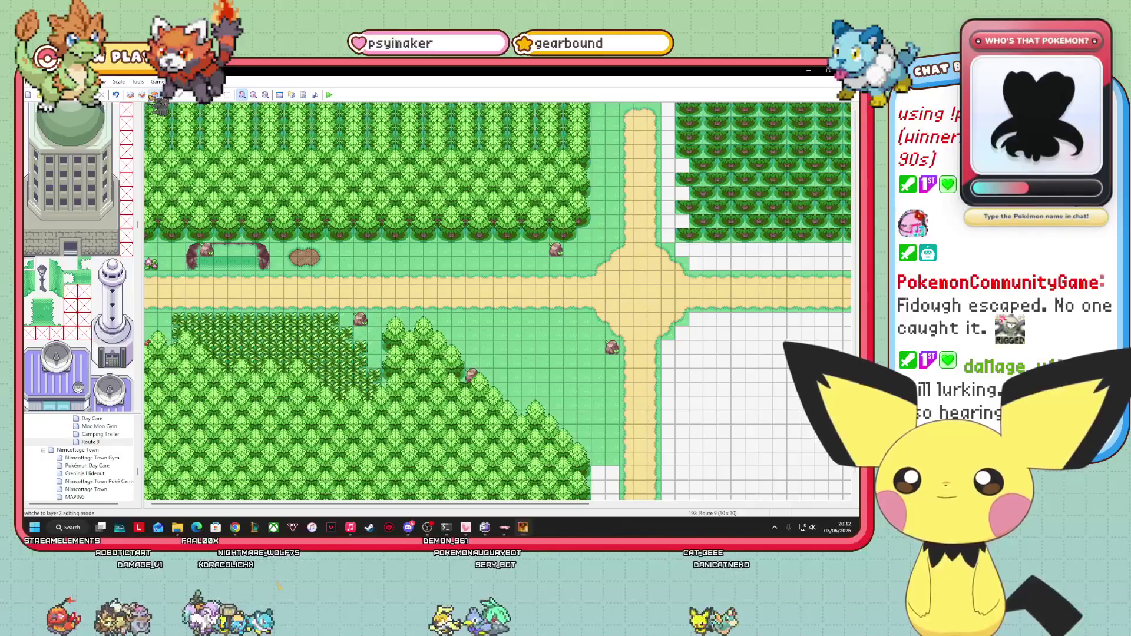
{"action": "key", "text": "F8"}
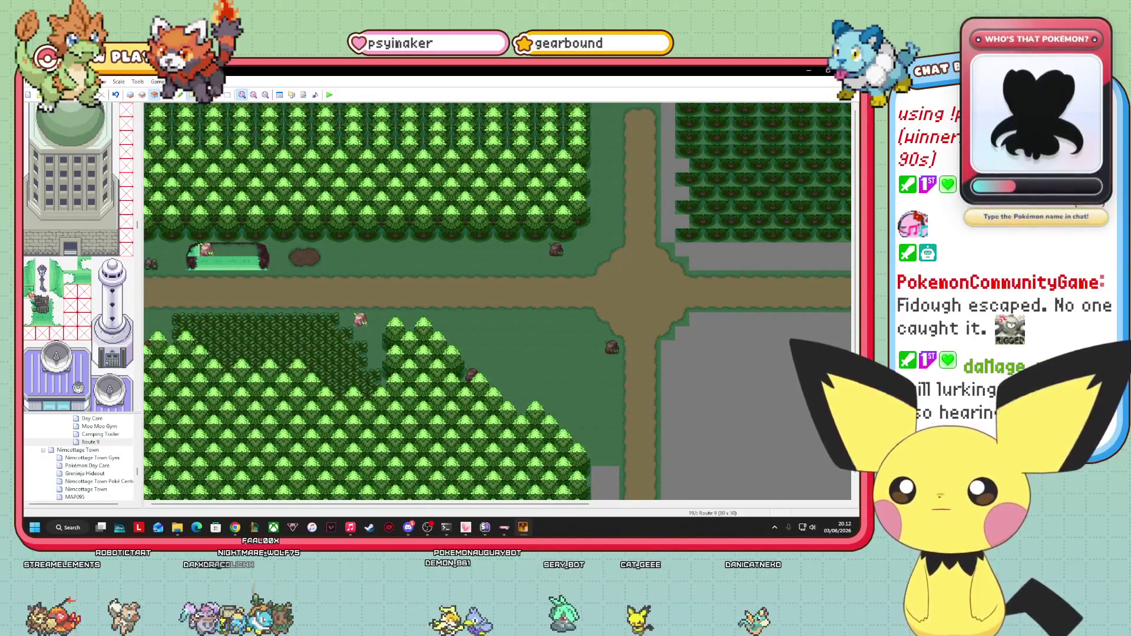
{"action": "left_click_drag", "start_coordinate": [192, 249], "coordinate": [207, 333]}
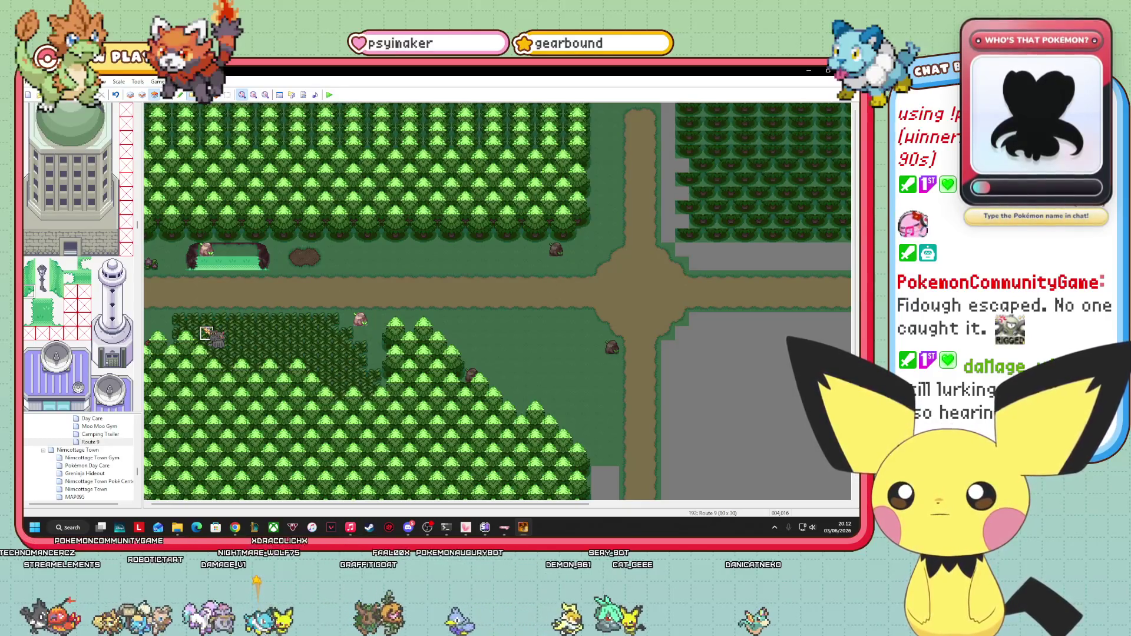
{"action": "key", "text": "F7"}
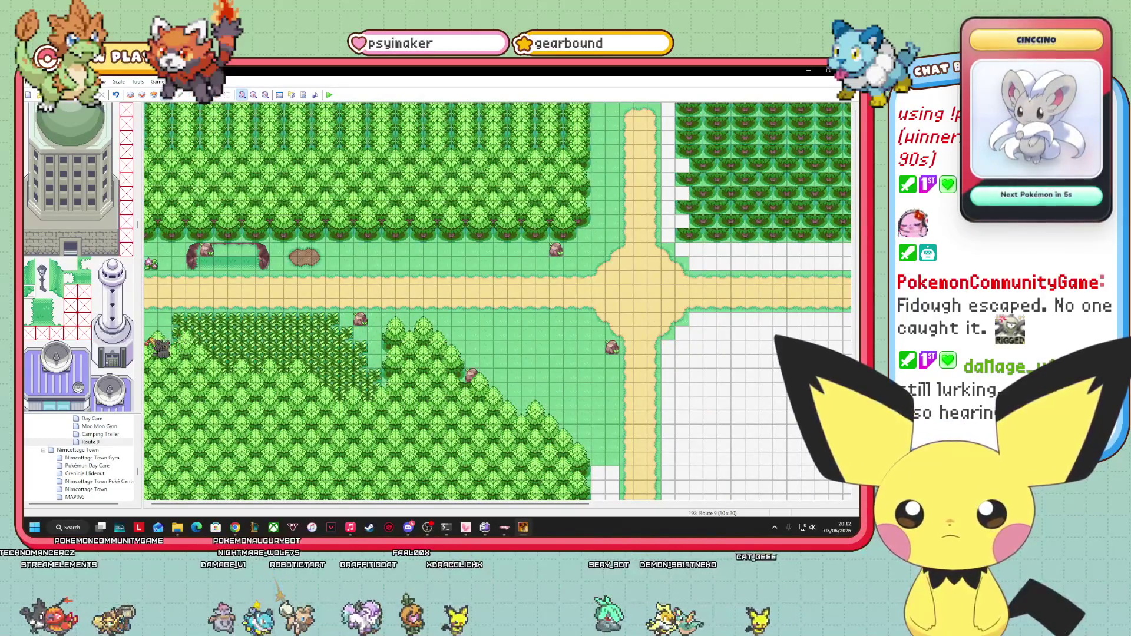
- Locate the signpost tile in the tileset palette and switch to layer 3 to place it
{"action": "scroll", "coordinate": [80, 256], "scroll_direction": "down", "scroll_amount": 5}
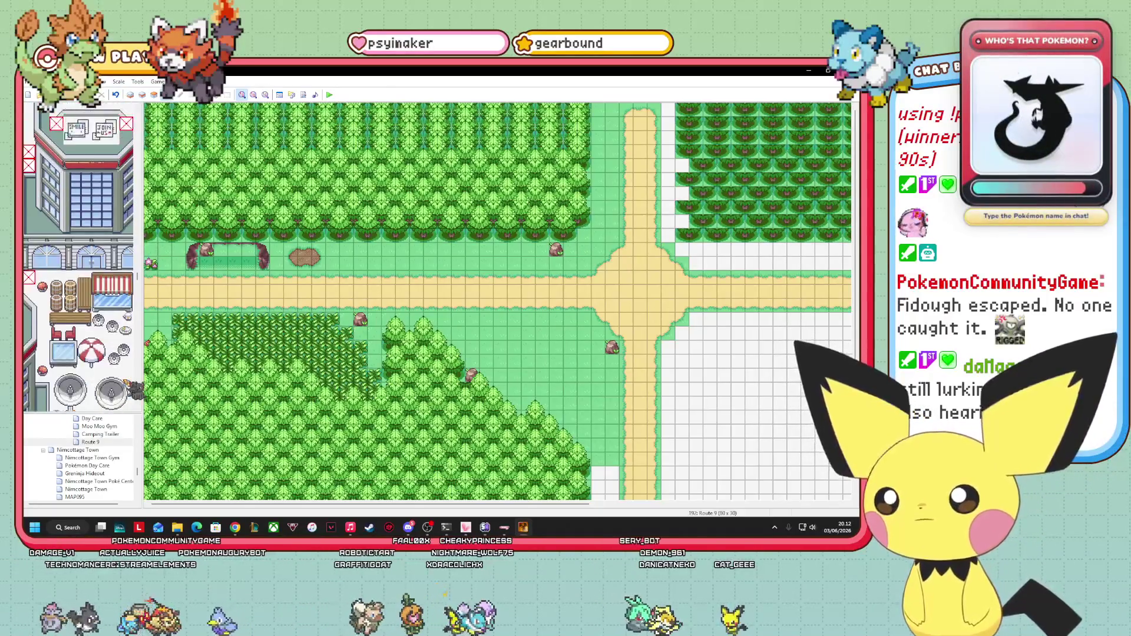
{"action": "scroll", "coordinate": [80, 256], "scroll_direction": "down", "scroll_amount": 5}
{"action": "scroll", "coordinate": [79, 256], "scroll_direction": "down", "scroll_amount": 5}
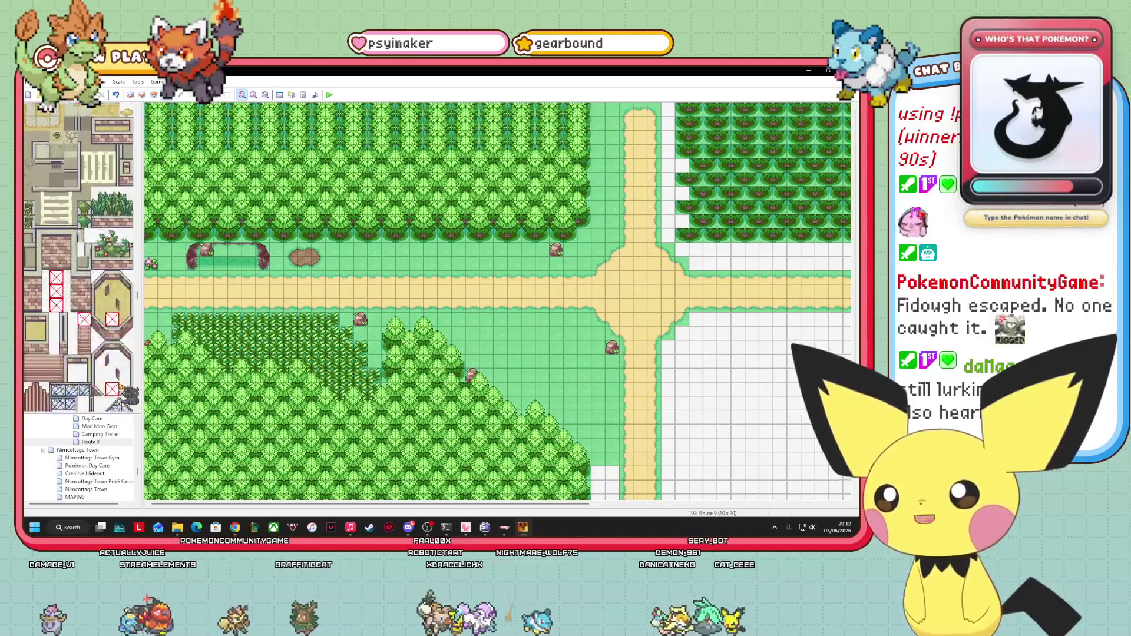
{"action": "scroll", "coordinate": [79, 256], "scroll_direction": "down", "scroll_amount": 10}
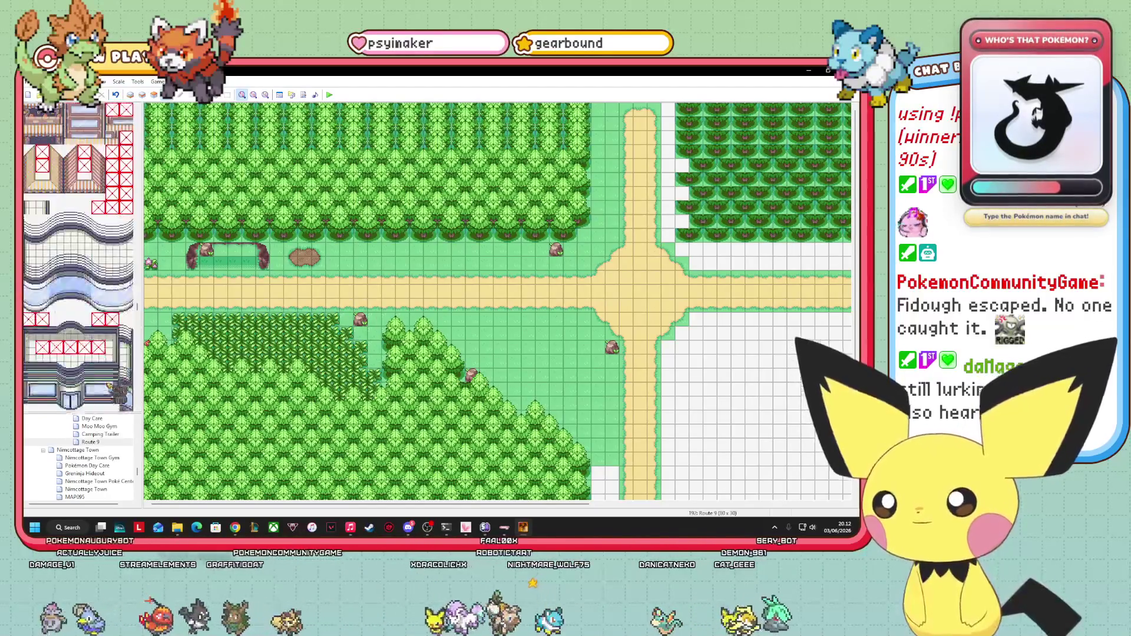
{"action": "scroll", "coordinate": [79, 256], "scroll_direction": "down", "scroll_amount": 10}
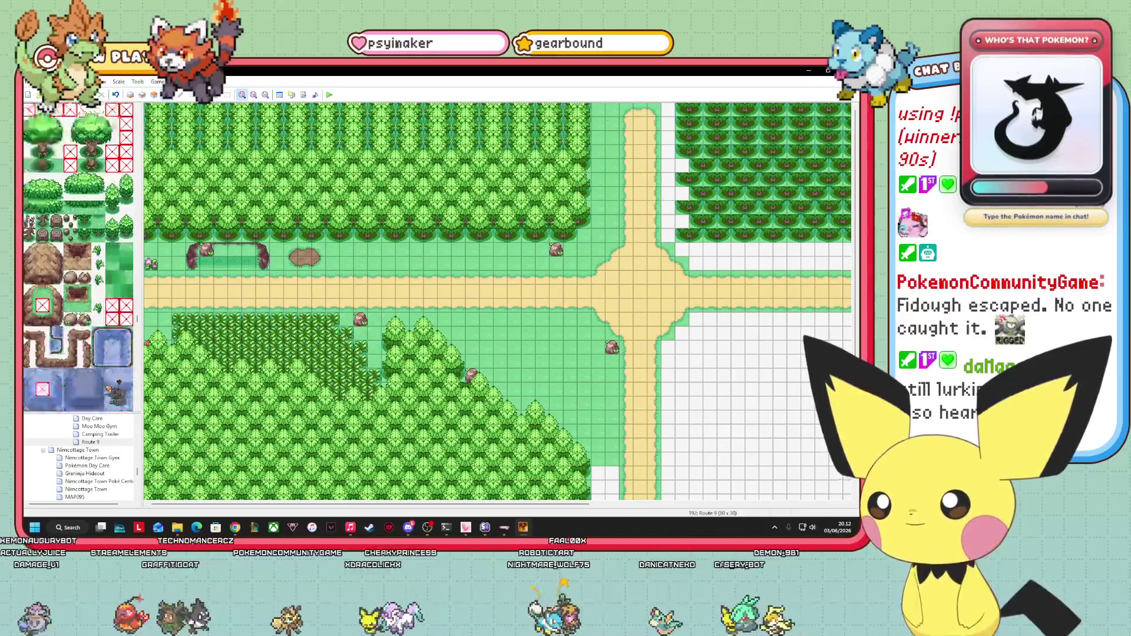
{"action": "scroll", "coordinate": [79, 256], "scroll_direction": "up", "scroll_amount": 15}
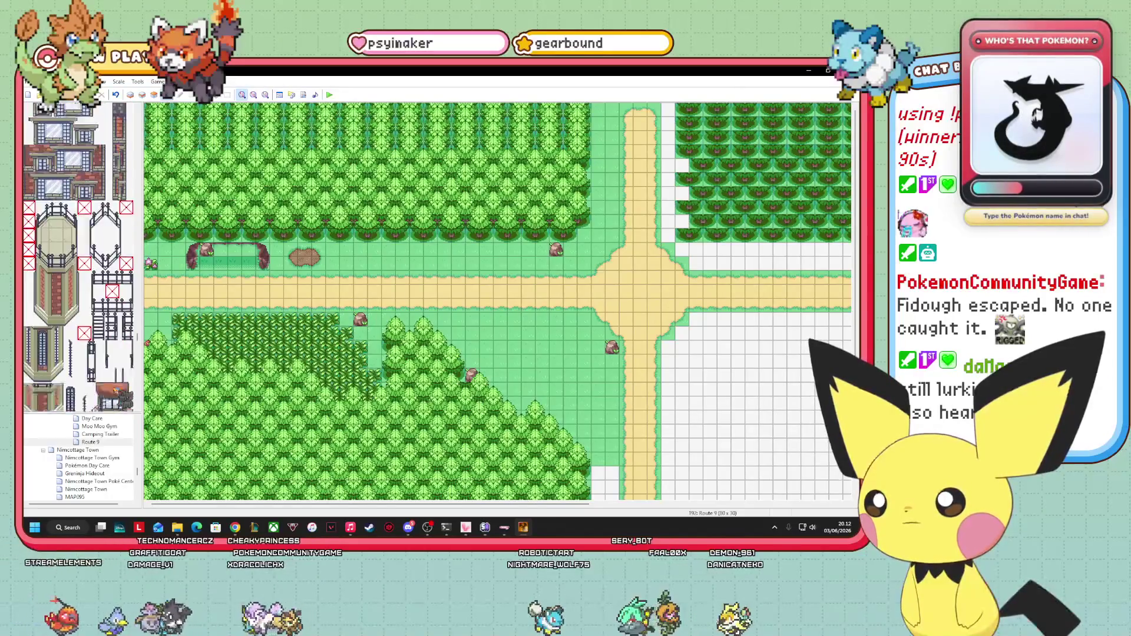
{"action": "scroll", "coordinate": [79, 256], "scroll_direction": "down", "scroll_amount": 5}
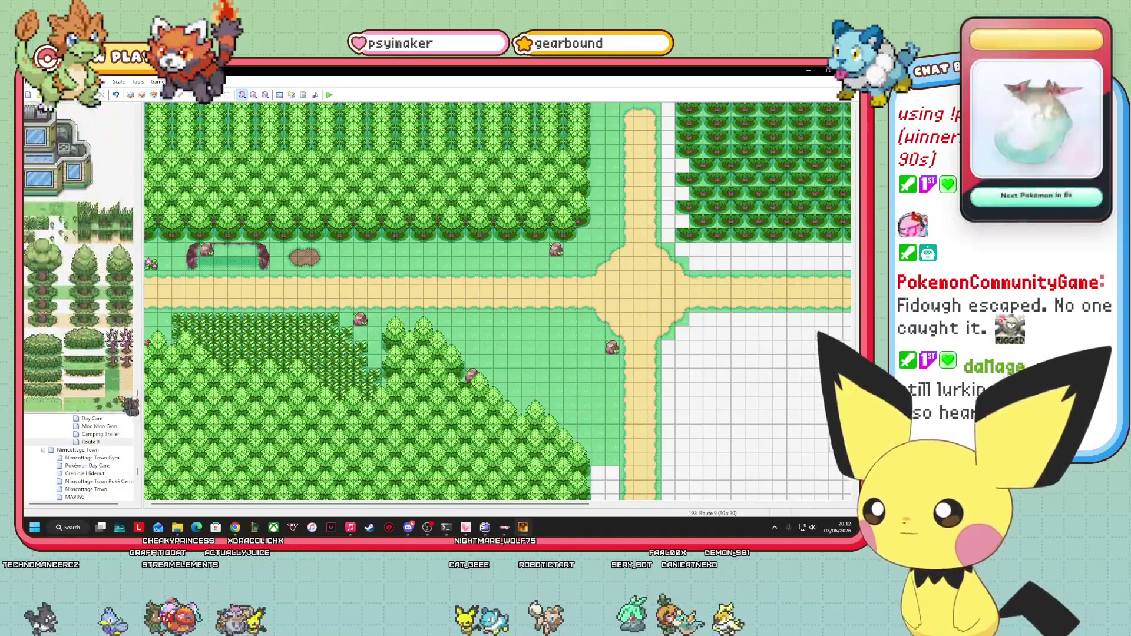
{"action": "scroll", "coordinate": [124, 354], "scroll_direction": "up", "scroll_amount": 2}
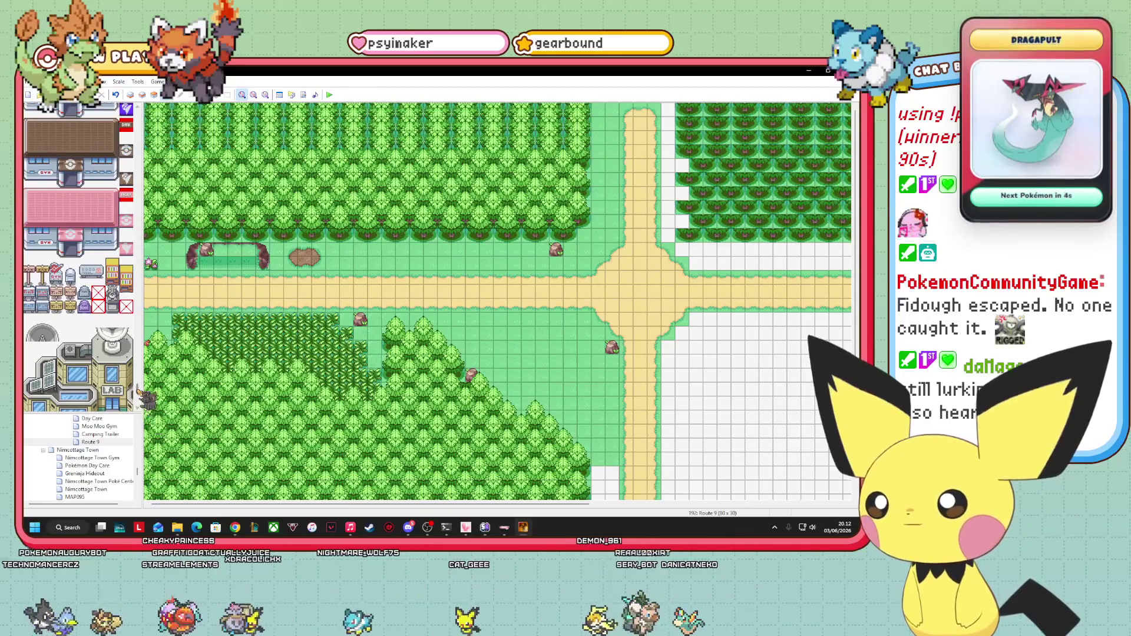
{"action": "left_click_drag", "start_coordinate": [139, 392], "coordinate": [139, 157]}
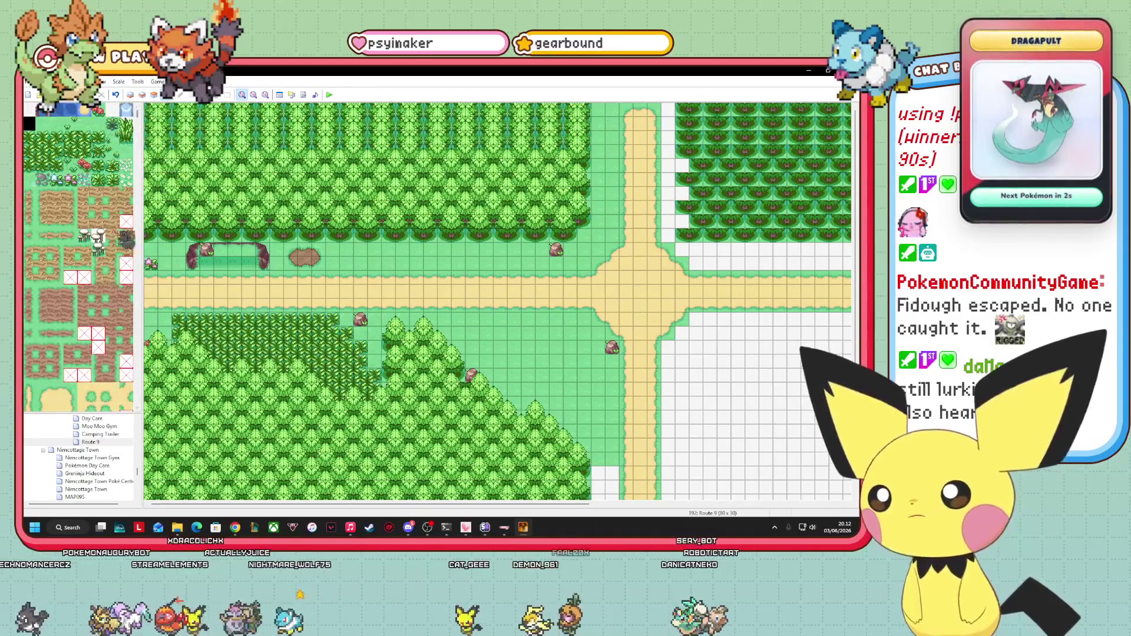
{"action": "scroll", "coordinate": [78, 257], "scroll_direction": "up", "scroll_amount": 10}
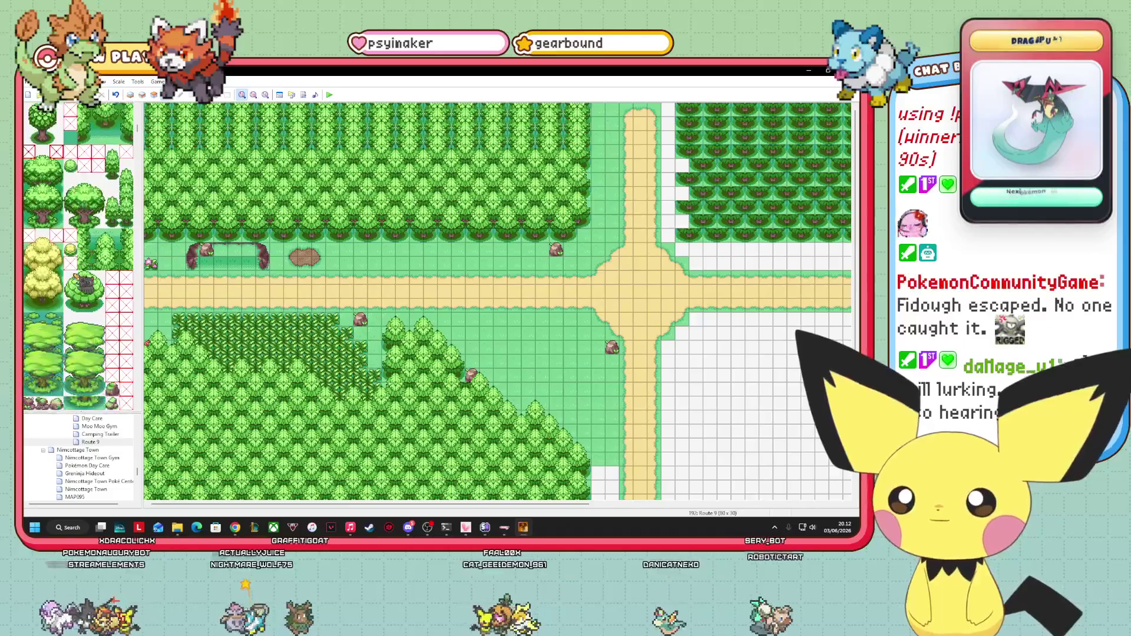
{"action": "scroll", "coordinate": [78, 257], "scroll_direction": "down", "scroll_amount": 10}
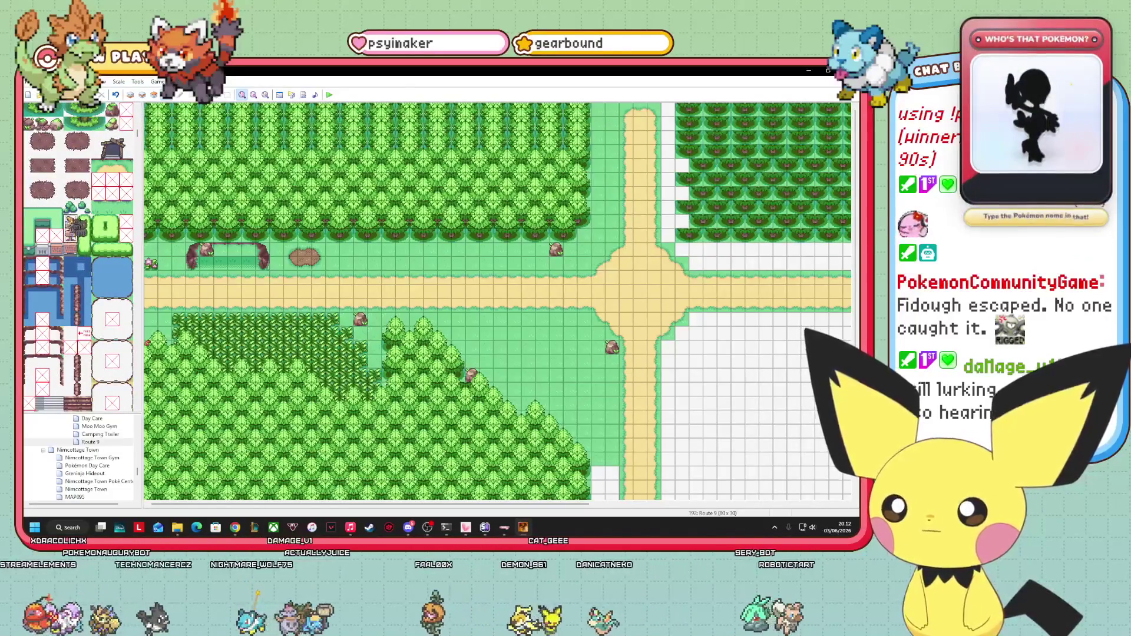
{"action": "left_click", "coordinate": [154, 94]}
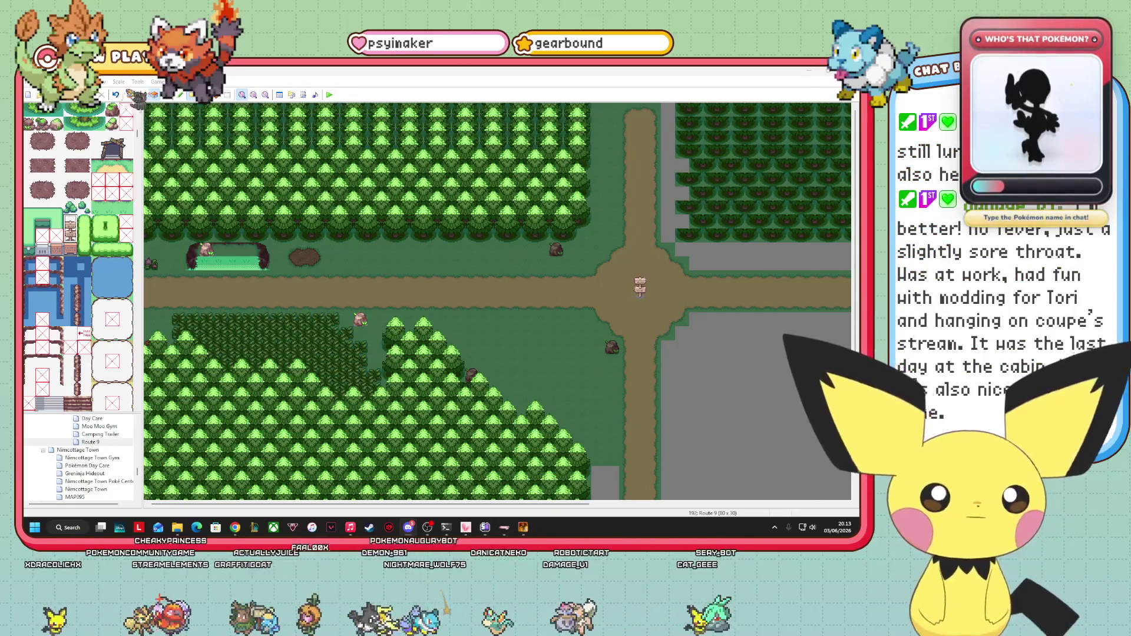
- Create a new event on the signpost square at the crossroads
{"action": "key", "text": "F8"}
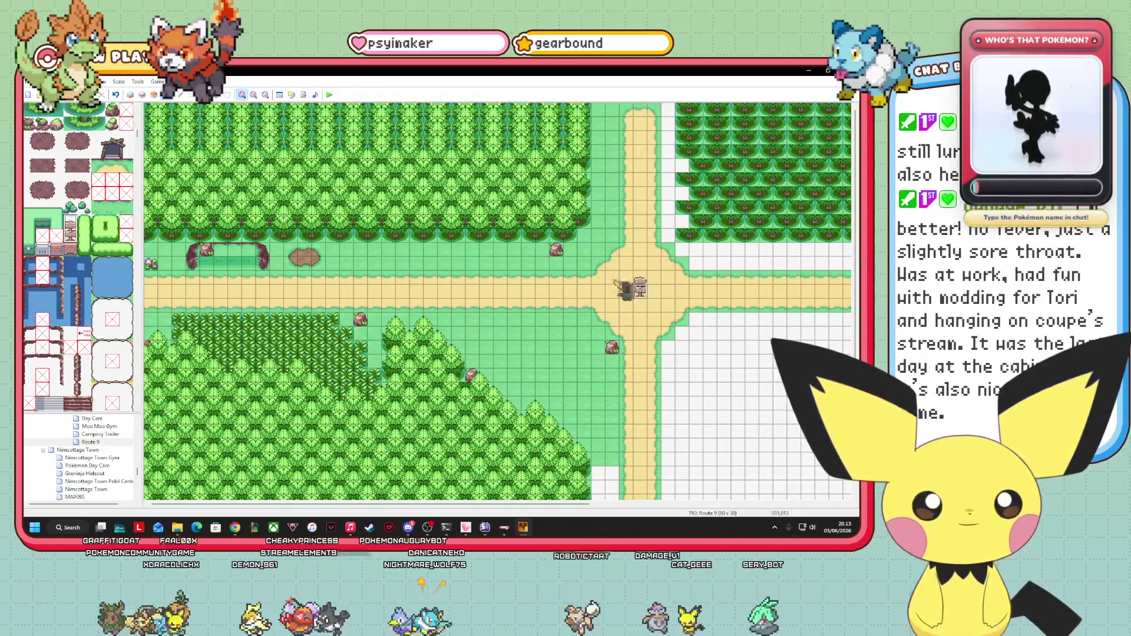
{"action": "left_click_drag", "start_coordinate": [658, 301], "coordinate": [688, 307]}
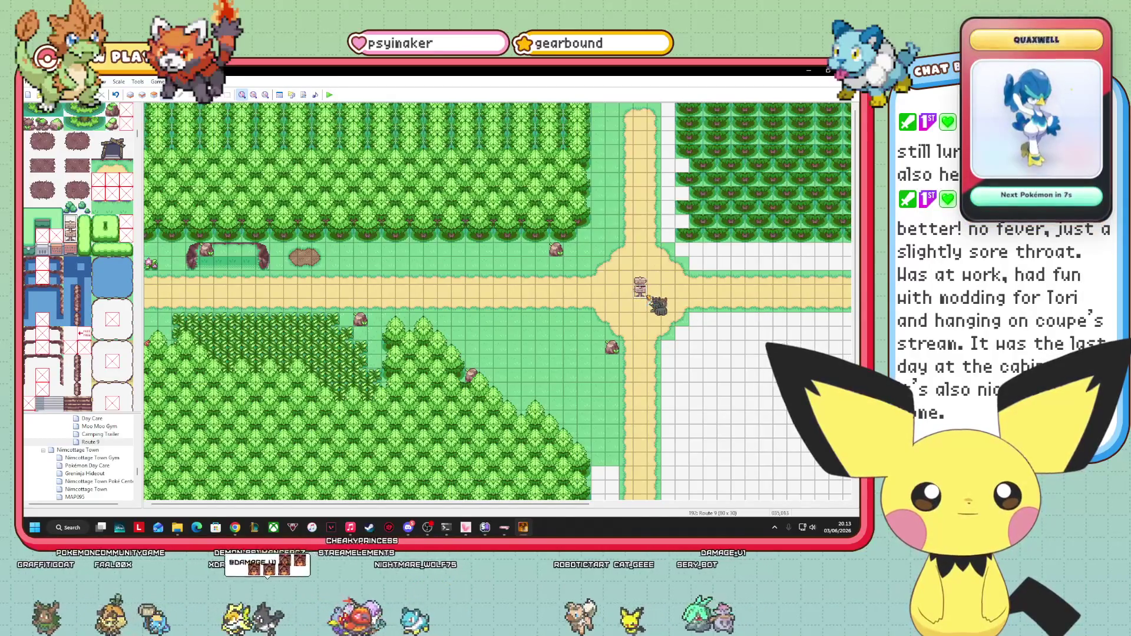
{"action": "right_click", "coordinate": [648, 297]}
{"action": "left_click", "coordinate": [676, 301]}
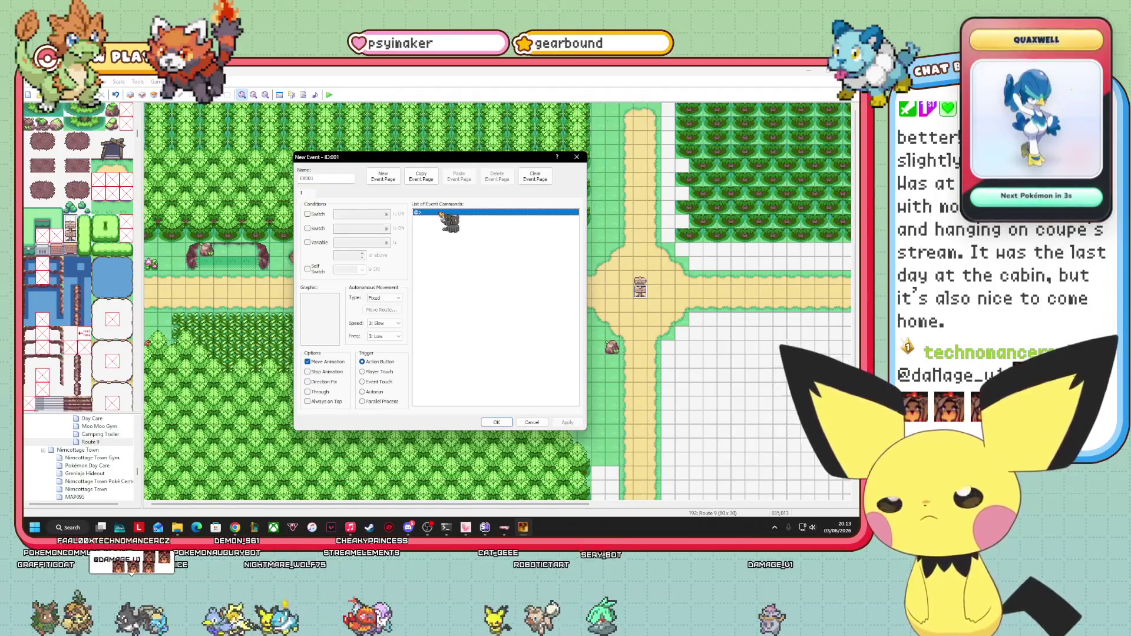
- Add a Show Text command reading \wsignskin and save the signpost event
{"action": "right_click", "coordinate": [441, 214]}
{"action": "left_click", "coordinate": [464, 218]}
{"action": "left_click", "coordinate": [459, 239]}
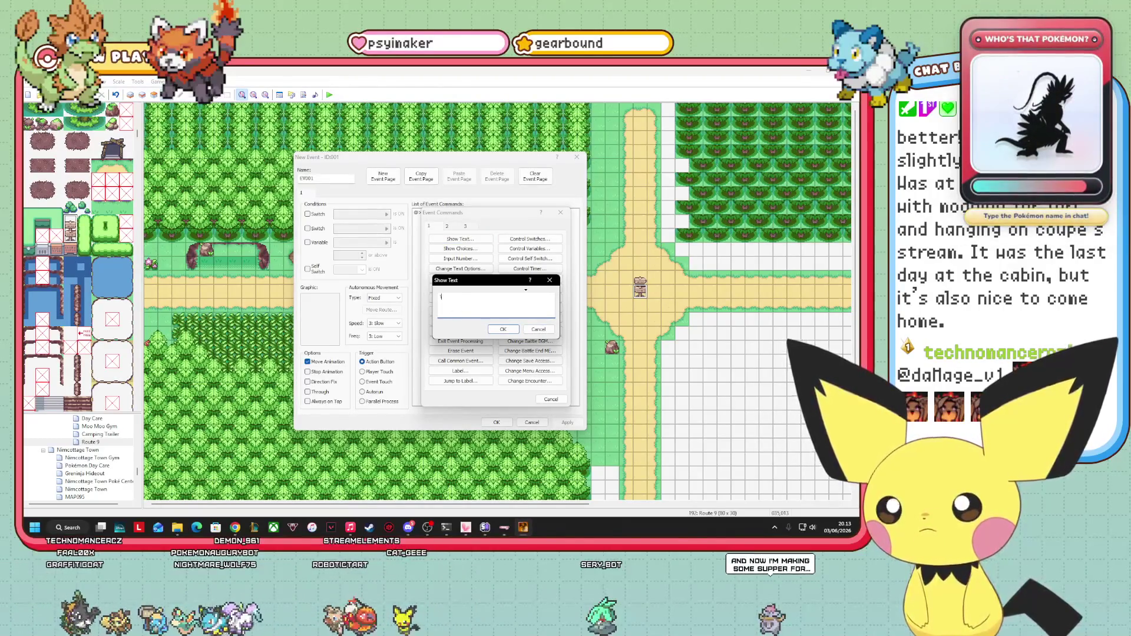
{"action": "type", "text": "wsign"}
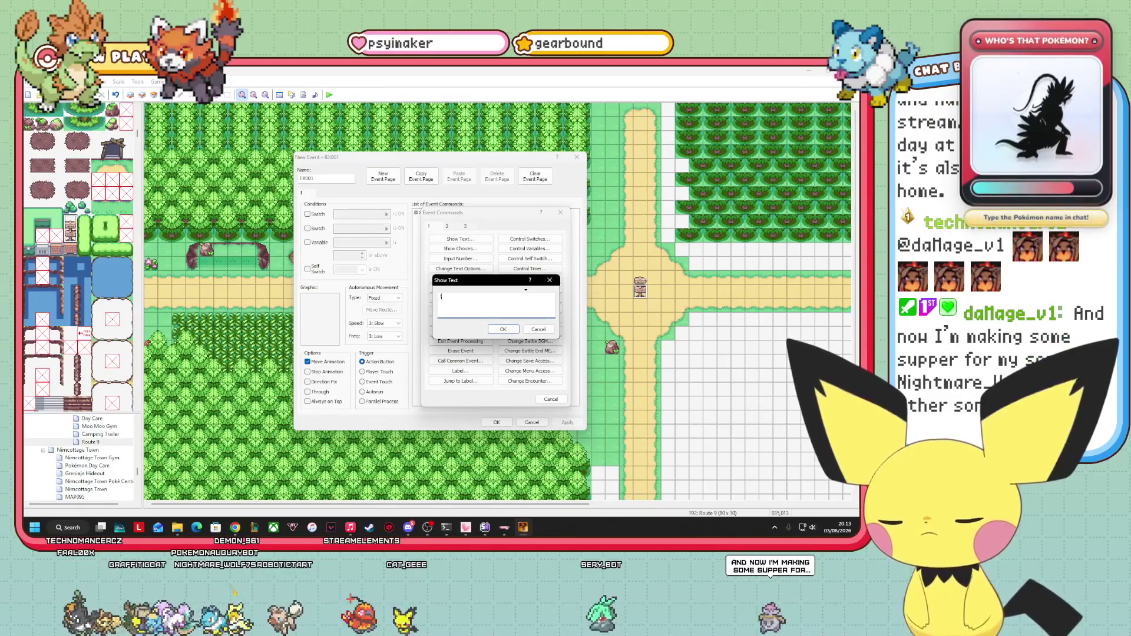
{"action": "type", "text": "skin"}
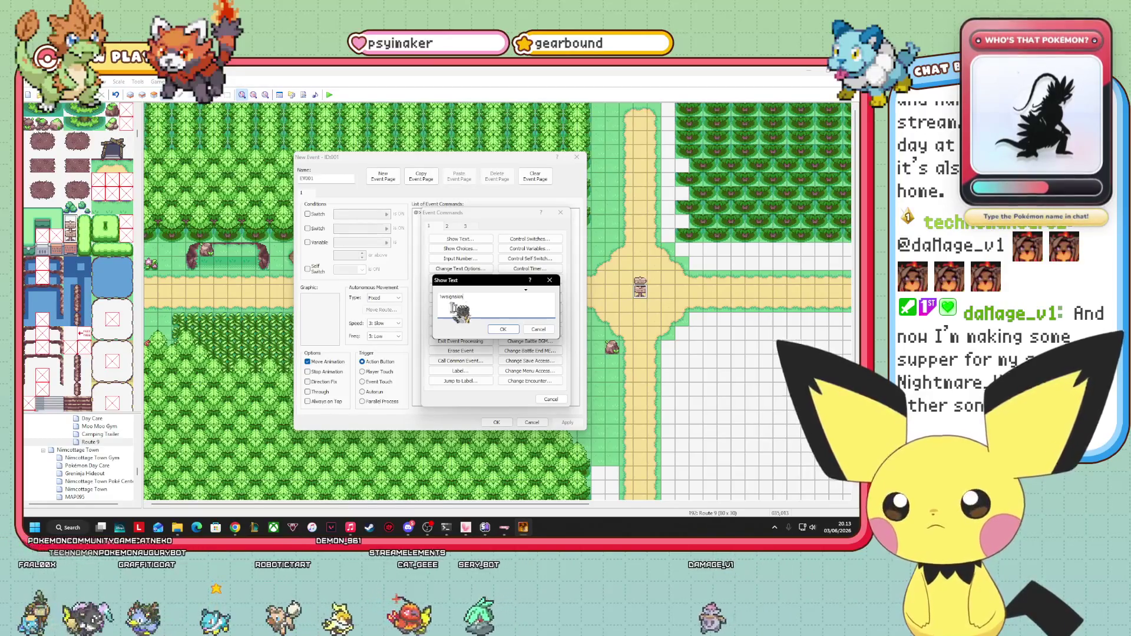
{"action": "left_click", "coordinate": [503, 329]}
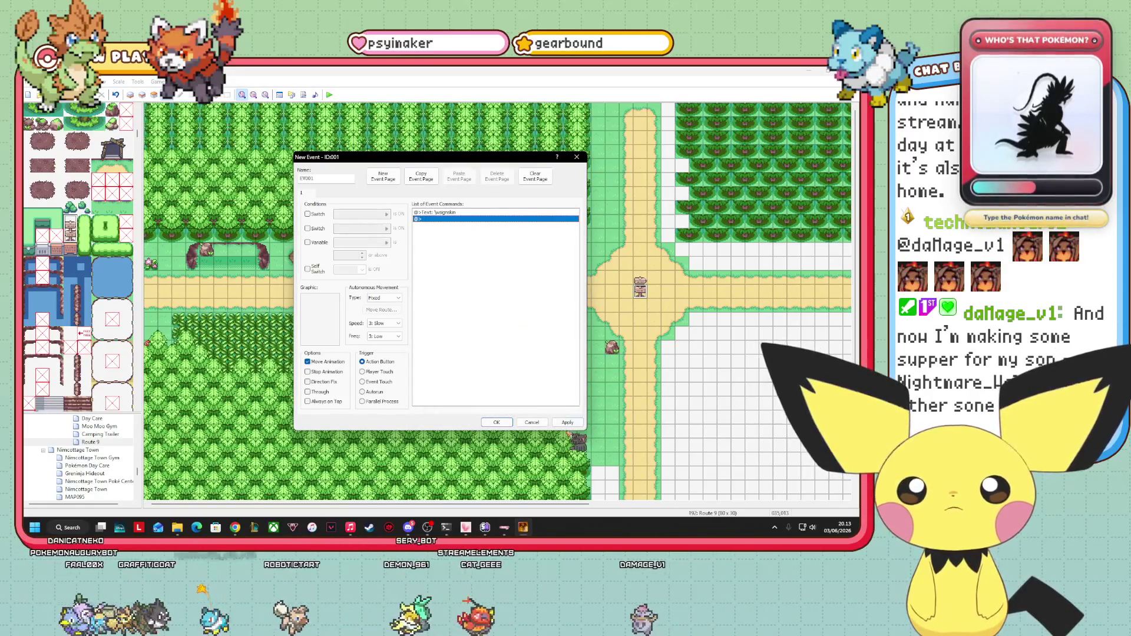
{"action": "left_click", "coordinate": [491, 429]}
{"action": "left_click", "coordinate": [495, 423]}
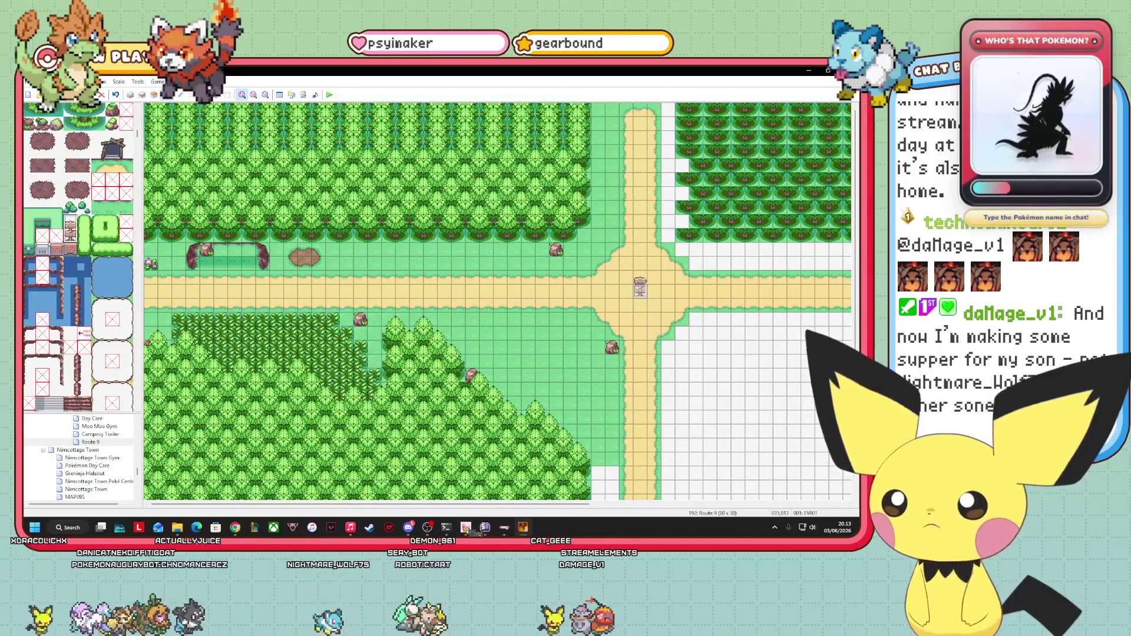
{"action": "mouse_move", "coordinate": [466, 529]}
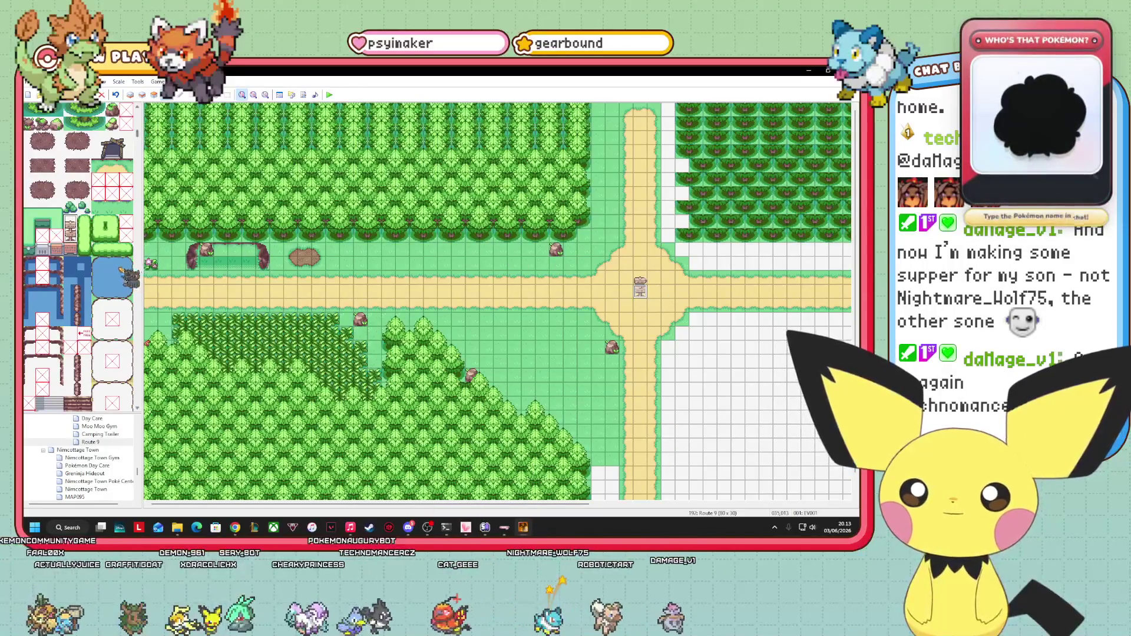
- Paint bright leafy tree tops along the upper-right forest's bottom row on a tile layer
{"action": "scroll", "coordinate": [133, 304], "scroll_direction": "down", "scroll_amount": 3}
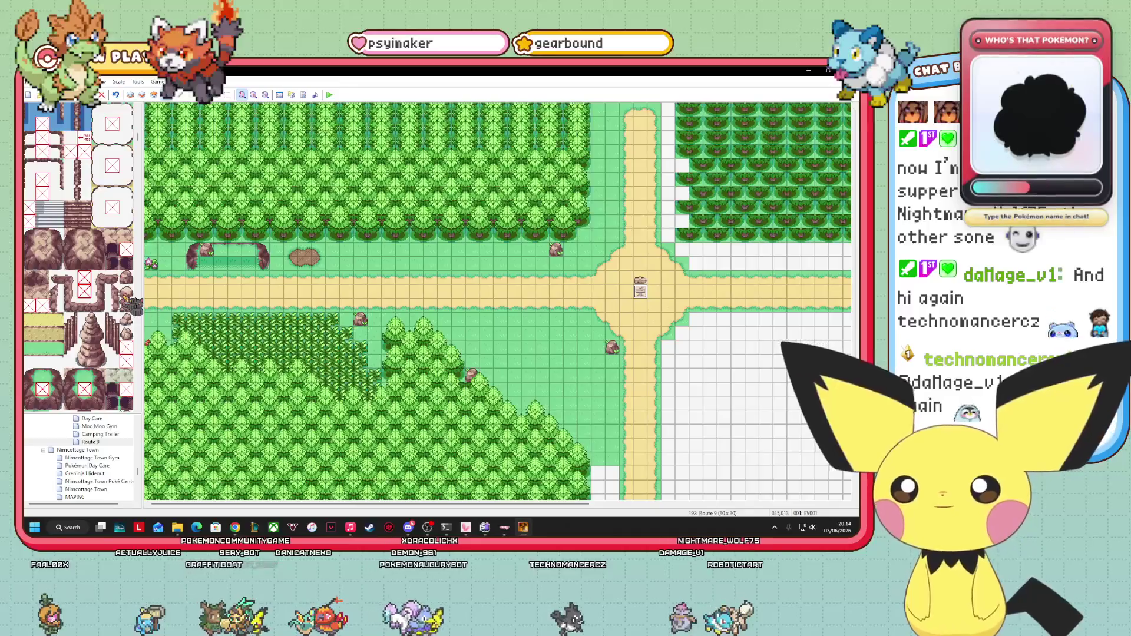
{"action": "scroll", "coordinate": [133, 304], "scroll_direction": "up", "scroll_amount": 2}
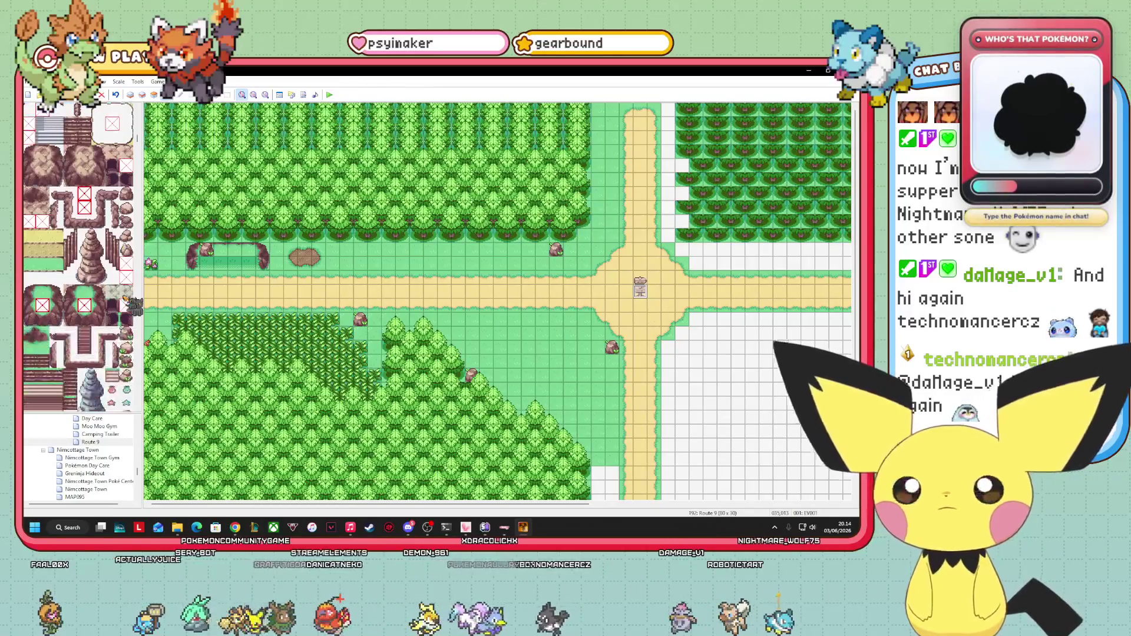
{"action": "left_click_drag", "start_coordinate": [545, 504], "coordinate": [802, 504]}
{"action": "scroll", "coordinate": [497, 300], "scroll_direction": "left", "scroll_amount": 5}
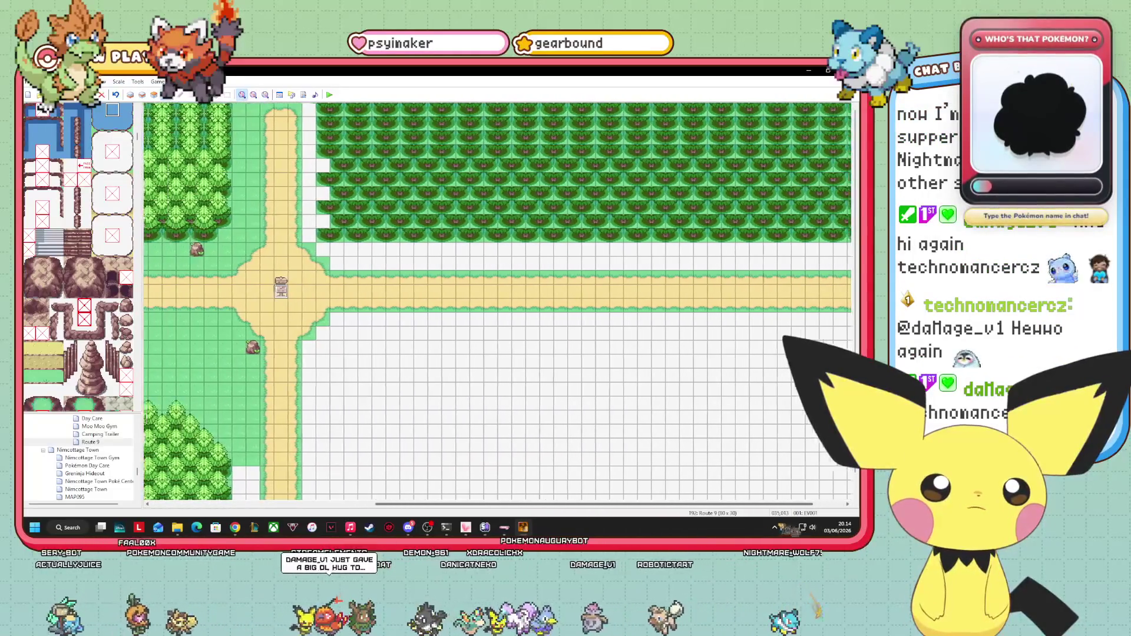
{"action": "key", "text": "F6"}
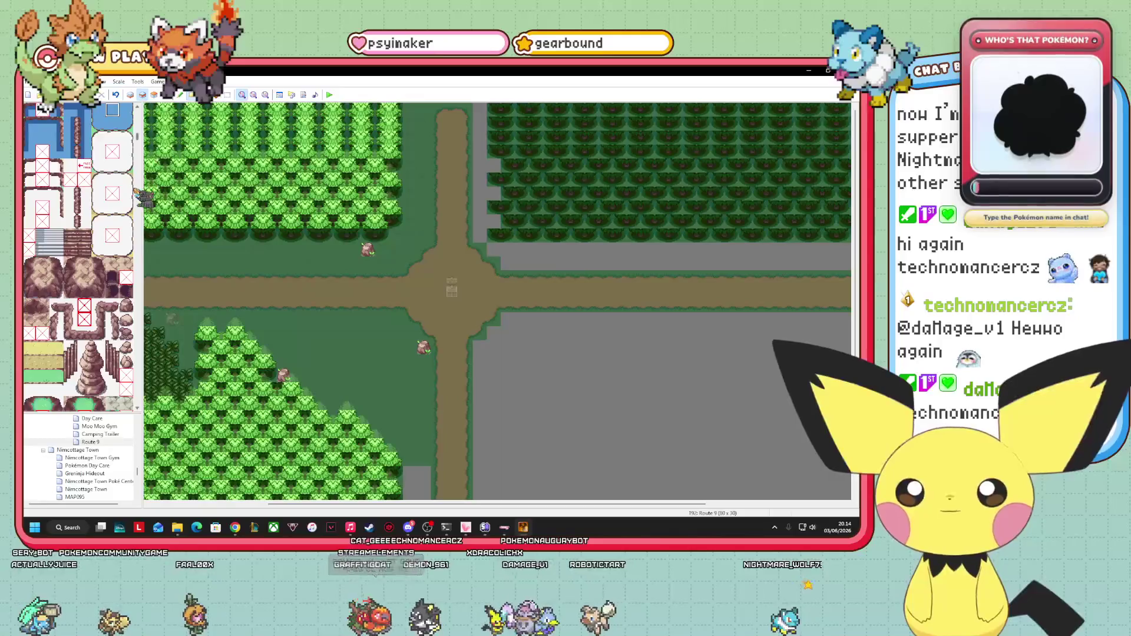
{"action": "scroll", "coordinate": [78, 257], "scroll_direction": "down", "scroll_amount": 10}
{"action": "scroll", "coordinate": [101, 238], "scroll_direction": "up", "scroll_amount": 1}
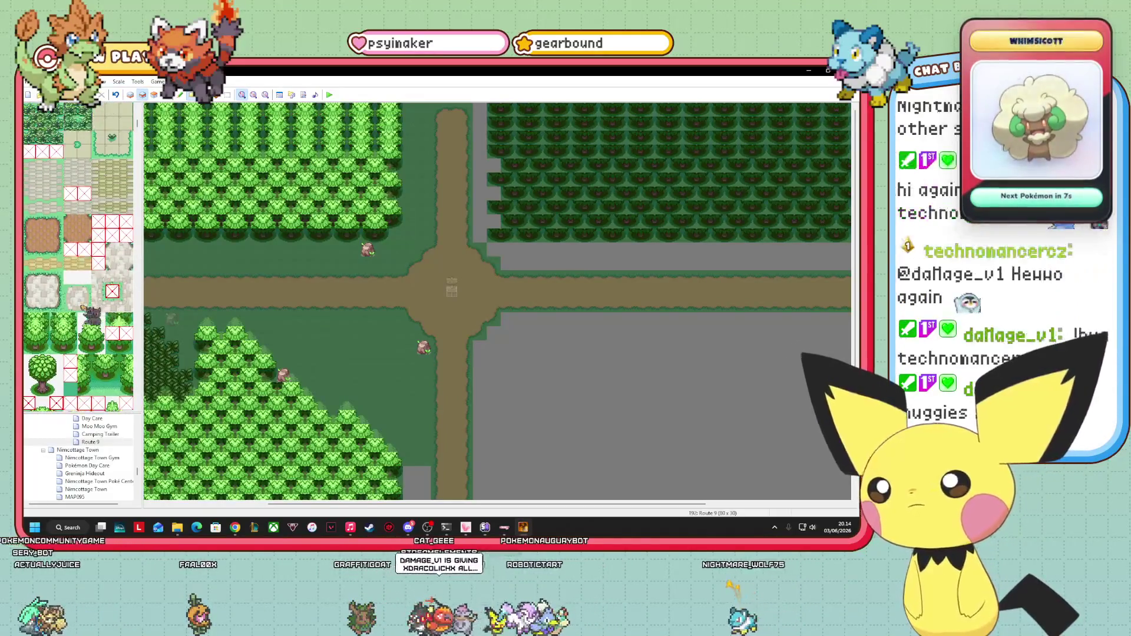
{"action": "left_click_drag", "start_coordinate": [85, 334], "coordinate": [98, 334]}
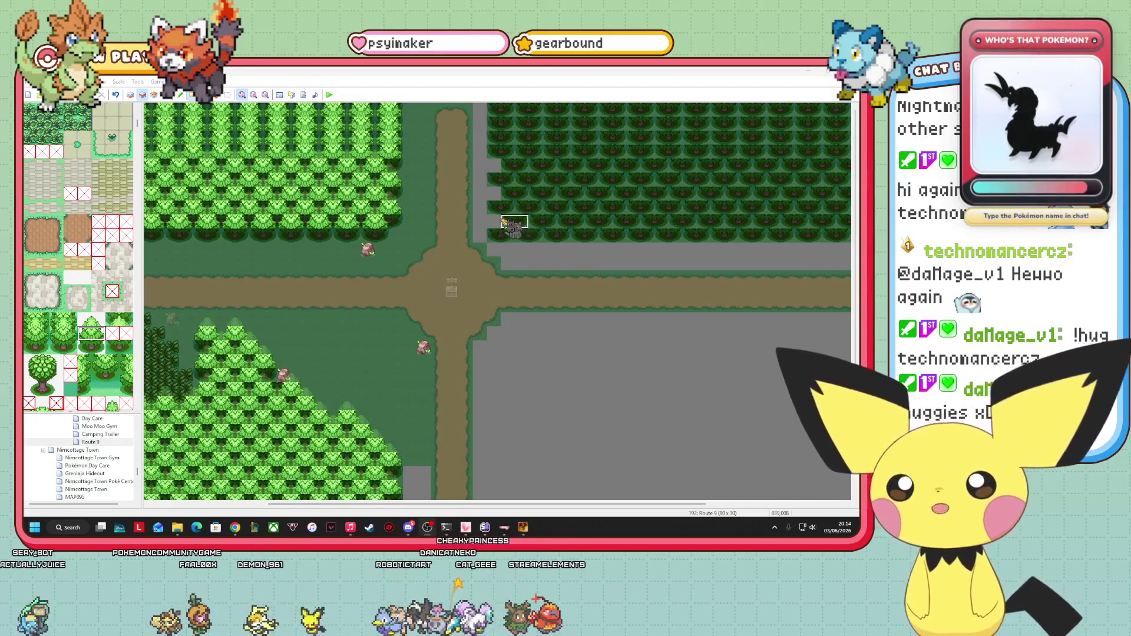
{"action": "left_click_drag", "start_coordinate": [501, 227], "coordinate": [856, 228]}
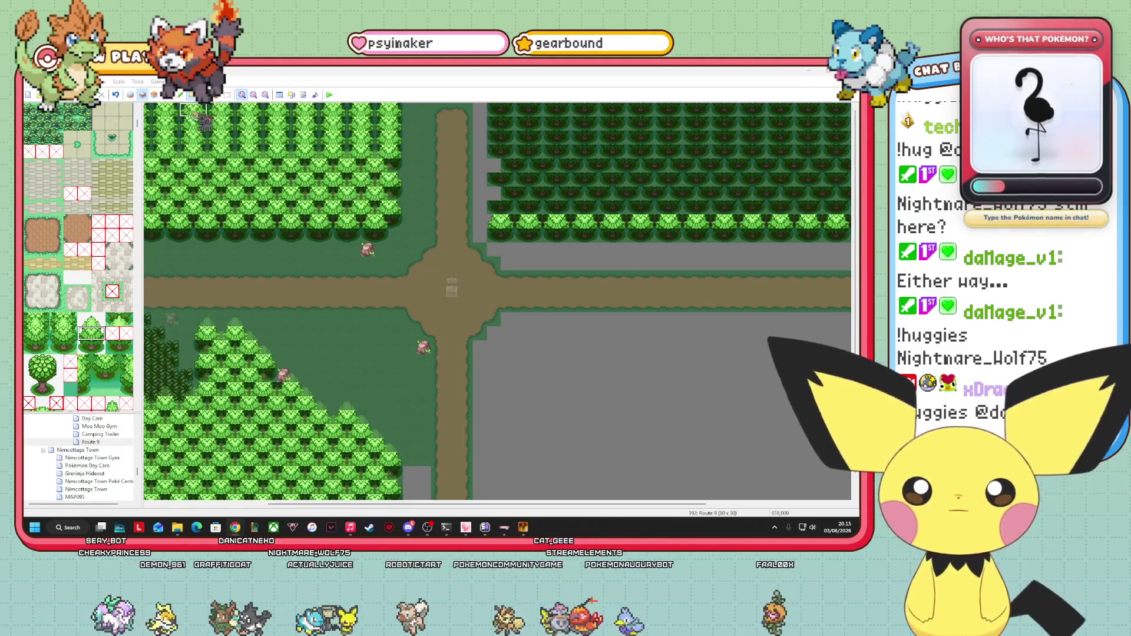
- On layer 1, paint plain grass over the white strip beside the trees
{"action": "left_click", "coordinate": [167, 94]}
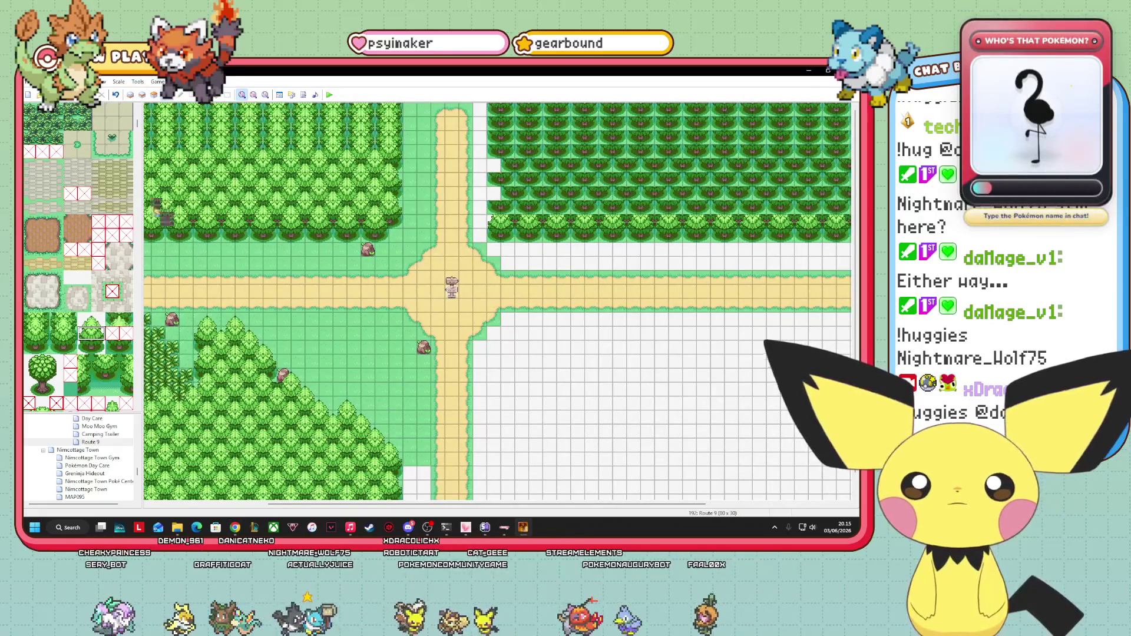
{"action": "left_click", "coordinate": [131, 94]}
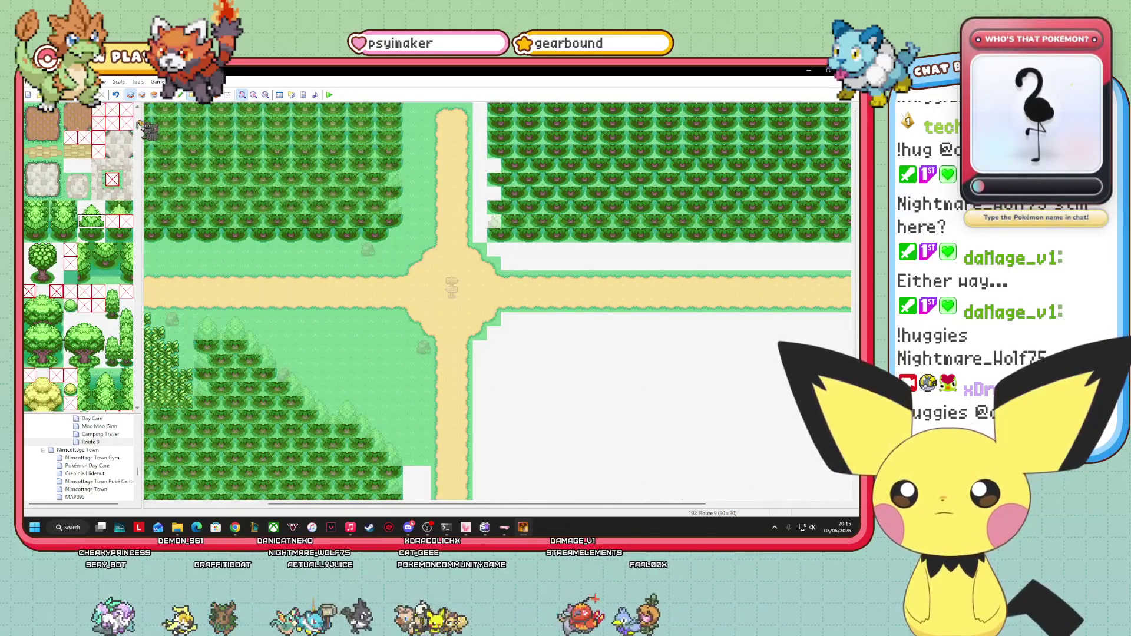
{"action": "scroll", "coordinate": [139, 125], "scroll_direction": "down", "scroll_amount": 5}
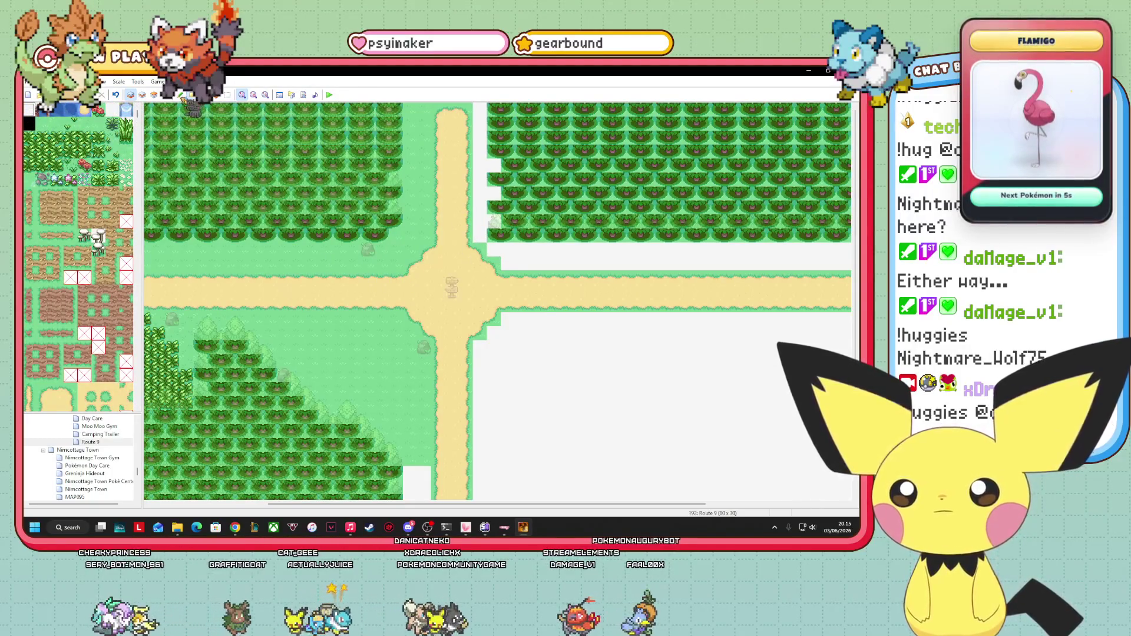
{"action": "left_click", "coordinate": [56, 124]}
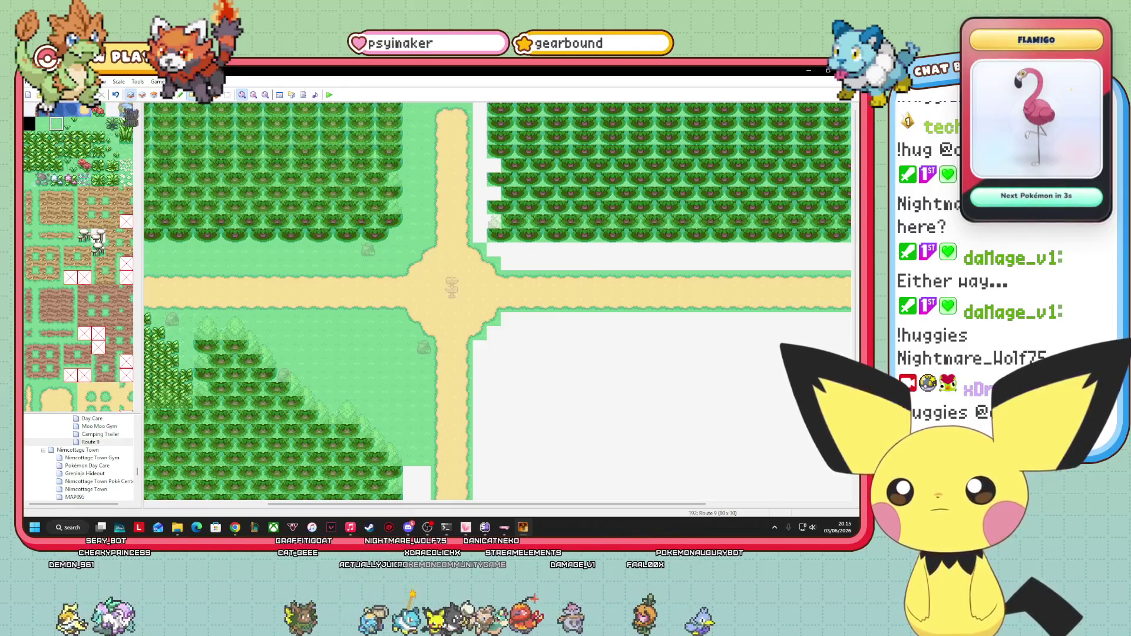
{"action": "left_click_drag", "start_coordinate": [480, 235], "coordinate": [480, 109]}
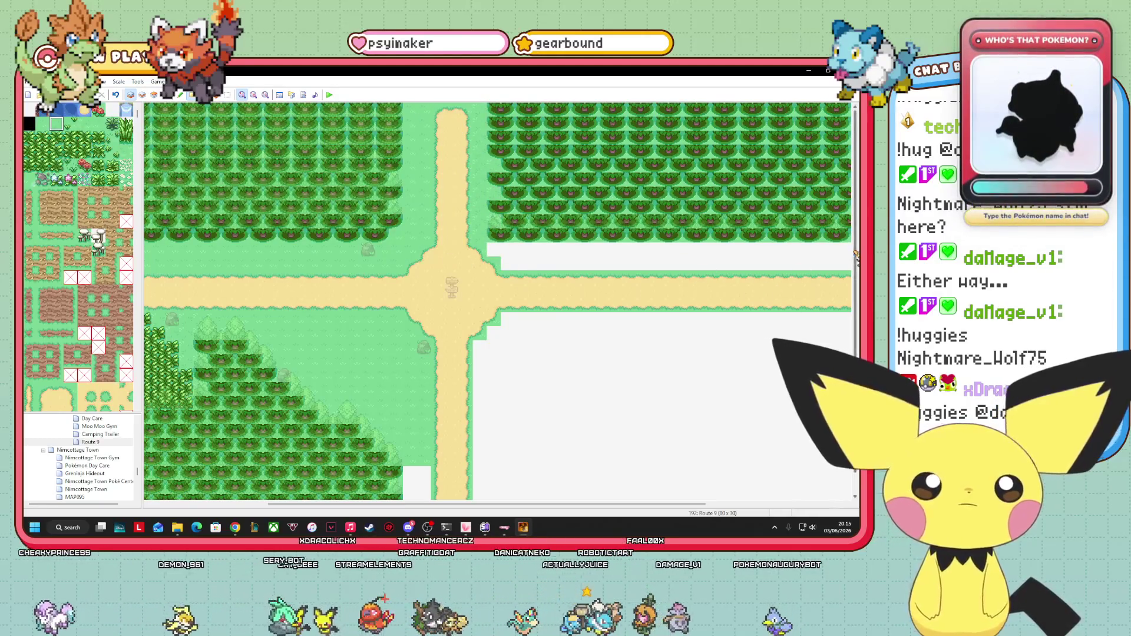
- Fill the white areas above and below the road with grass, then view the whole map zoomed out
{"action": "scroll", "coordinate": [498, 300], "scroll_direction": "right", "scroll_amount": 4}
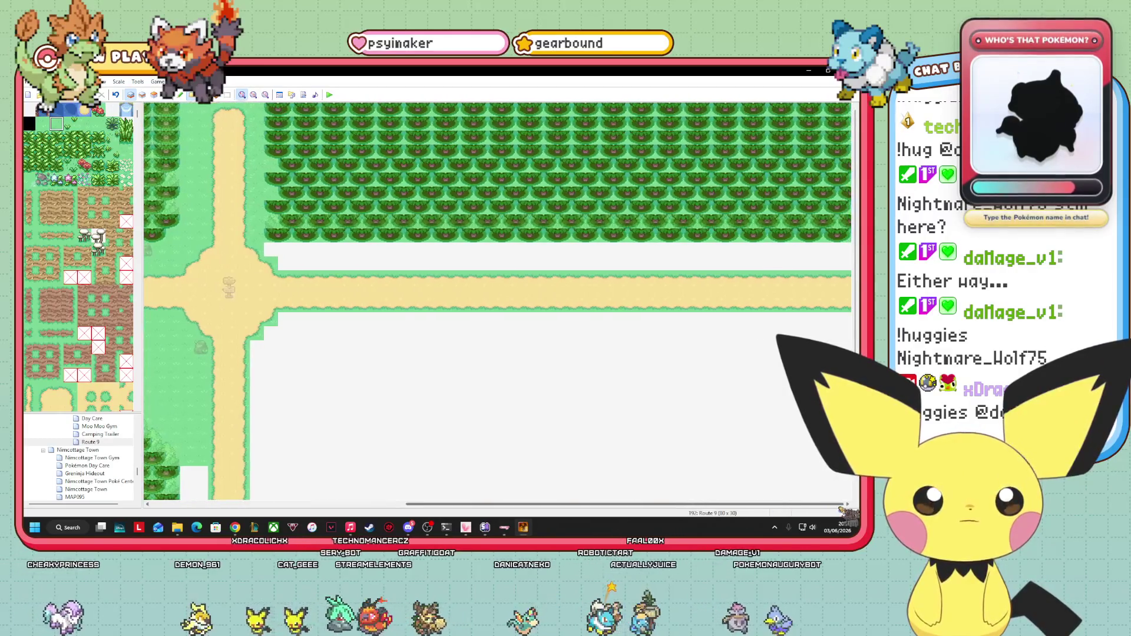
{"action": "left_click", "coordinate": [316, 260]}
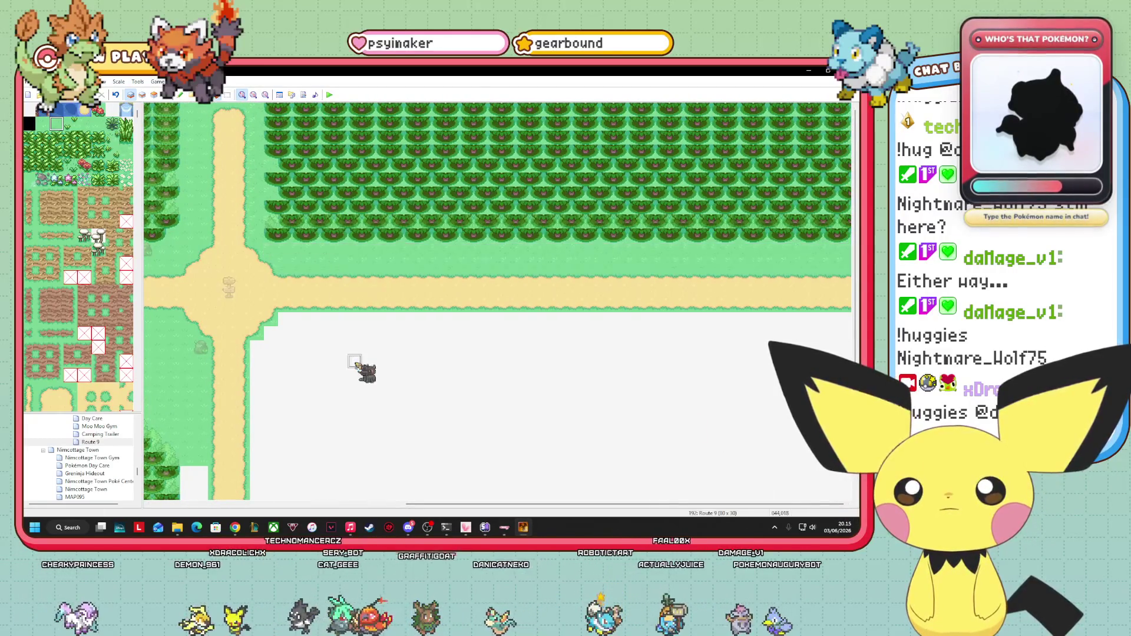
{"action": "scroll", "coordinate": [361, 371], "scroll_direction": "down", "scroll_amount": 1}
{"action": "left_click", "coordinate": [652, 442]}
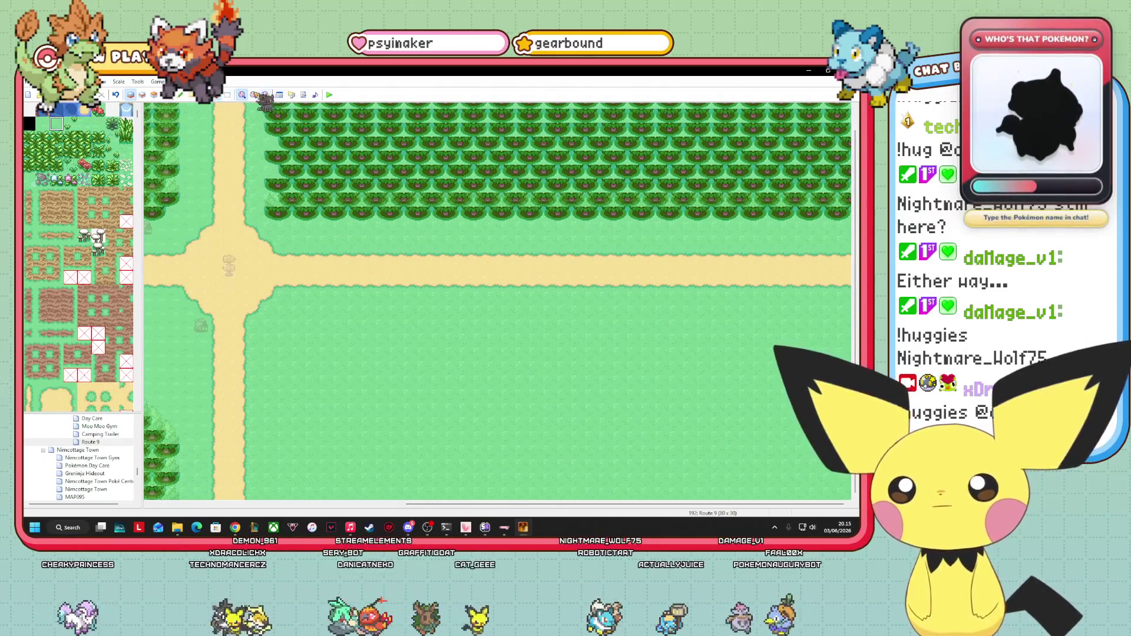
{"action": "left_click", "coordinate": [254, 95]}
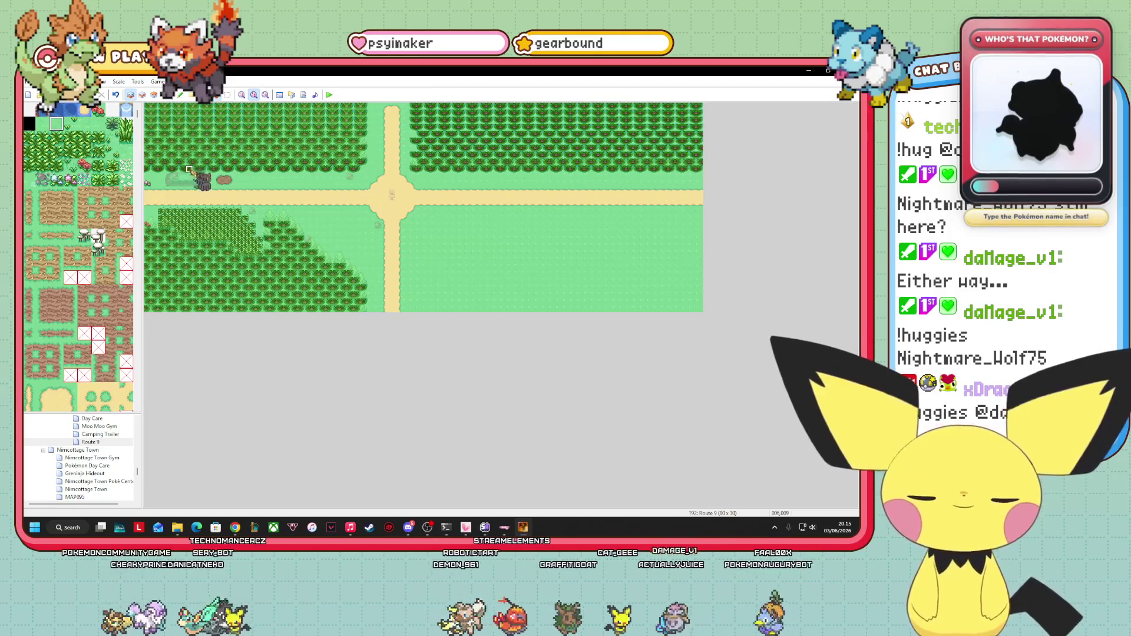
{"action": "left_click_drag", "start_coordinate": [189, 170], "coordinate": [182, 189]}
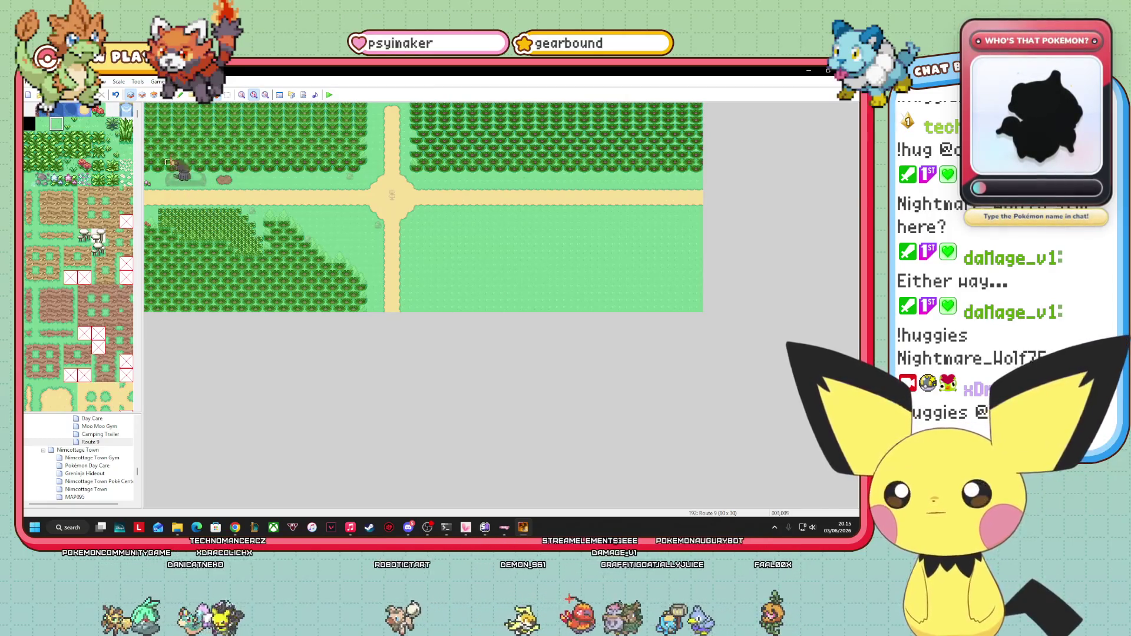
{"action": "left_click_drag", "start_coordinate": [147, 135], "coordinate": [148, 190]}
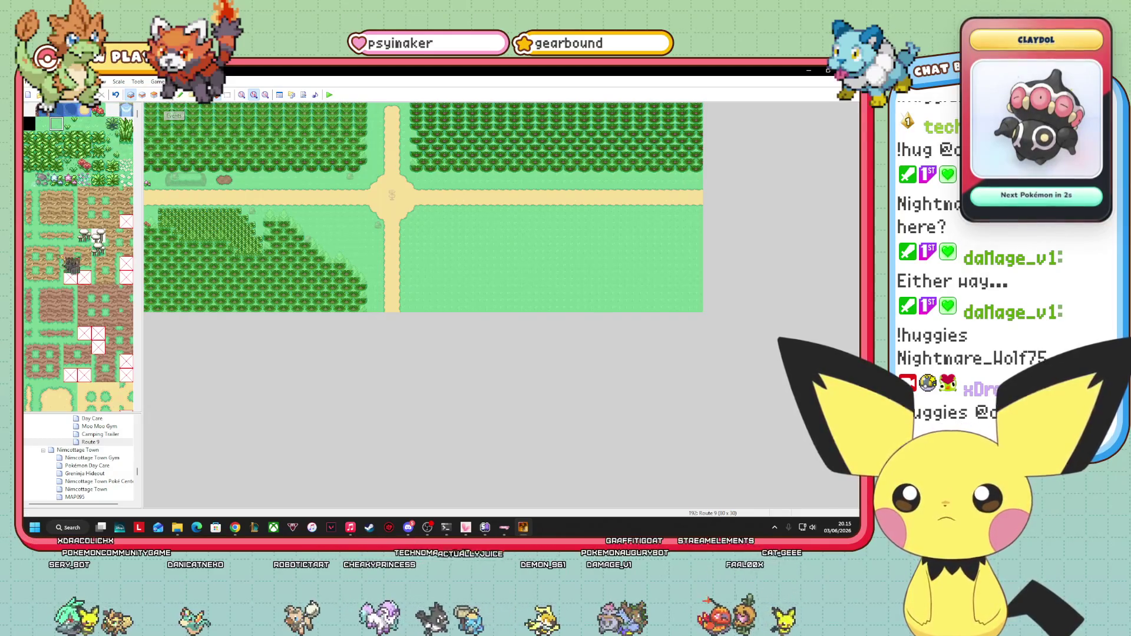
{"action": "scroll", "coordinate": [78, 258], "scroll_direction": "down", "scroll_amount": 10}
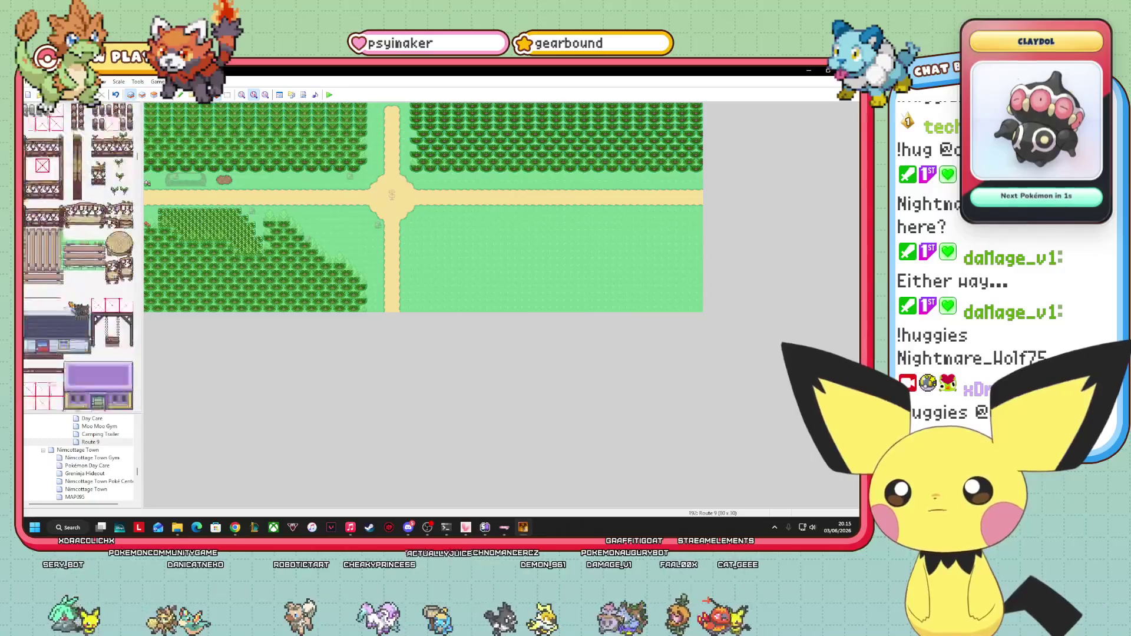
{"action": "scroll", "coordinate": [71, 306], "scroll_direction": "down", "scroll_amount": 10}
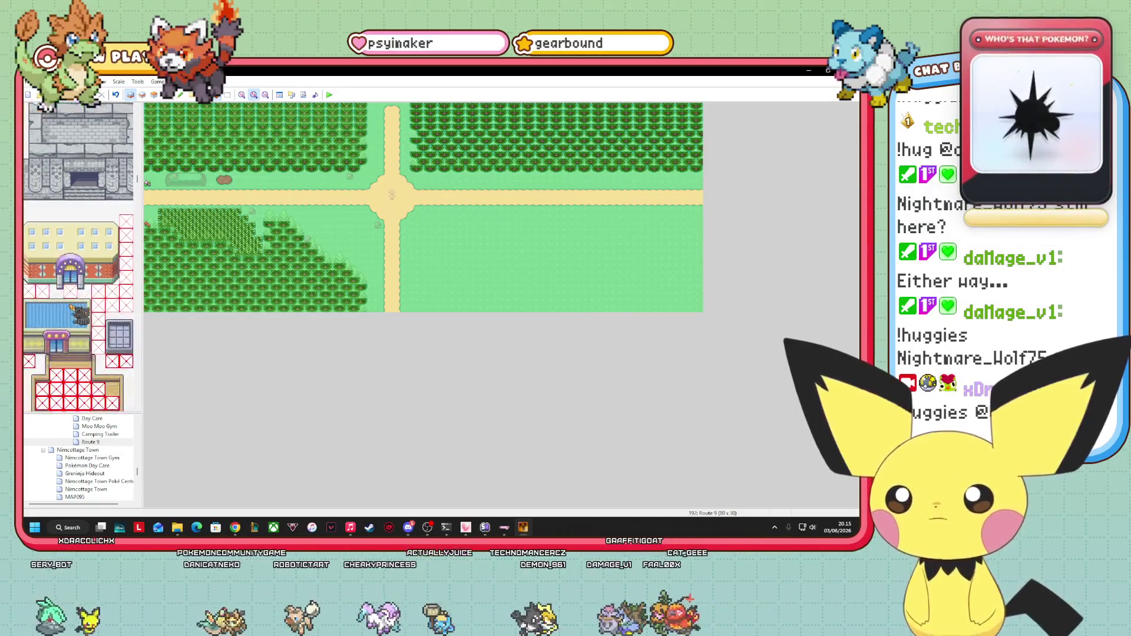
{"action": "scroll", "coordinate": [72, 307], "scroll_direction": "down", "scroll_amount": 10}
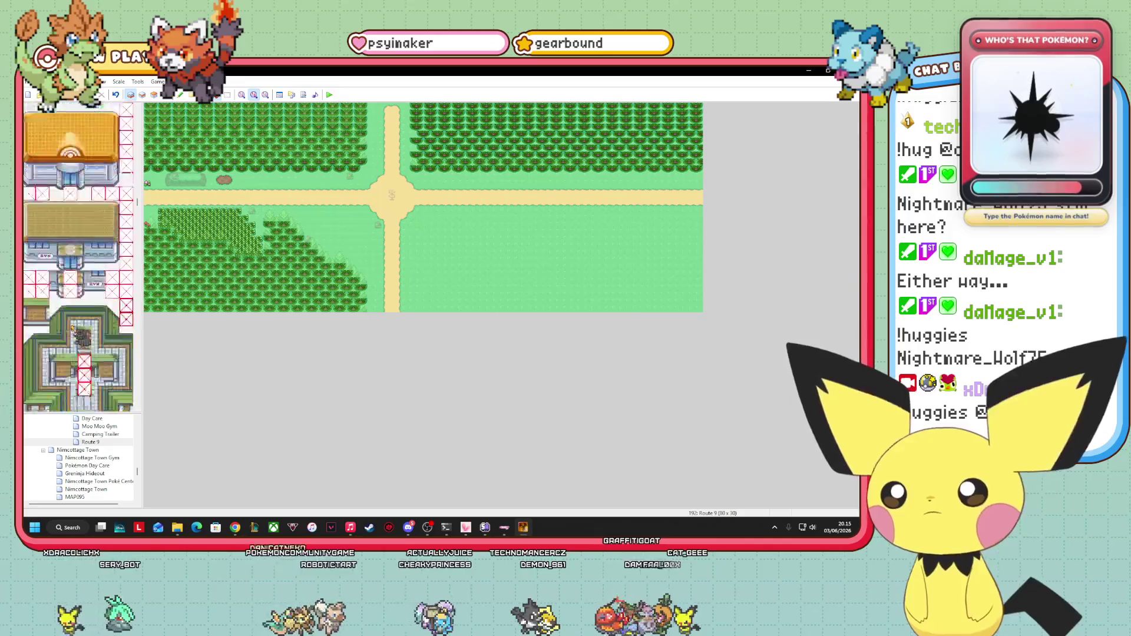
{"action": "scroll", "coordinate": [72, 329], "scroll_direction": "down", "scroll_amount": 10}
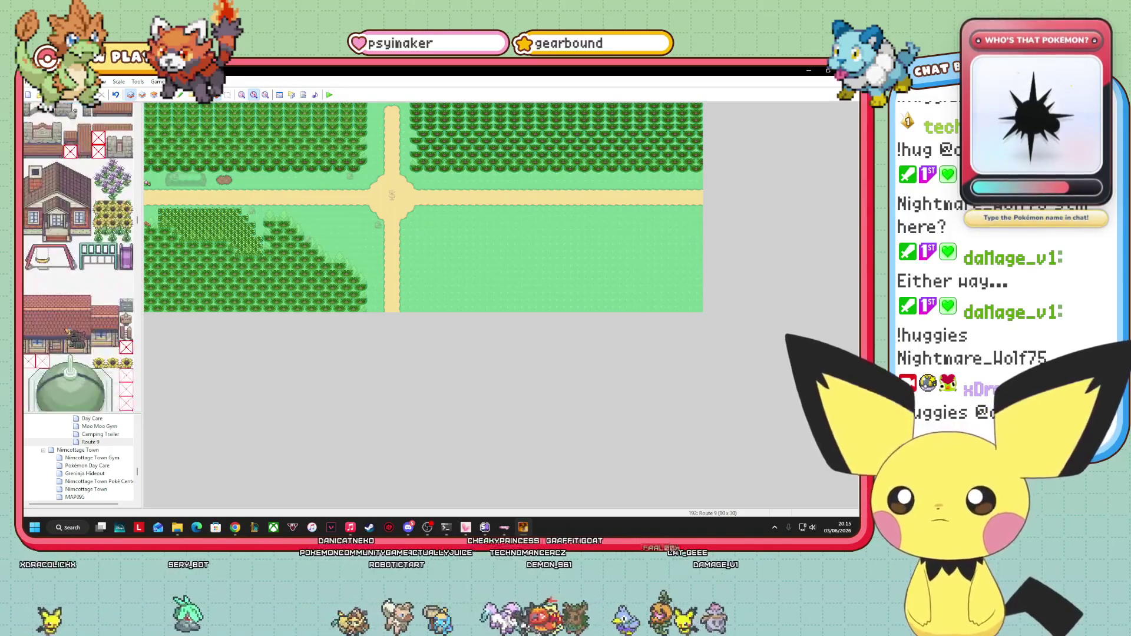
{"action": "scroll", "coordinate": [67, 331], "scroll_direction": "down", "scroll_amount": 5}
{"action": "scroll", "coordinate": [66, 331], "scroll_direction": "down", "scroll_amount": 5}
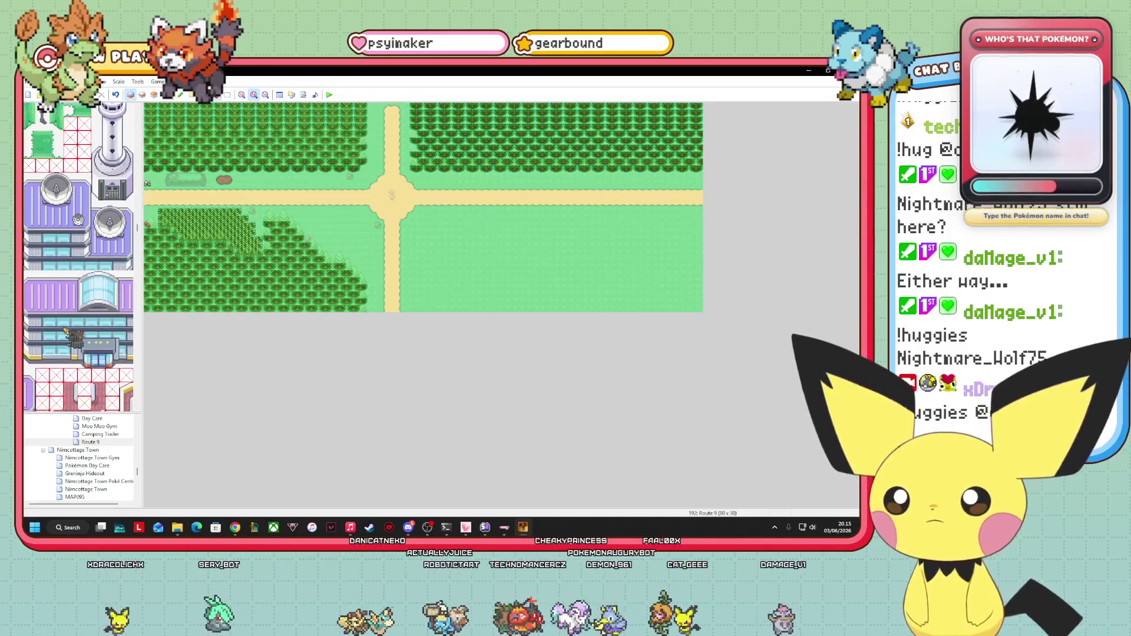
{"action": "scroll", "coordinate": [72, 336], "scroll_direction": "down", "scroll_amount": 4}
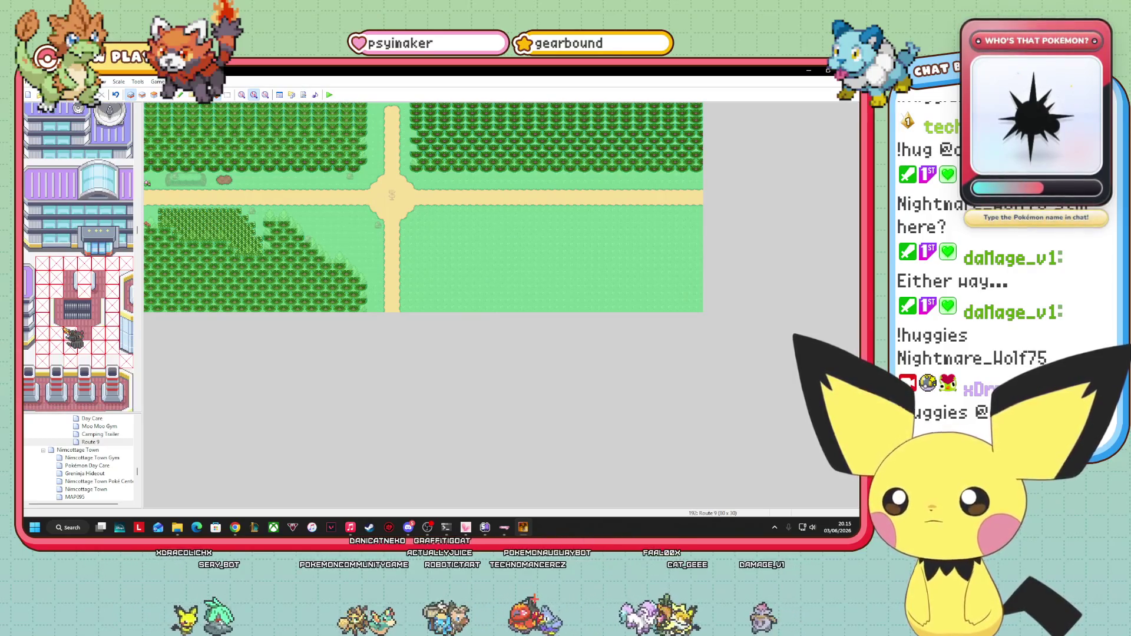
{"action": "scroll", "coordinate": [72, 335], "scroll_direction": "up", "scroll_amount": 2}
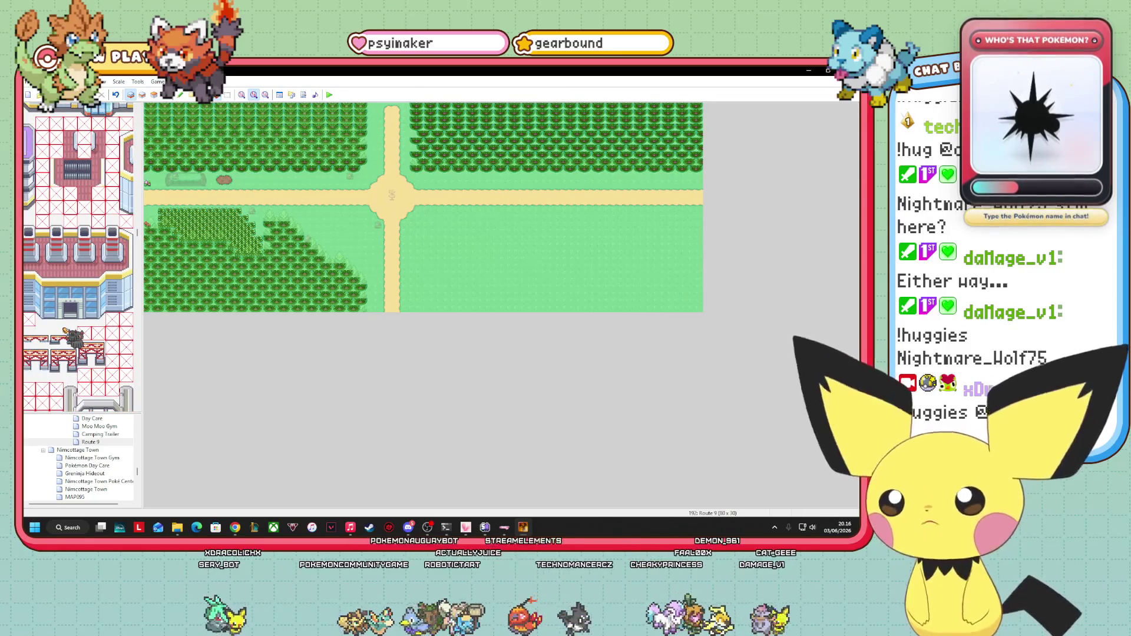
{"action": "scroll", "coordinate": [66, 333], "scroll_direction": "down", "scroll_amount": 3}
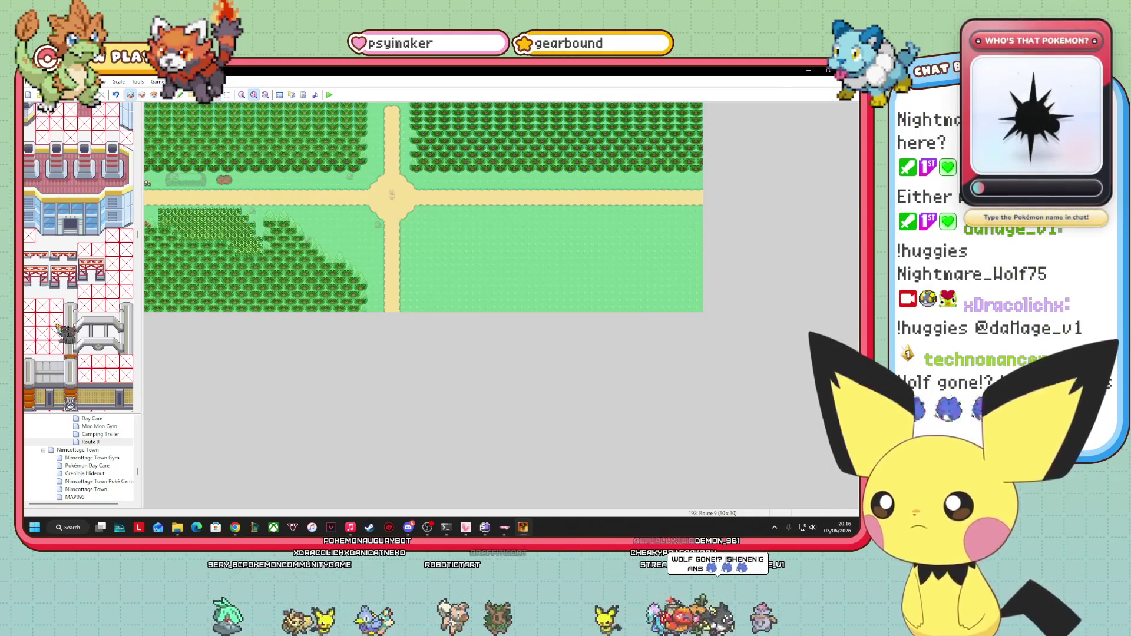
{"action": "key", "text": "alt+Tab"}
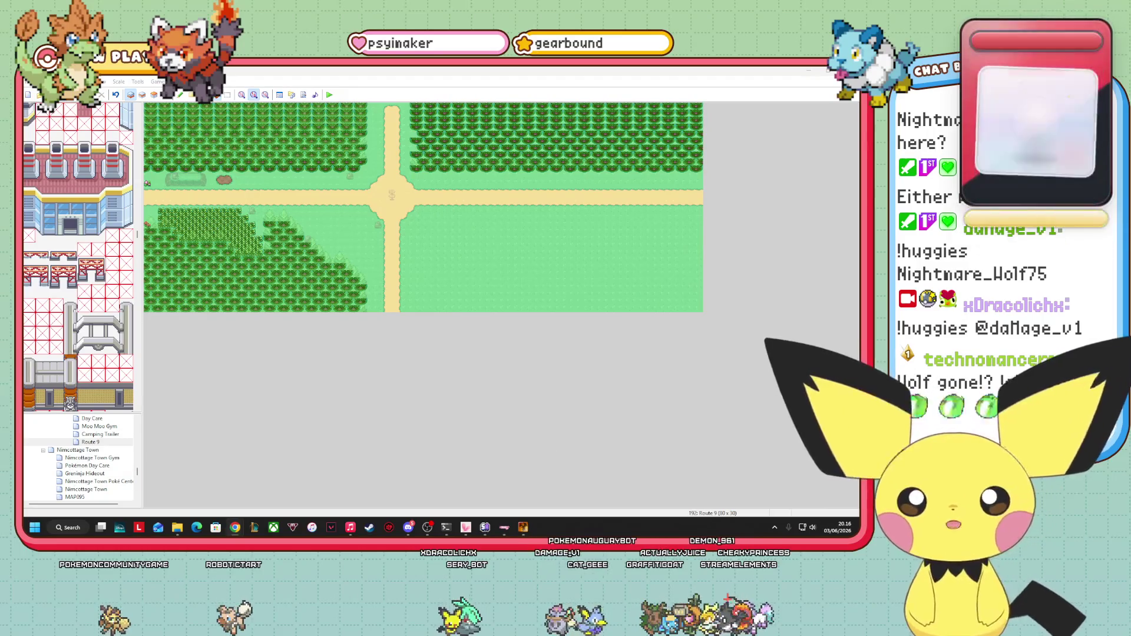
- Zoom the map to 1:1 and scroll horizontally to centre the sand crossroads
{"action": "left_click", "coordinate": [242, 95]}
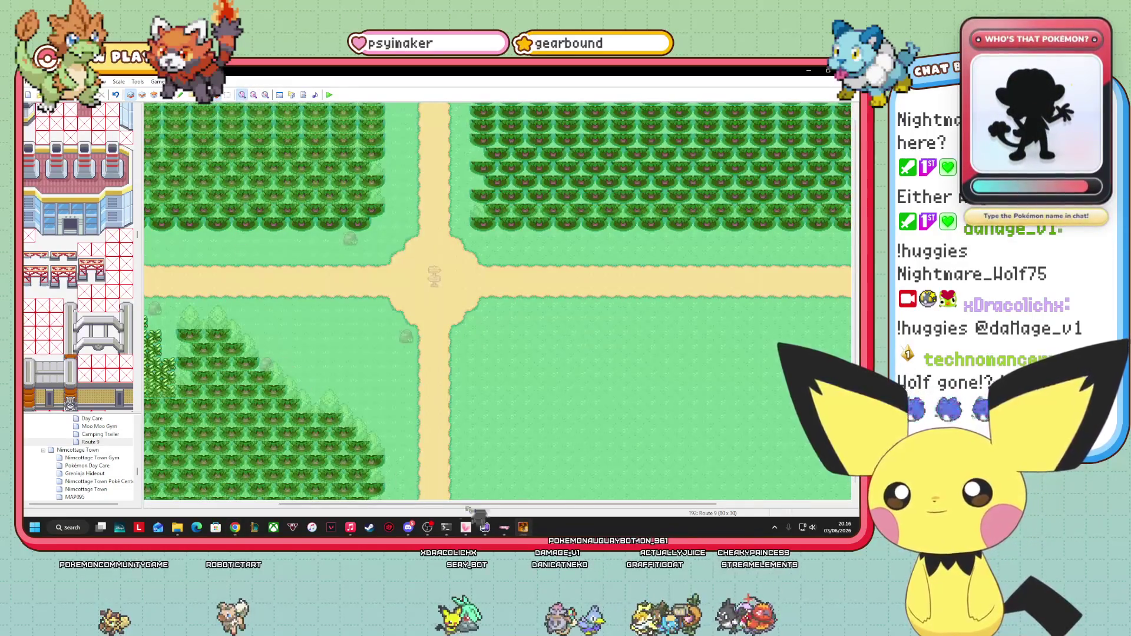
{"action": "left_click_drag", "start_coordinate": [448, 504], "coordinate": [316, 505]}
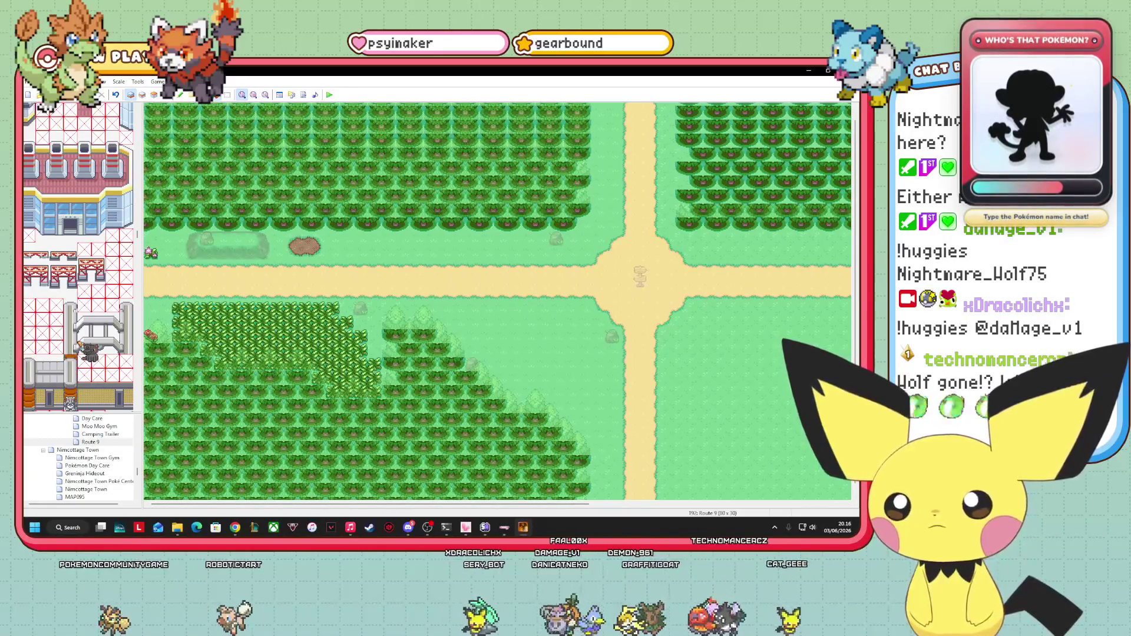
{"action": "mouse_move", "coordinate": [370, 505]}
{"action": "left_mouse_down"}
{"action": "mouse_move", "coordinate": [602, 505]}
{"action": "mouse_move", "coordinate": [368, 505]}
{"action": "mouse_move", "coordinate": [387, 505]}
{"action": "left_mouse_up"}
{"action": "scroll", "coordinate": [80, 259], "scroll_direction": "down", "scroll_amount": 10}
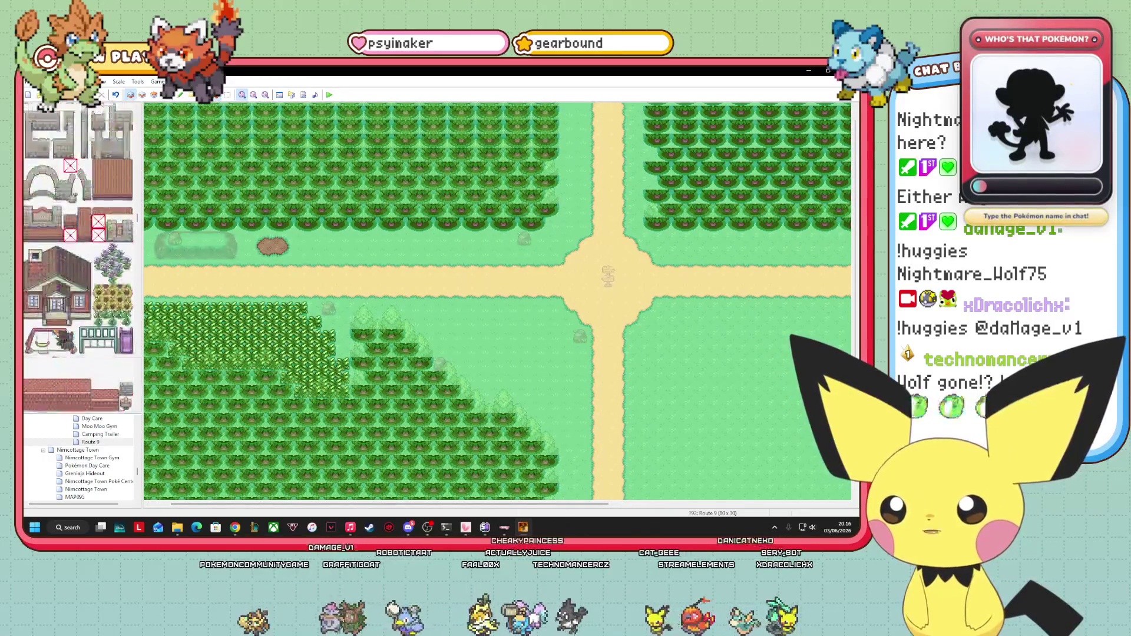
{"action": "scroll", "coordinate": [79, 258], "scroll_direction": "up", "scroll_amount": 3}
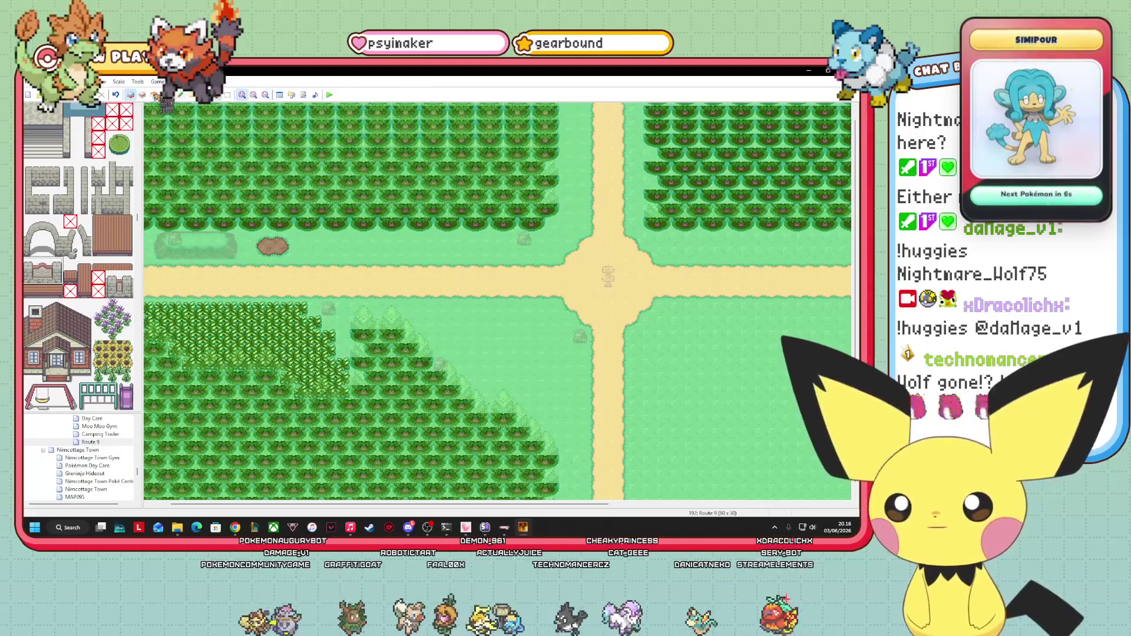
- On layer 2, place a signpost beside the northern path, undoing an accidental fill first
{"action": "left_click", "coordinate": [142, 94]}
{"action": "left_click", "coordinate": [565, 218]}
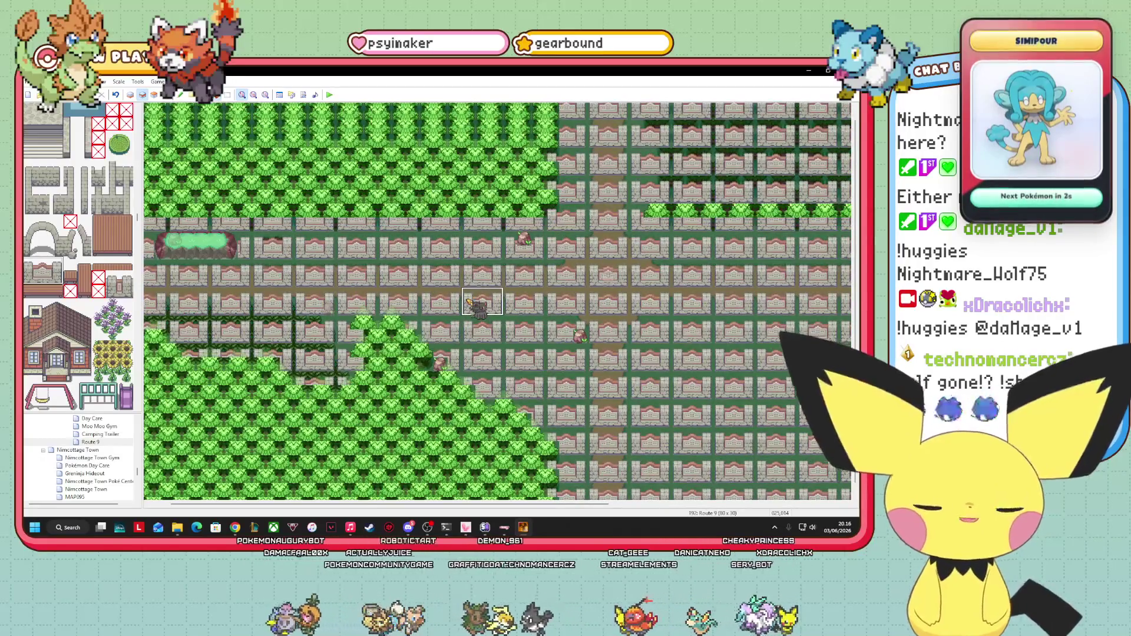
{"action": "key", "text": "ctrl+z"}
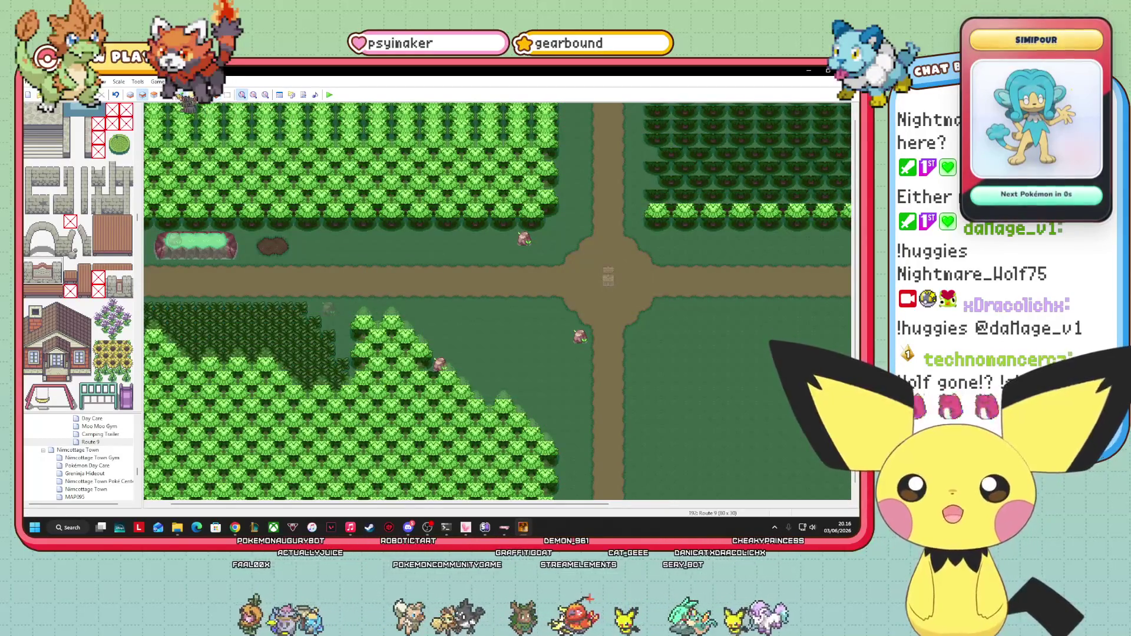
{"action": "left_click", "coordinate": [557, 217]}
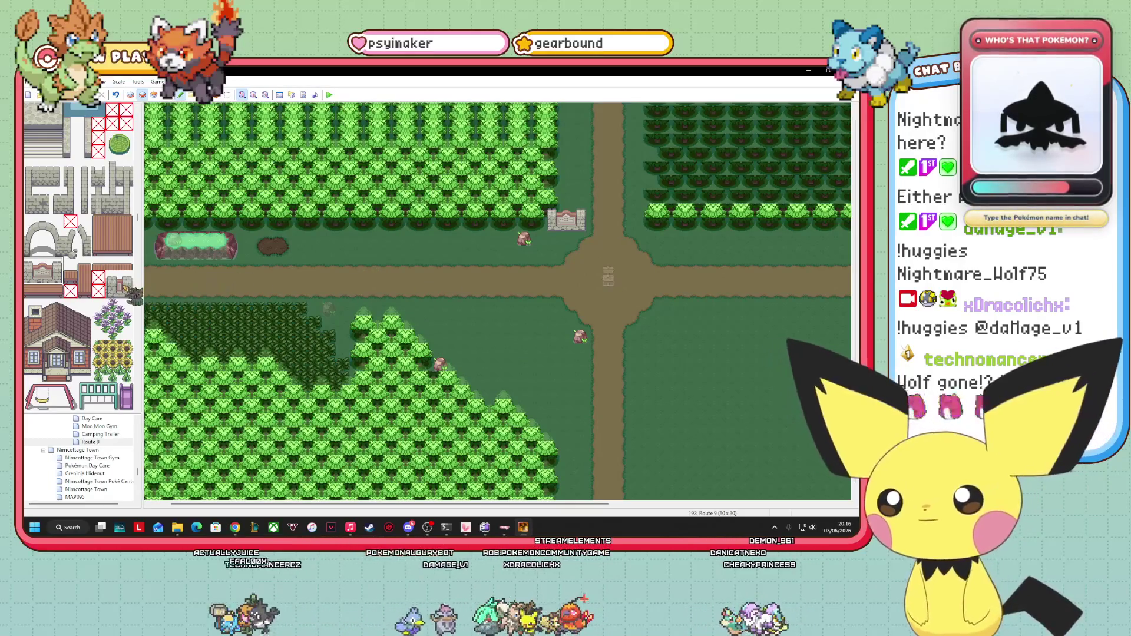
{"action": "scroll", "coordinate": [83, 259], "scroll_direction": "up", "scroll_amount": 10}
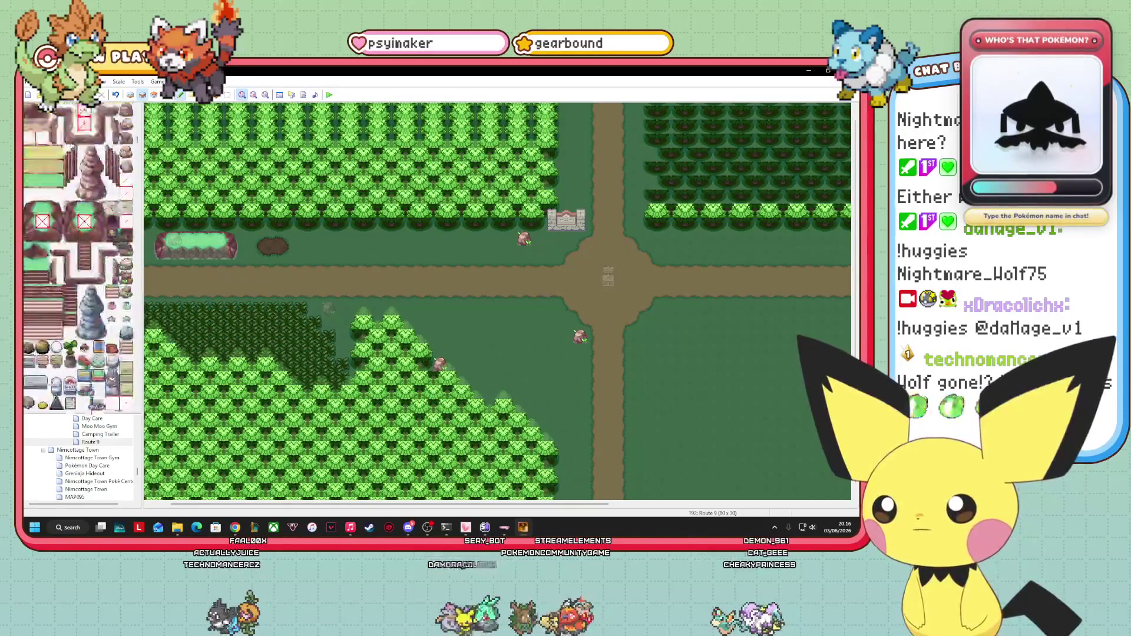
{"action": "scroll", "coordinate": [82, 259], "scroll_direction": "up", "scroll_amount": 10}
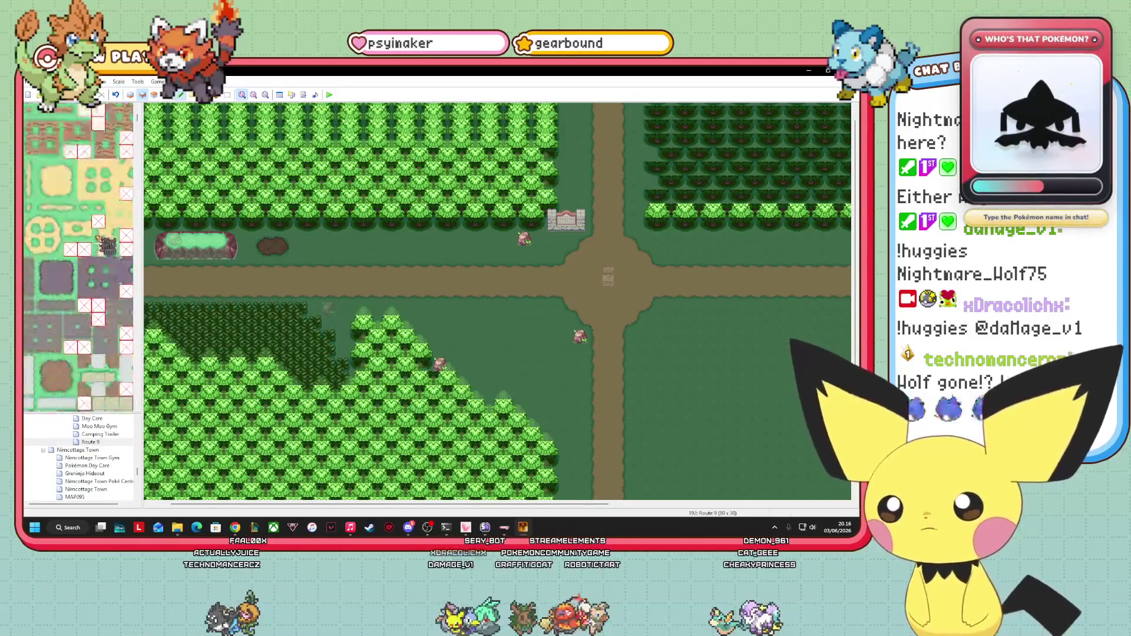
{"action": "scroll", "coordinate": [82, 259], "scroll_direction": "up", "scroll_amount": 5}
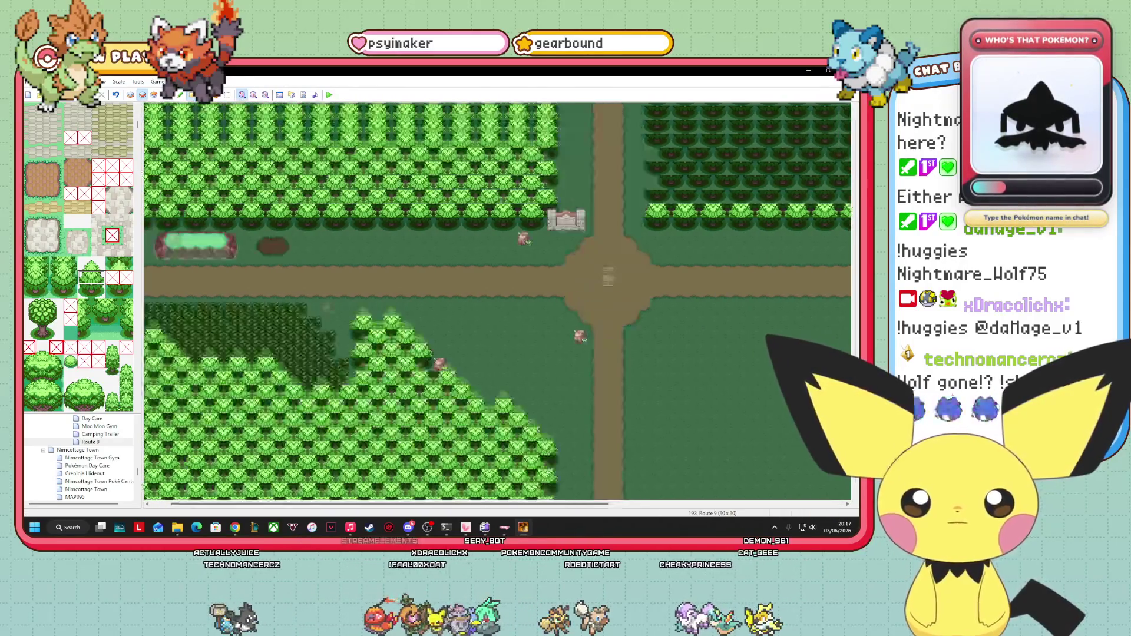
- At 1:2 zoom, repaint the right forest's top rows with the tree tile
{"action": "left_click", "coordinate": [295, 113]}
{"action": "left_click", "coordinate": [254, 95]}
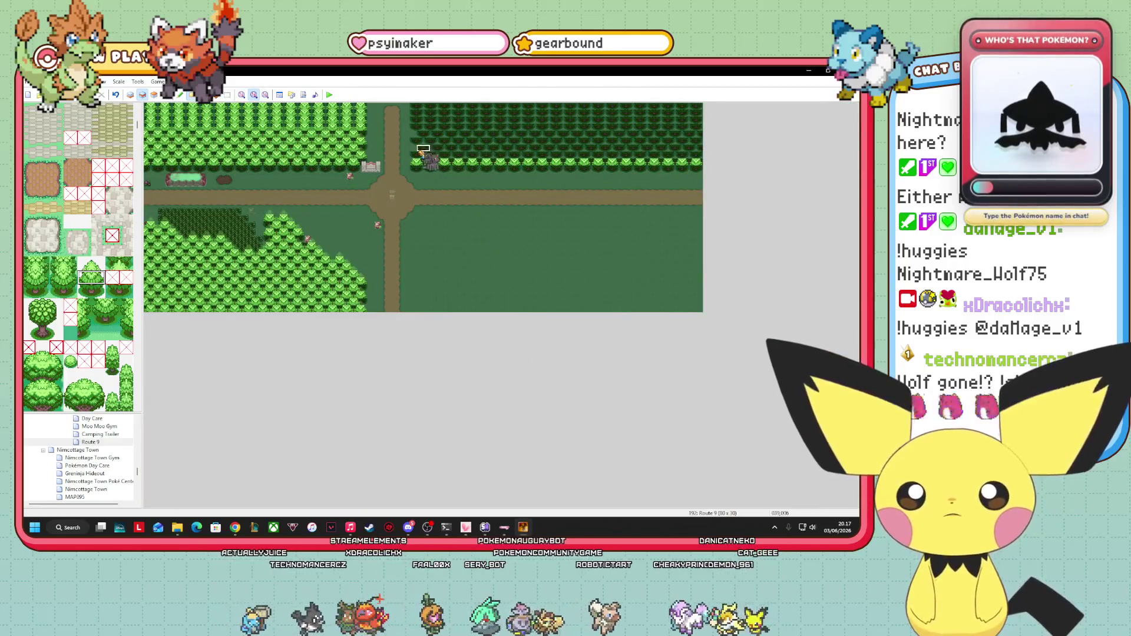
{"action": "left_click_drag", "start_coordinate": [421, 151], "coordinate": [702, 160]}
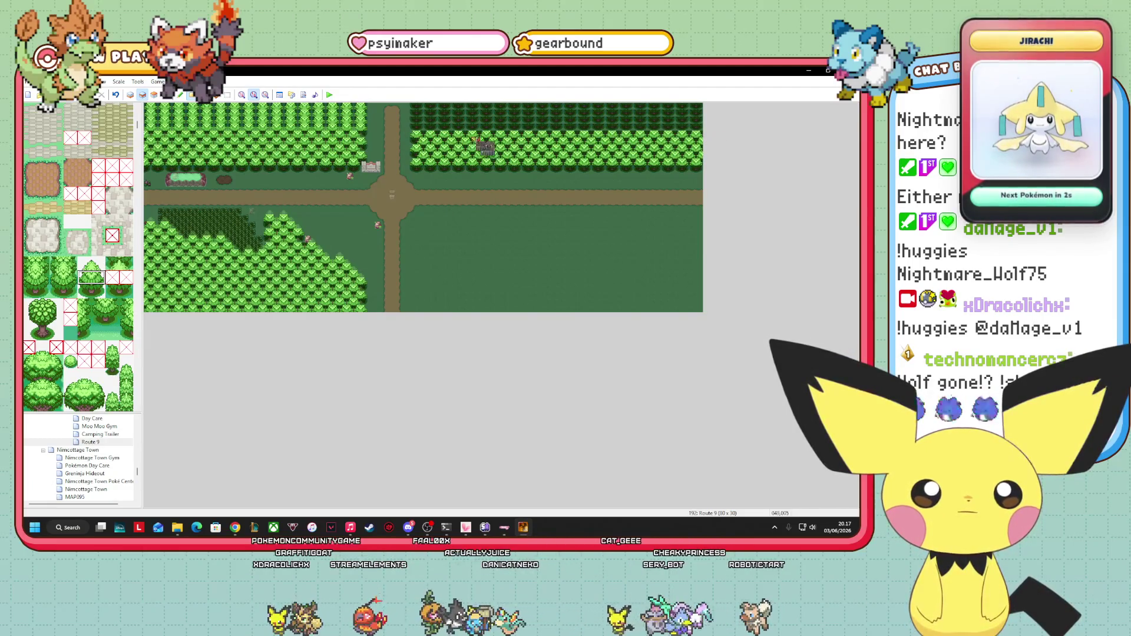
{"action": "left_click_drag", "start_coordinate": [423, 128], "coordinate": [666, 135]}
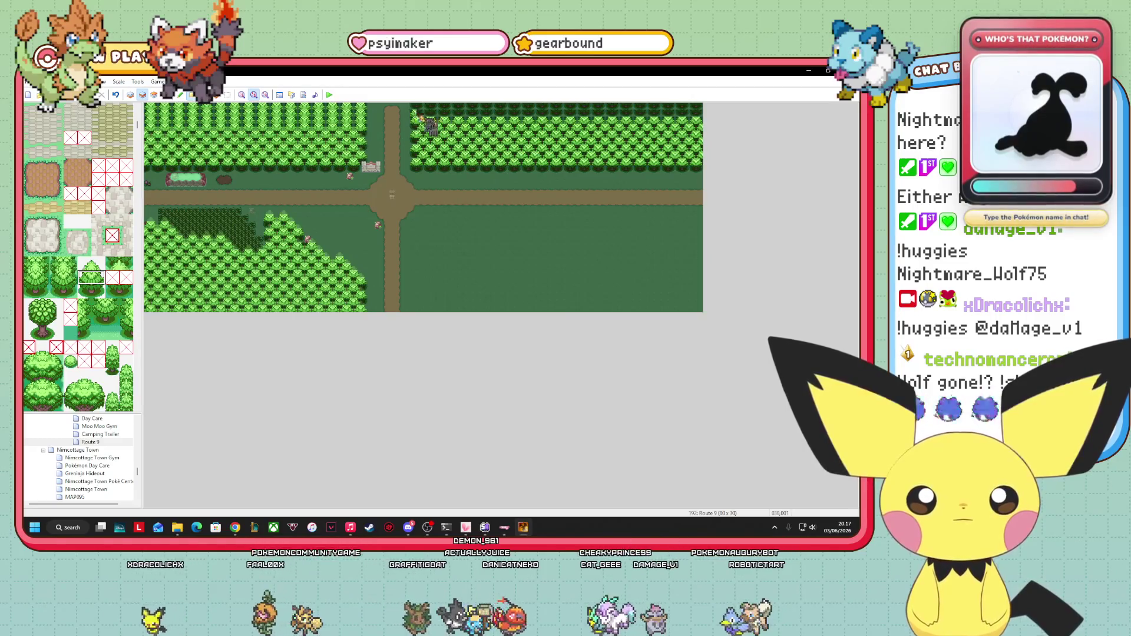
{"action": "left_click_drag", "start_coordinate": [427, 116], "coordinate": [678, 109]}
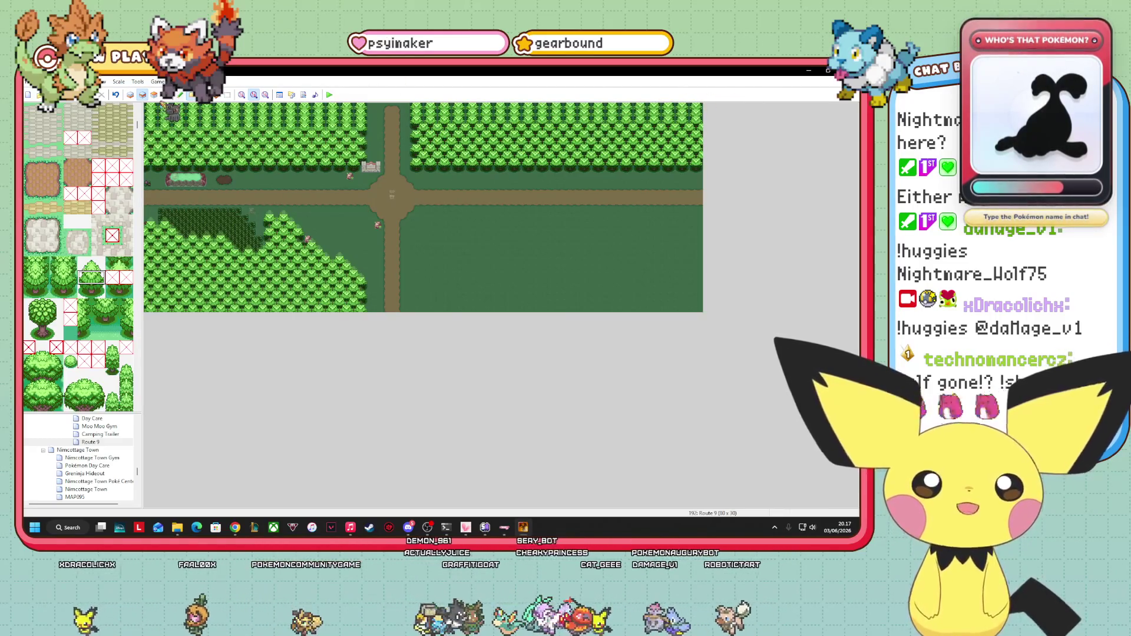
- On a higher layer, paint a row of a different tree tile along the right forest's lower edge
{"action": "left_click", "coordinate": [155, 94]}
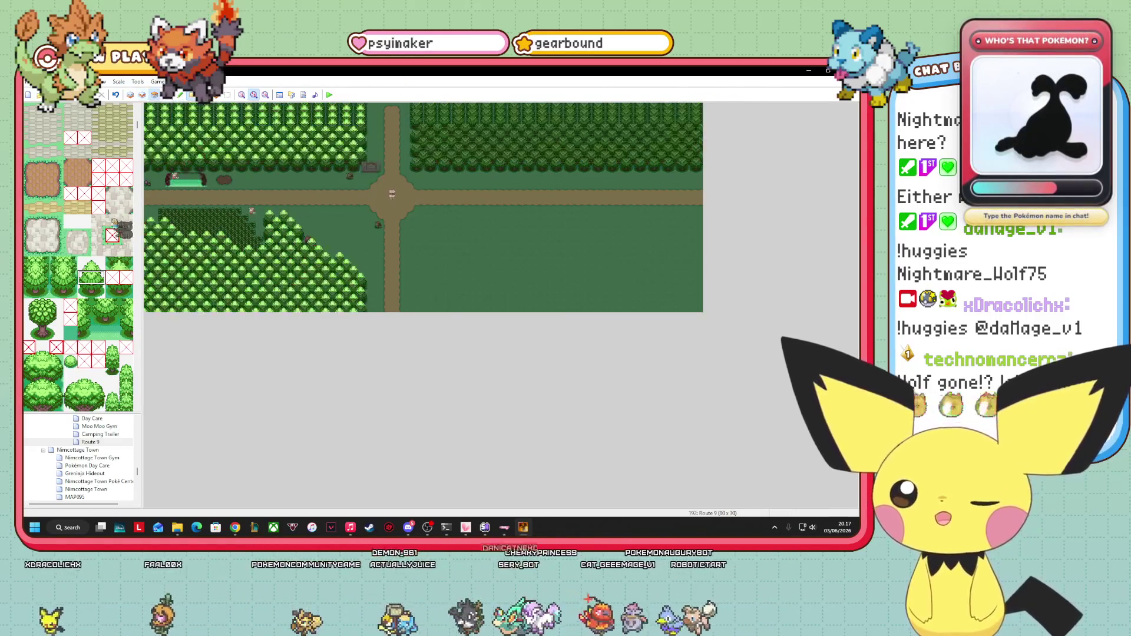
{"action": "left_click", "coordinate": [97, 266]}
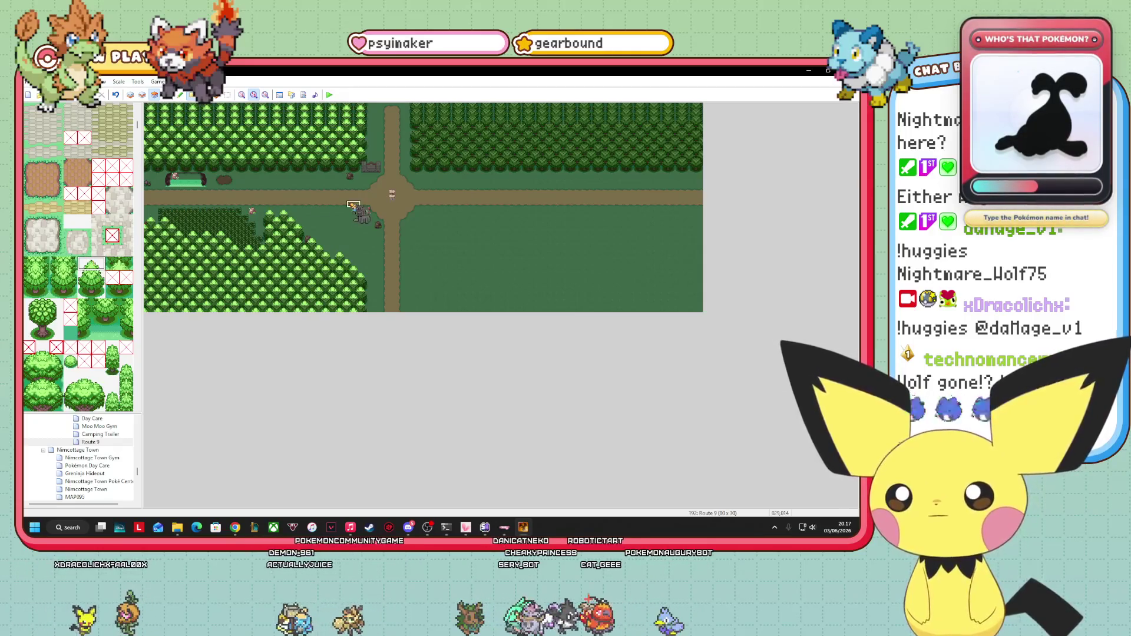
{"action": "left_click_drag", "start_coordinate": [422, 163], "coordinate": [701, 160]}
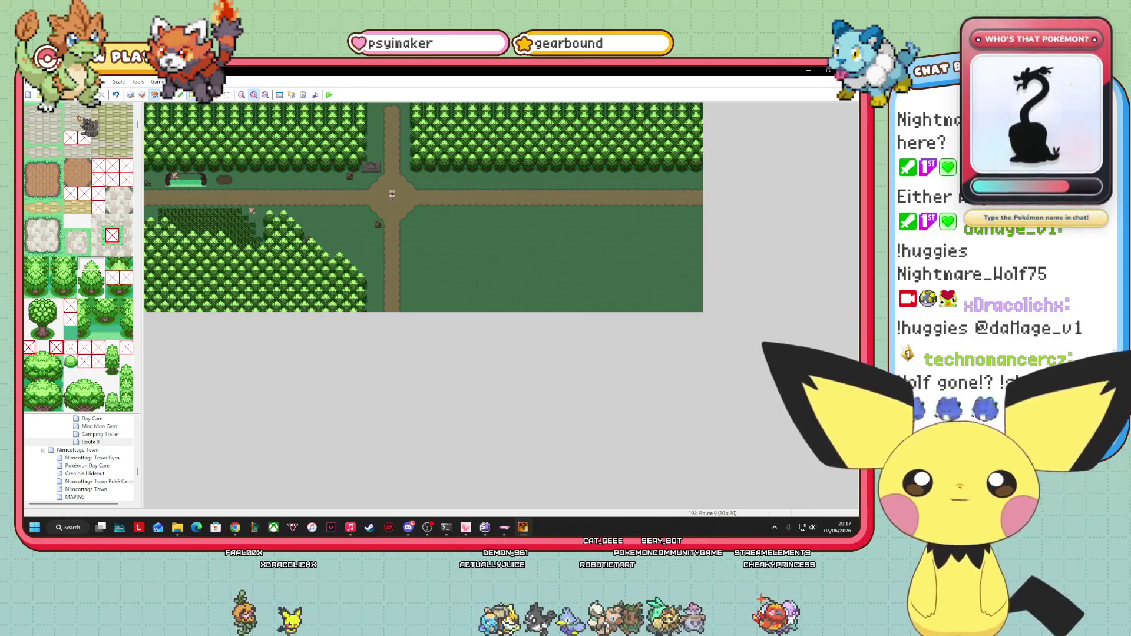
{"action": "scroll", "coordinate": [79, 256], "scroll_direction": "down", "scroll_amount": 3}
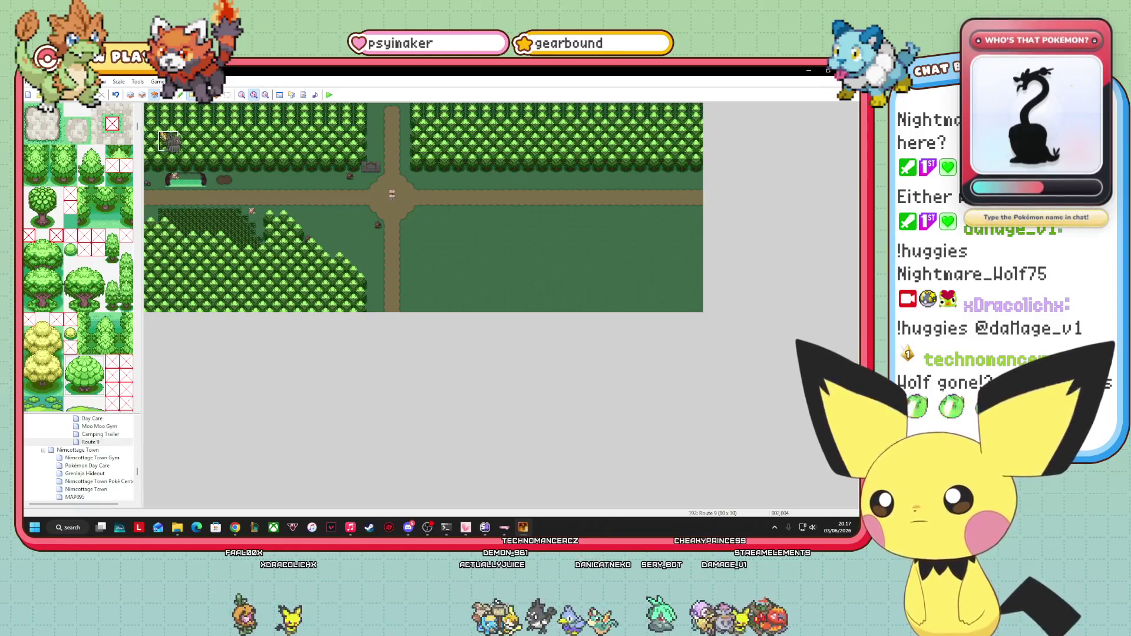
- Place round trees around the crossroads, including its upper-right and upper-left corners
{"action": "left_click", "coordinate": [142, 94]}
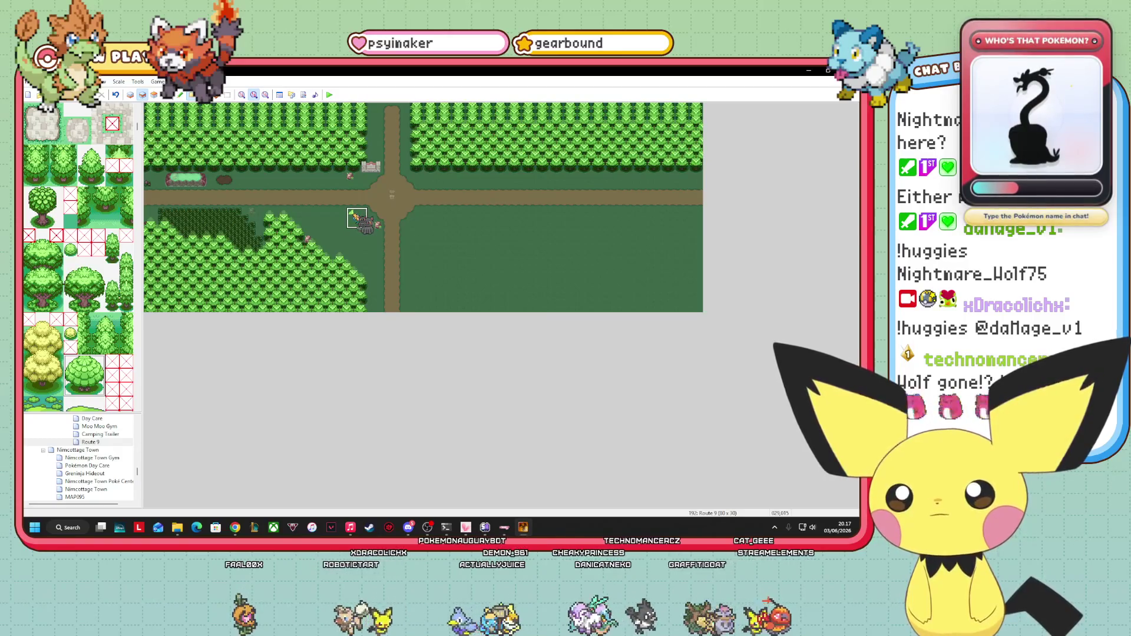
{"action": "left_click", "coordinate": [365, 231]}
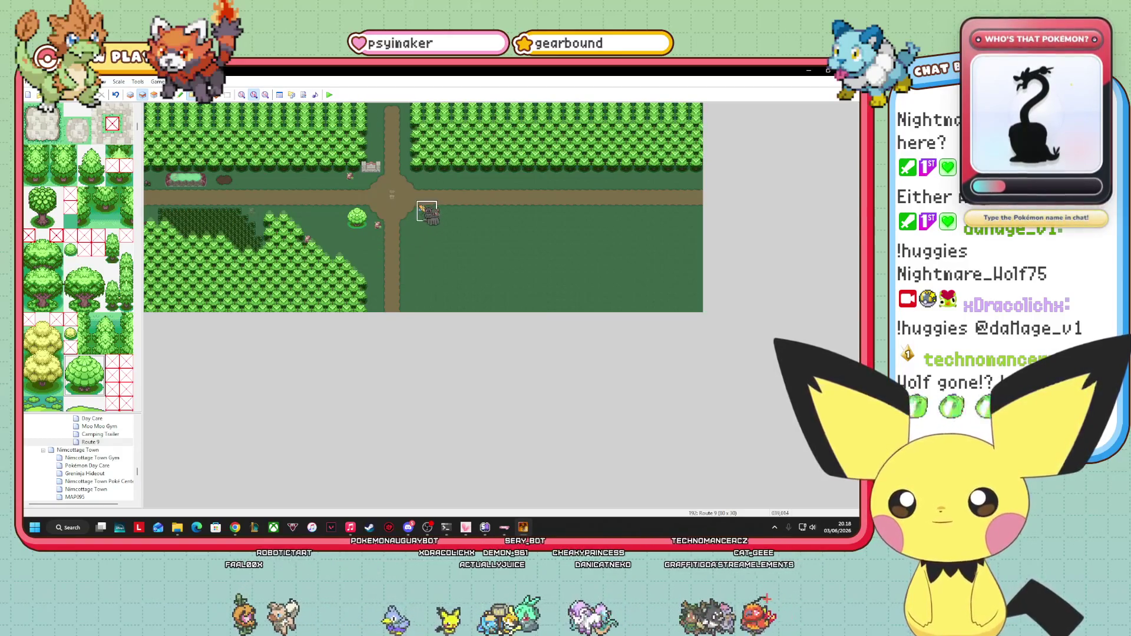
{"action": "left_click", "coordinate": [428, 219]}
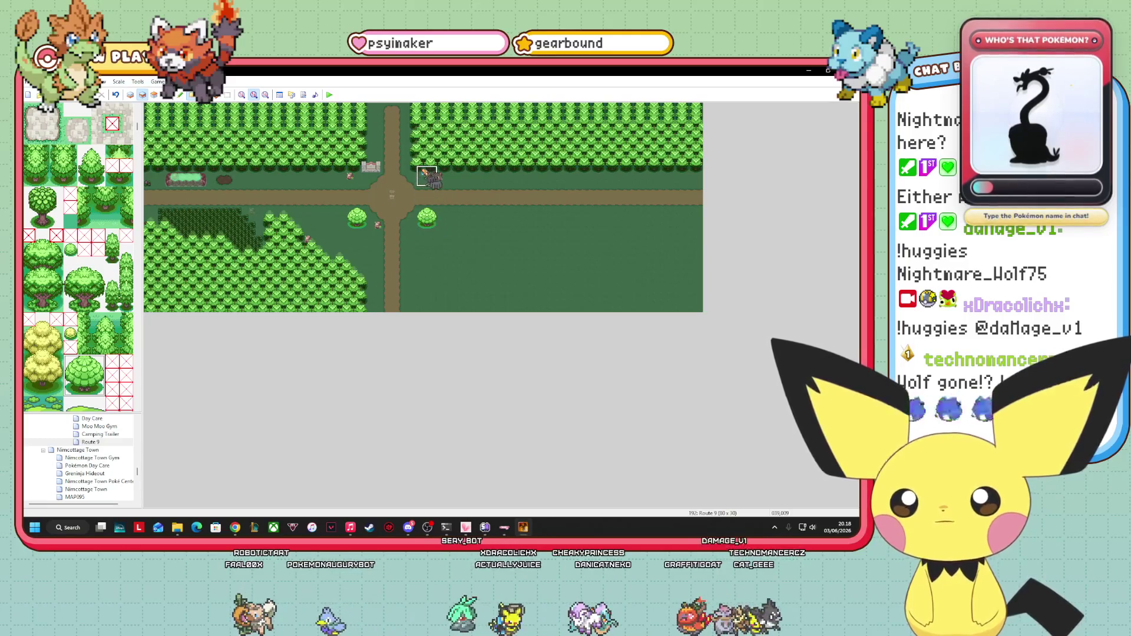
{"action": "left_click", "coordinate": [426, 177]}
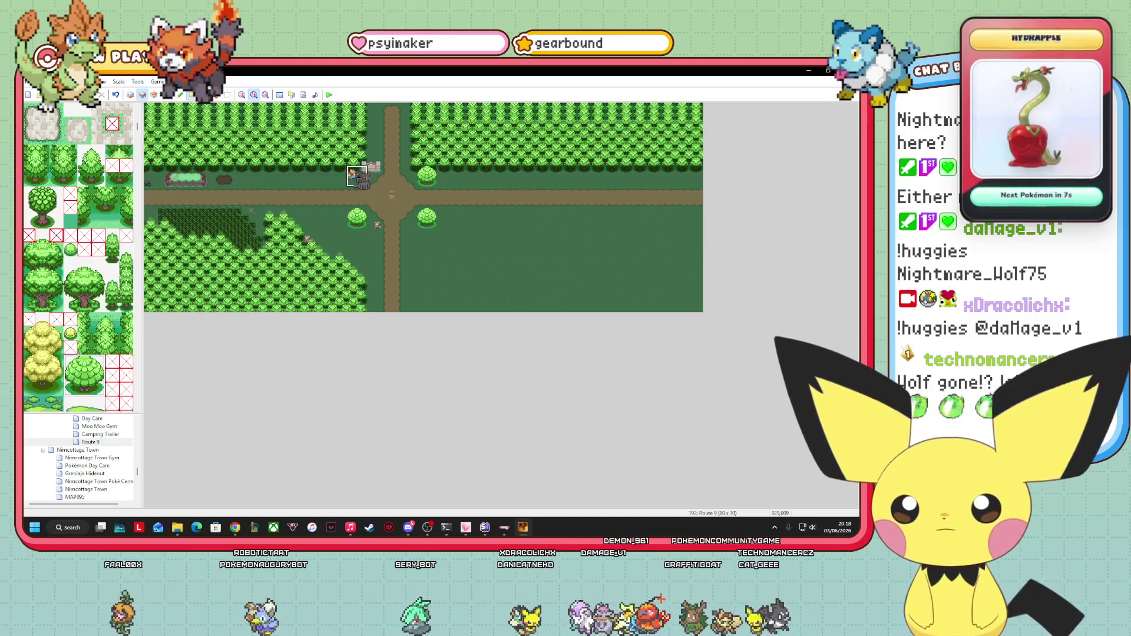
{"action": "key", "text": "F7"}
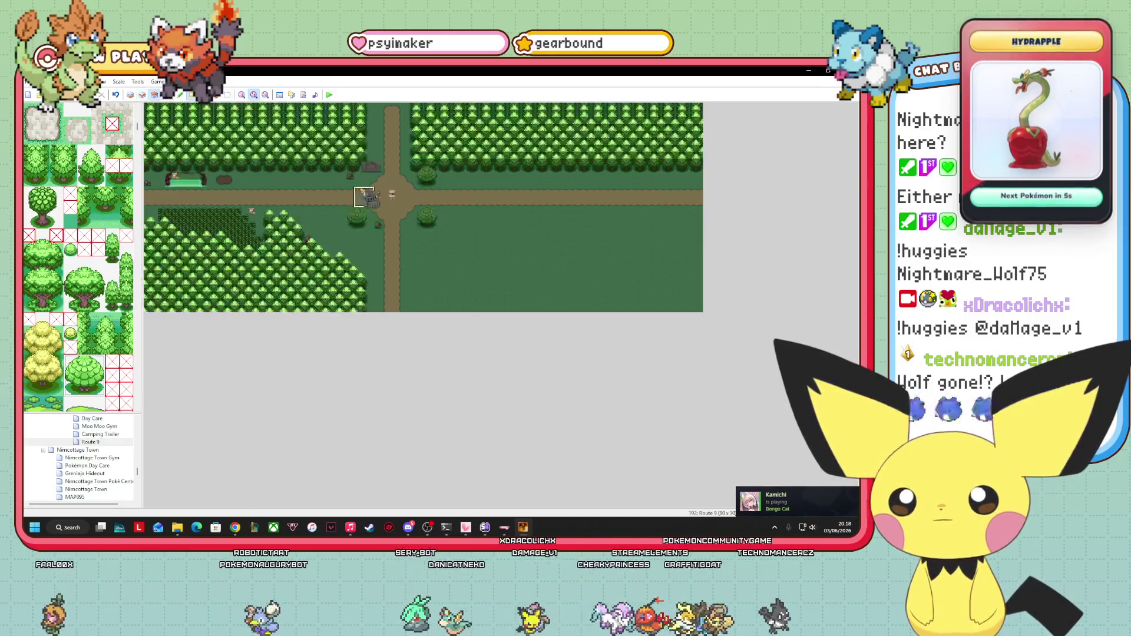
{"action": "left_click", "coordinate": [356, 175]}
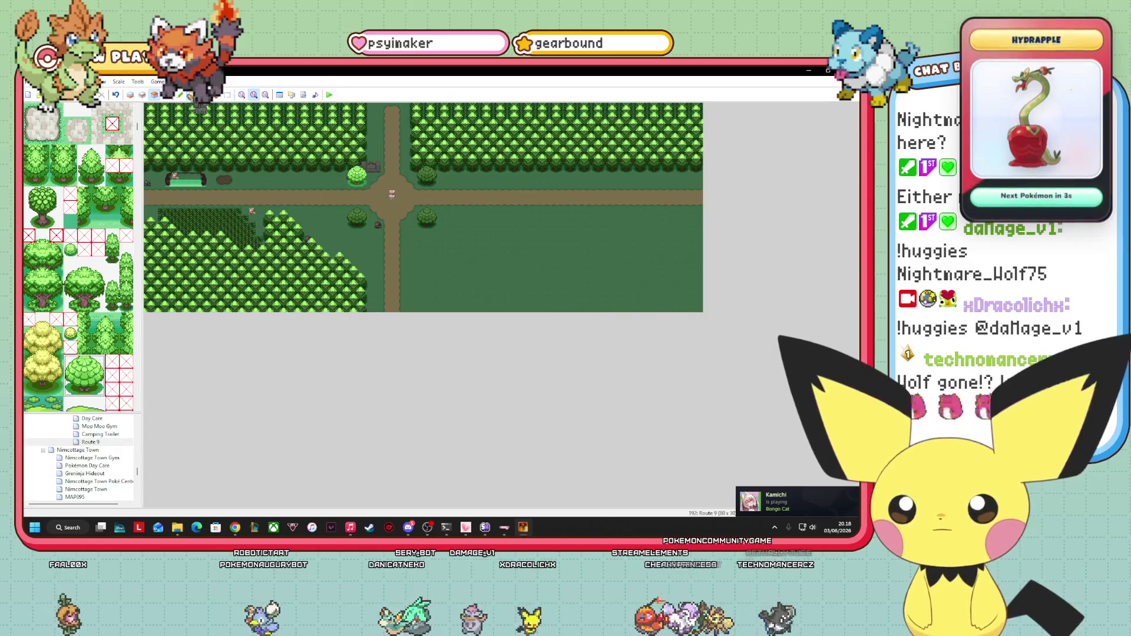
{"action": "key", "text": "F6"}
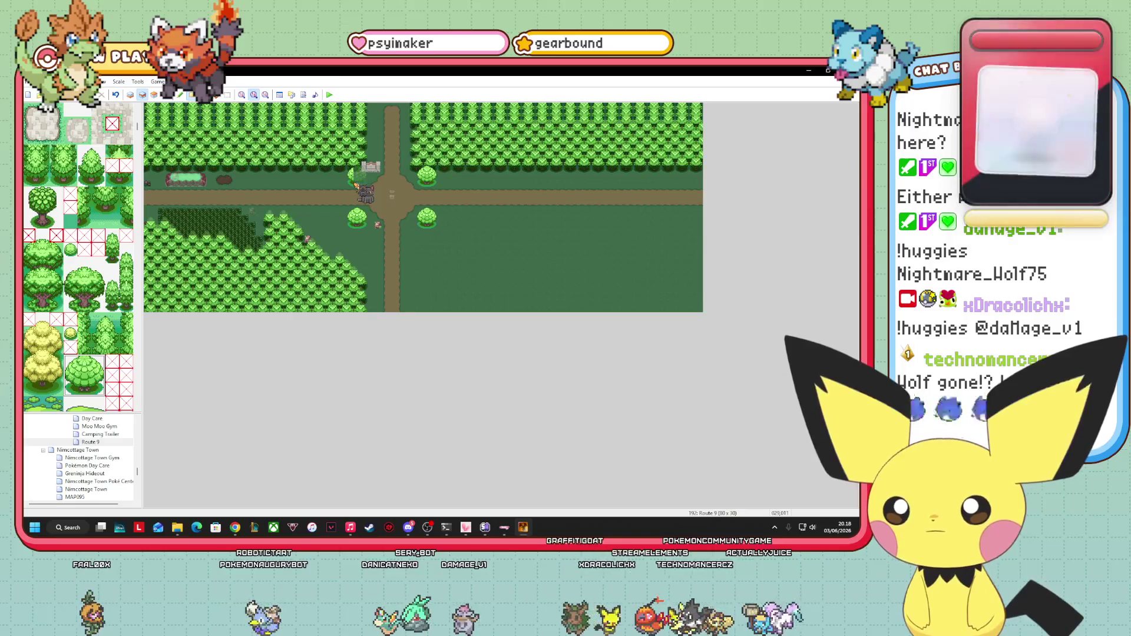
{"action": "key", "text": "F5"}
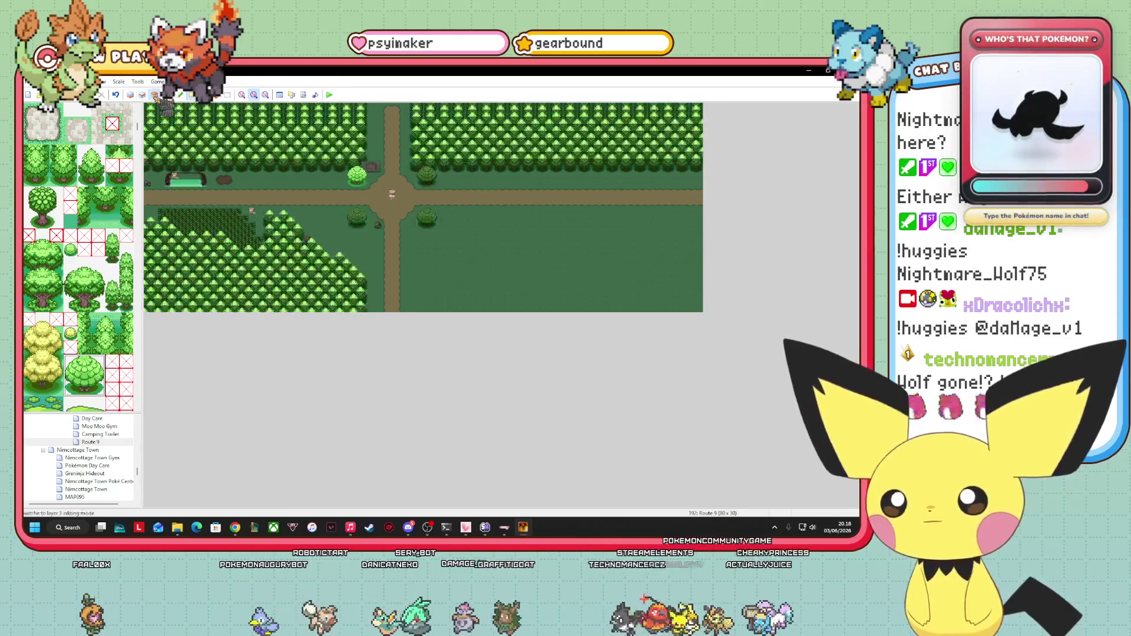
- Look over the events layer, then return to layer 1 for painting
{"action": "key", "text": "F8"}
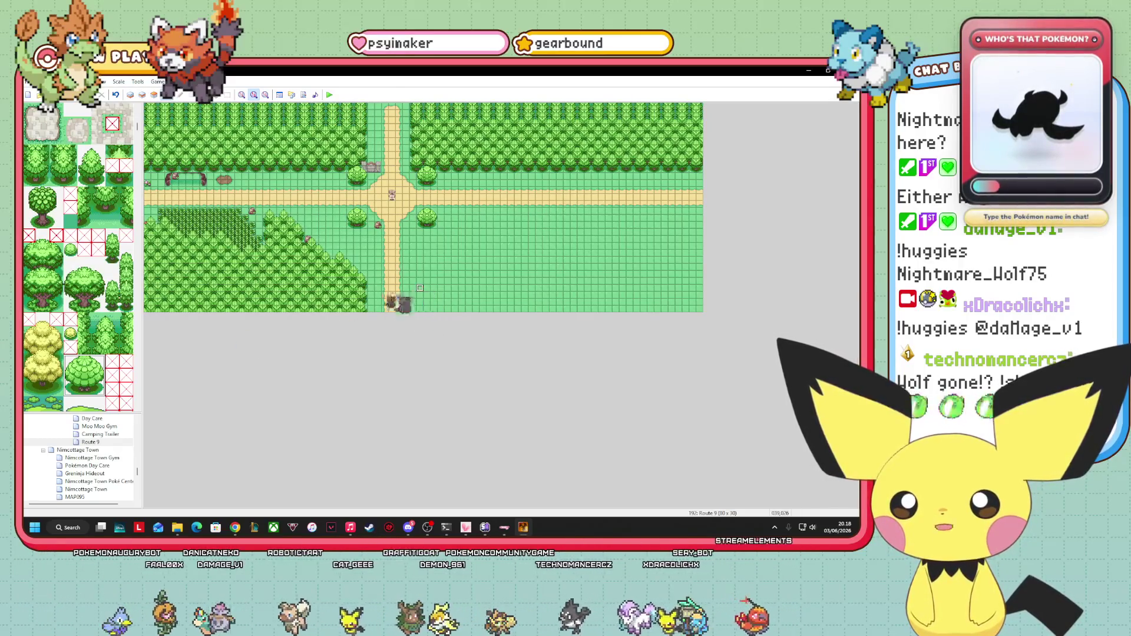
{"action": "scroll", "coordinate": [420, 292], "scroll_direction": "up", "scroll_amount": 3}
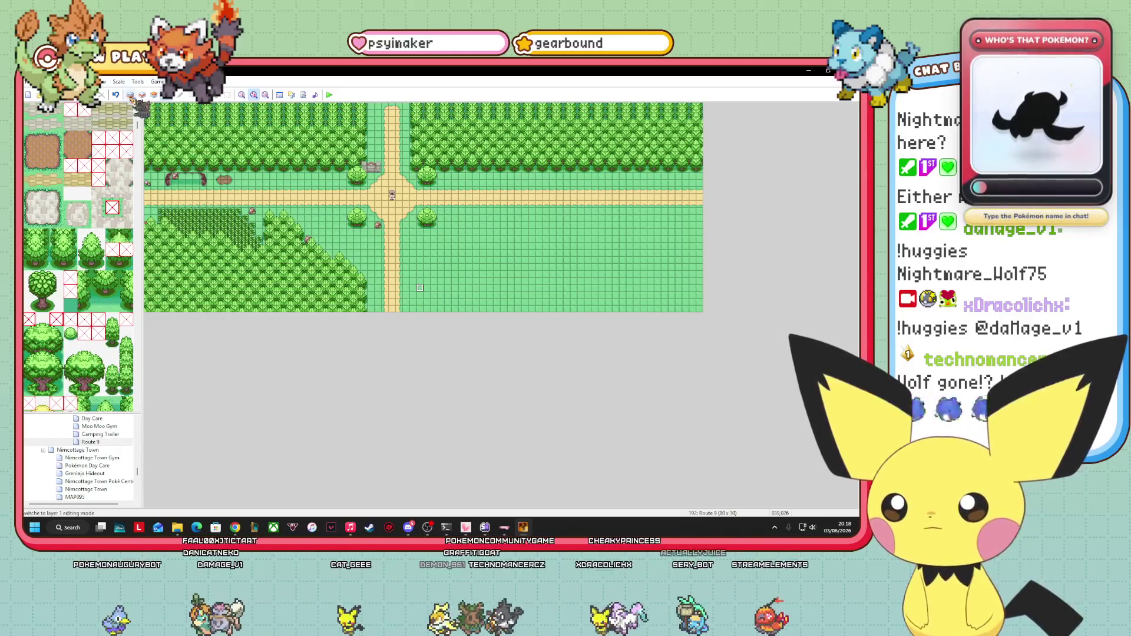
{"action": "key", "text": "F5"}
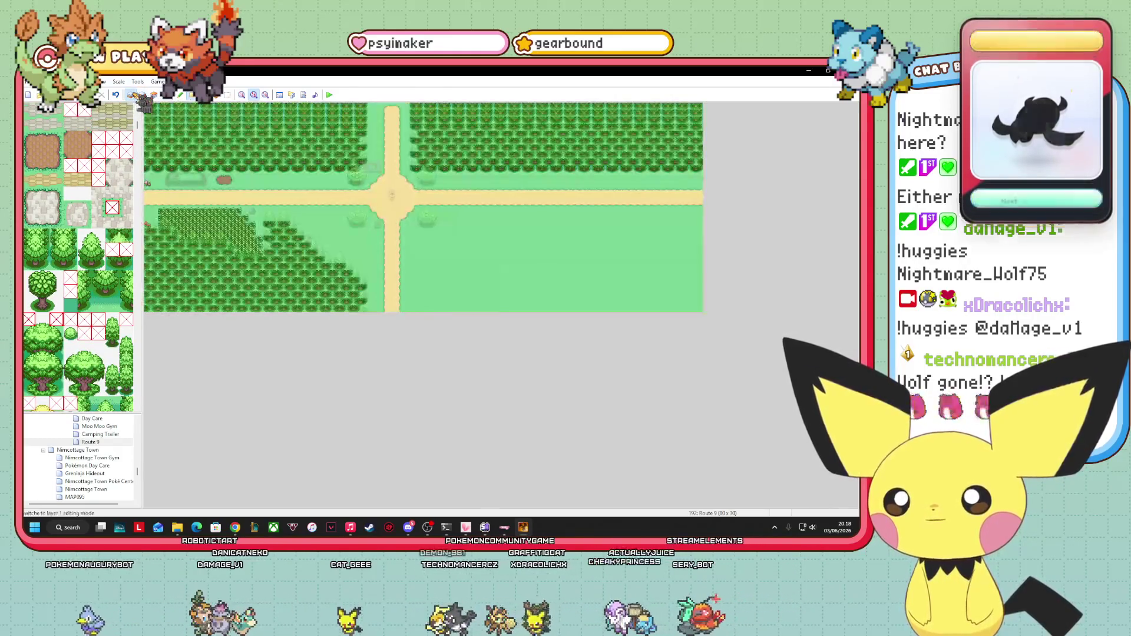
- Mark a diagonal line of trees rising up-right from the road in the lower-right field
{"action": "left_click", "coordinate": [63, 263]}
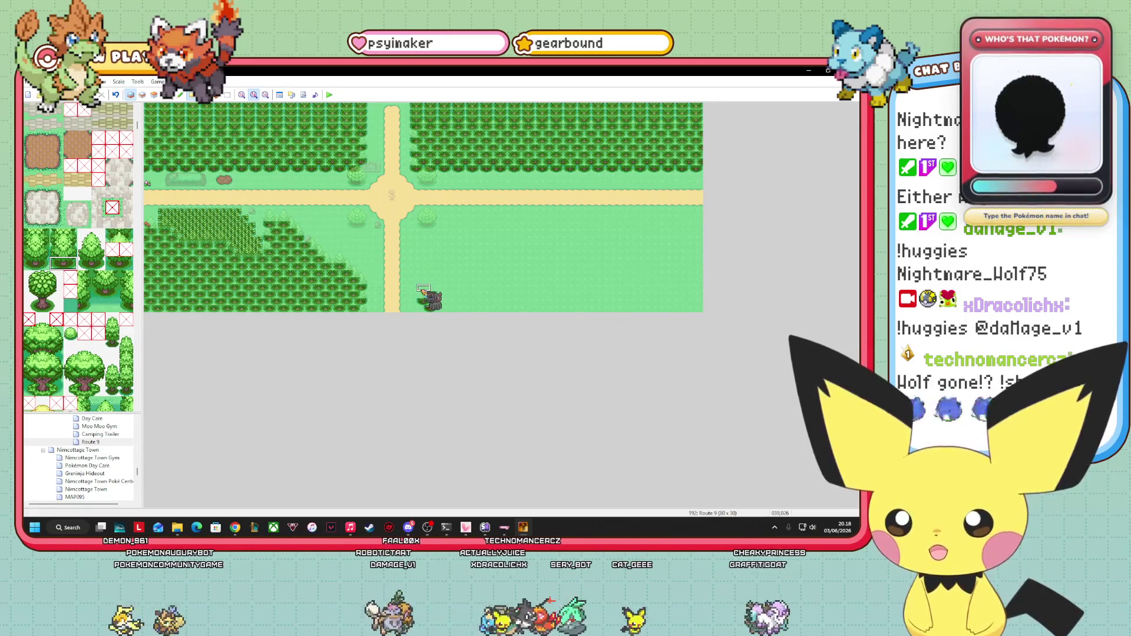
{"action": "left_click", "coordinate": [434, 283]}
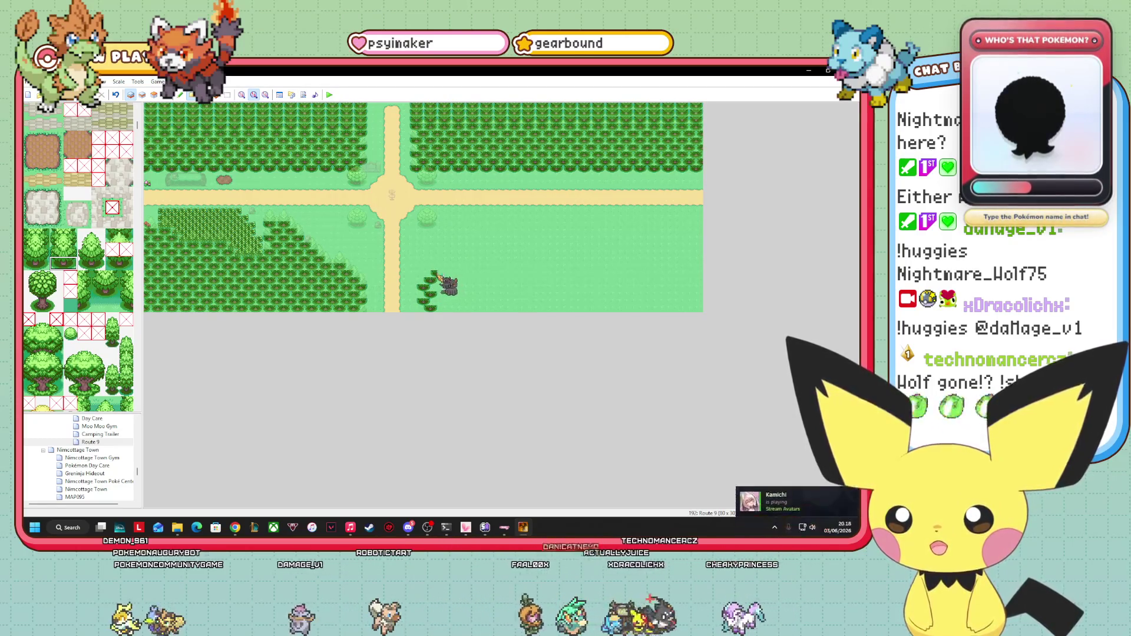
{"action": "left_click", "coordinate": [442, 269]}
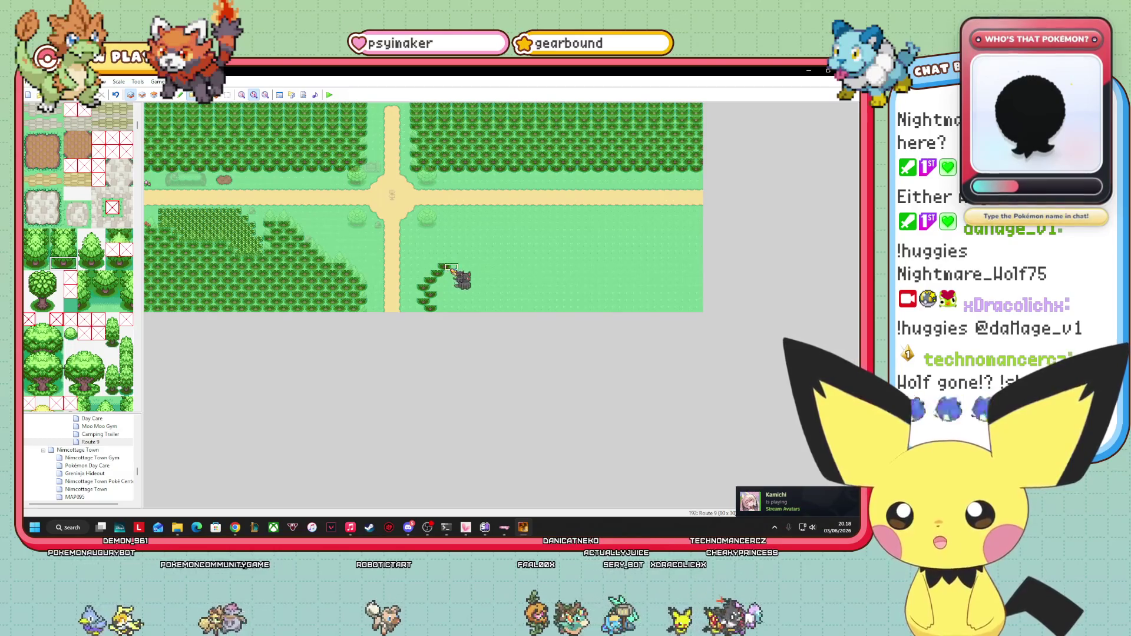
{"action": "left_click", "coordinate": [456, 269]}
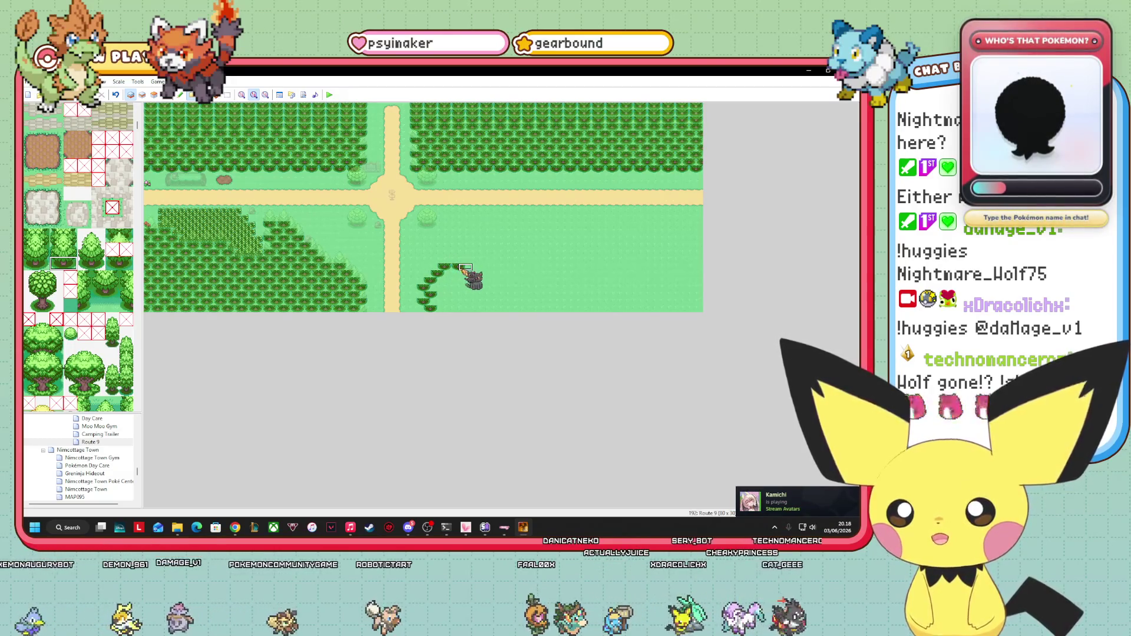
{"action": "left_click", "coordinate": [467, 261]}
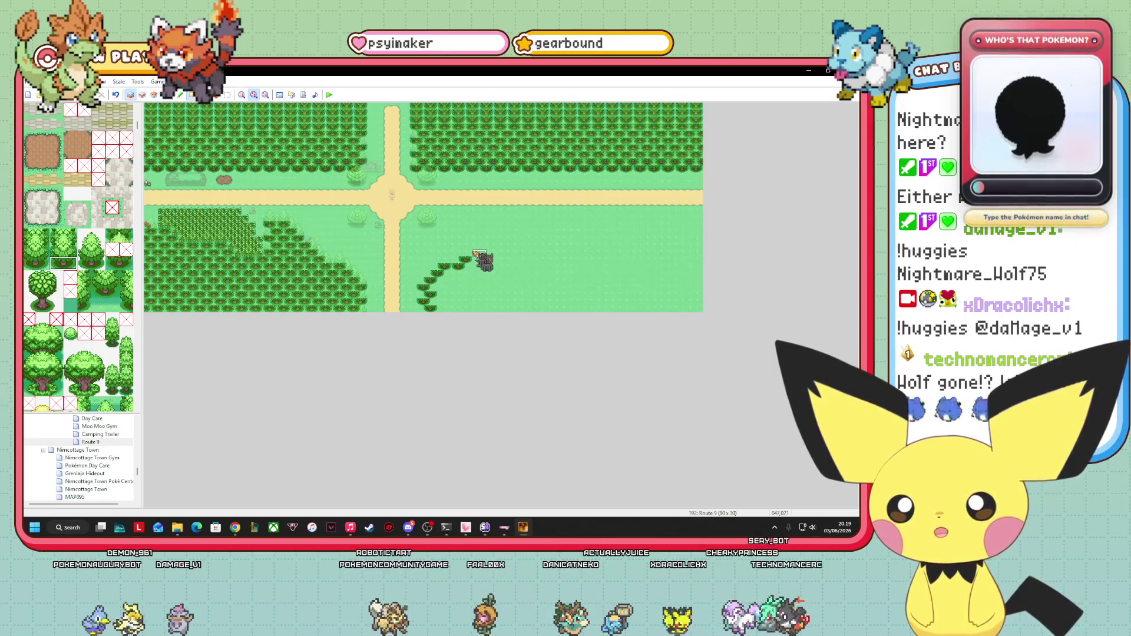
{"action": "left_click", "coordinate": [477, 254]}
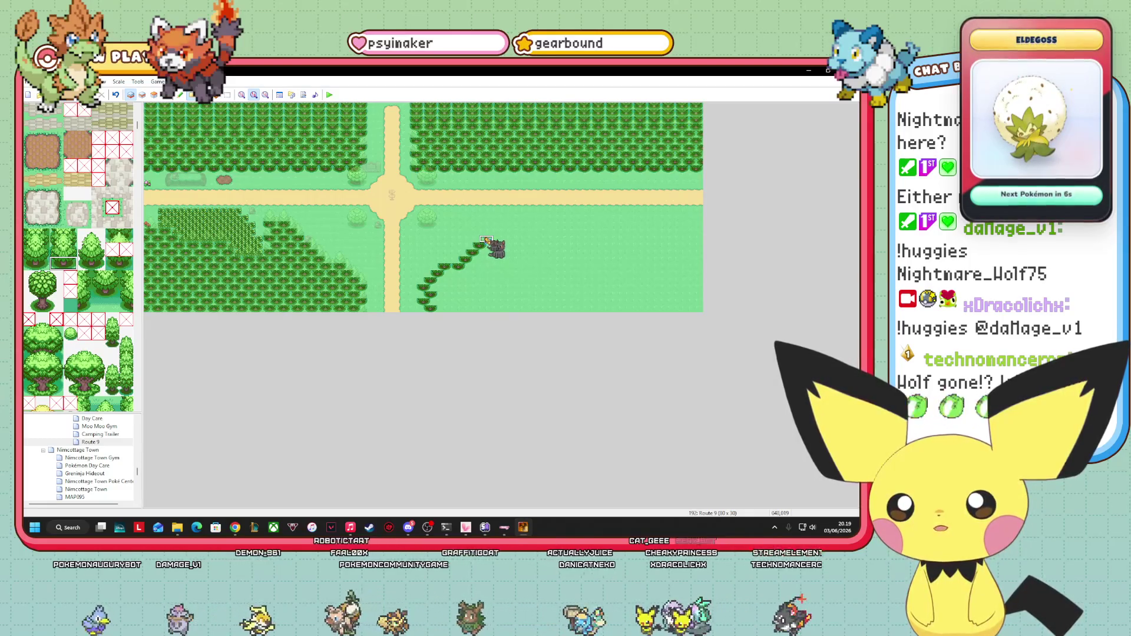
{"action": "left_click", "coordinate": [487, 241]}
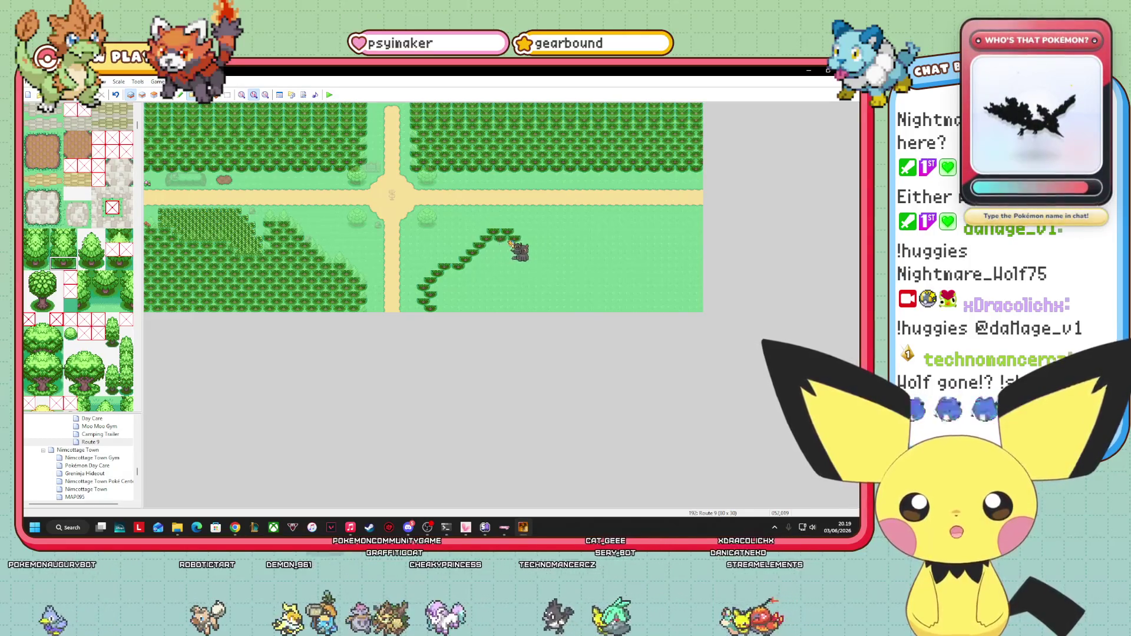
- Fill tree rows from the bottom edge up to the diagonal line
{"action": "left_click_drag", "start_coordinate": [443, 310], "coordinate": [668, 316]}
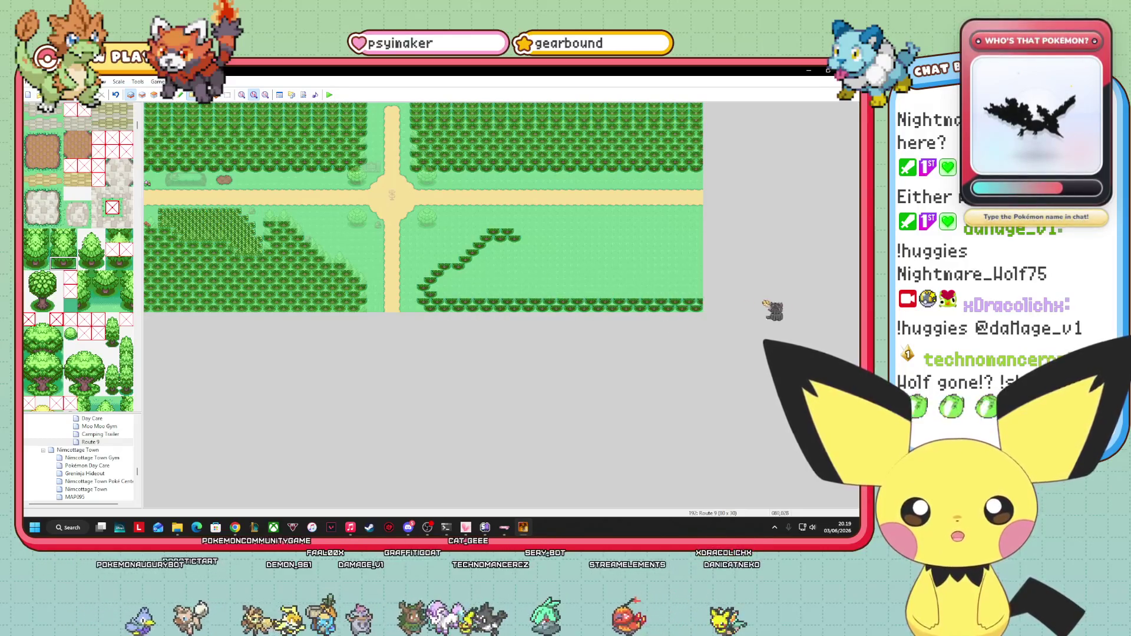
{"action": "mouse_move", "coordinate": [440, 295]}
{"action": "left_mouse_down"}
{"action": "mouse_move", "coordinate": [687, 300]}
{"action": "mouse_move", "coordinate": [734, 289]}
{"action": "left_mouse_up"}
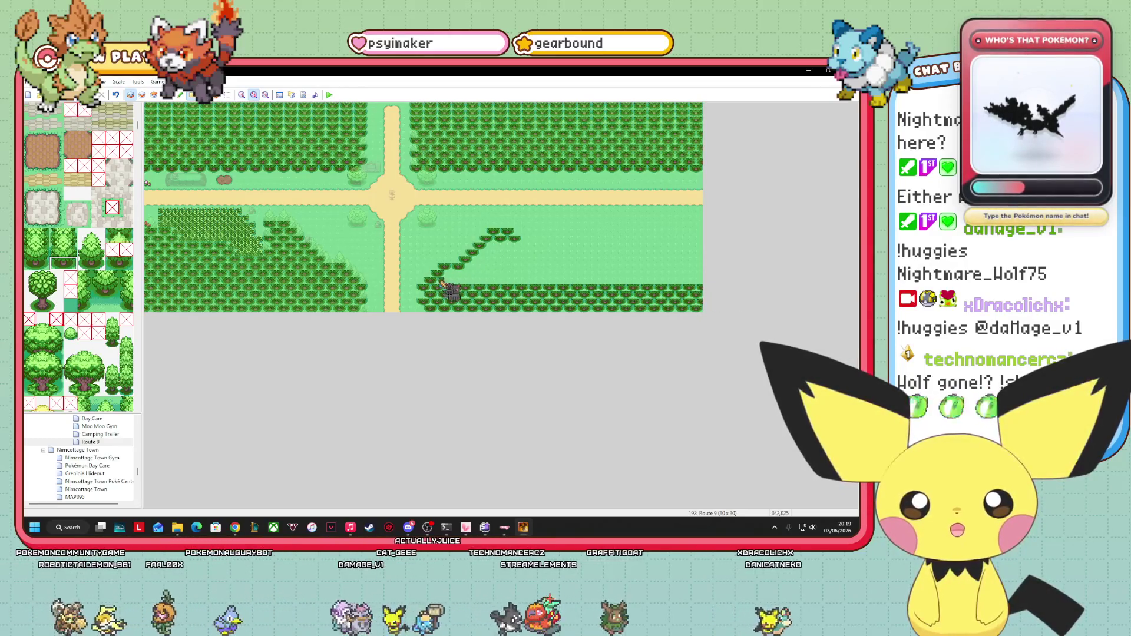
{"action": "left_click_drag", "start_coordinate": [443, 284], "coordinate": [724, 285]}
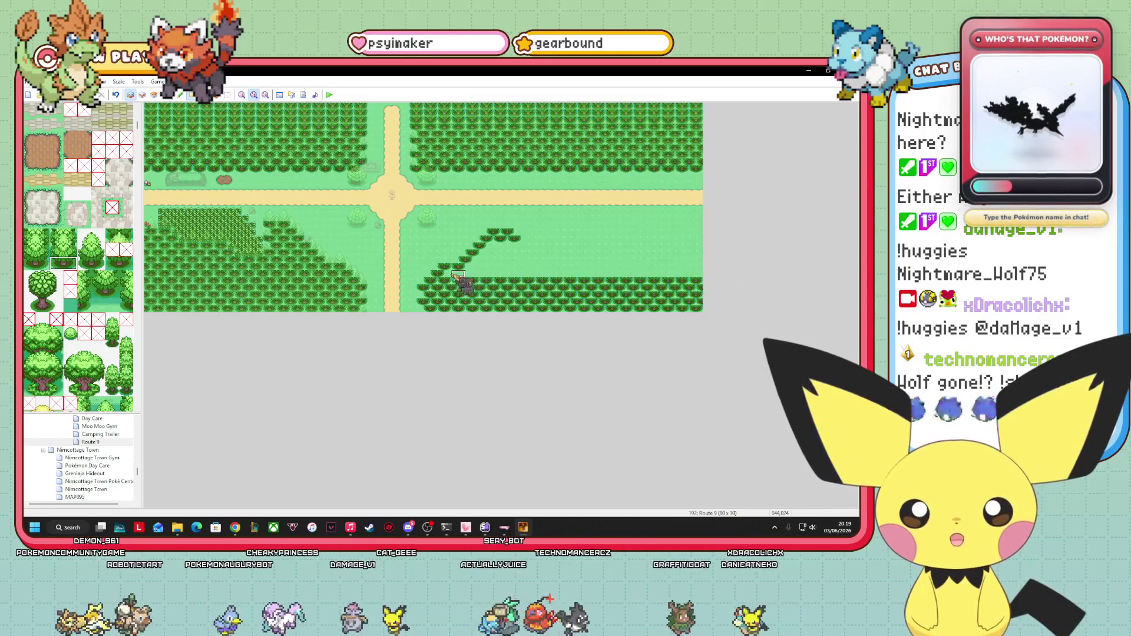
{"action": "left_click_drag", "start_coordinate": [458, 276], "coordinate": [687, 275]}
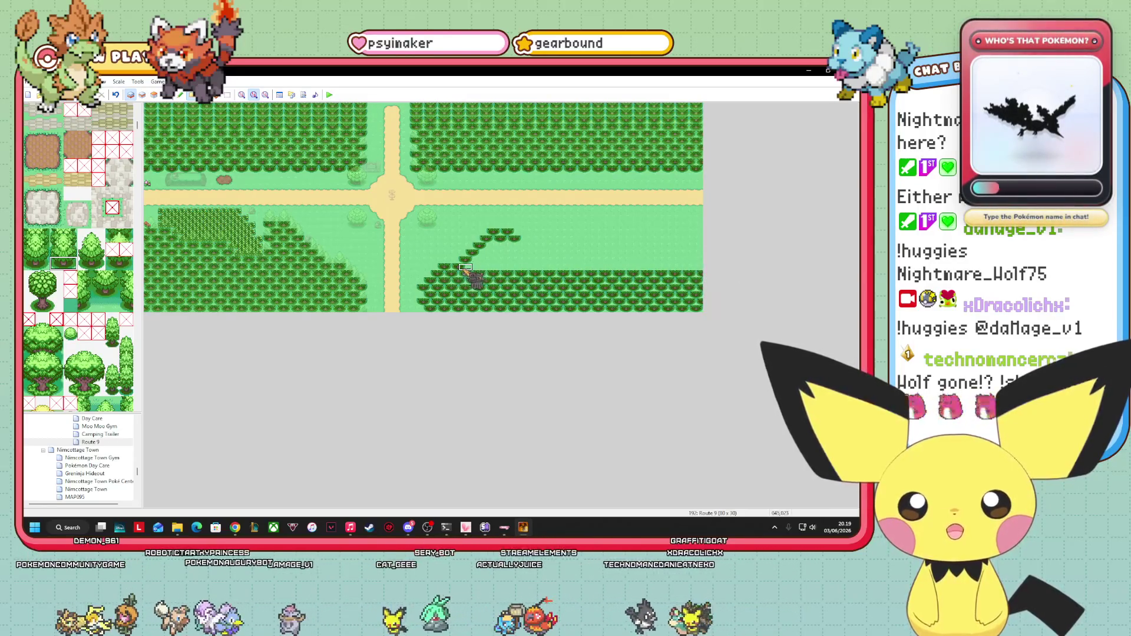
{"action": "left_click_drag", "start_coordinate": [472, 270], "coordinate": [757, 268]}
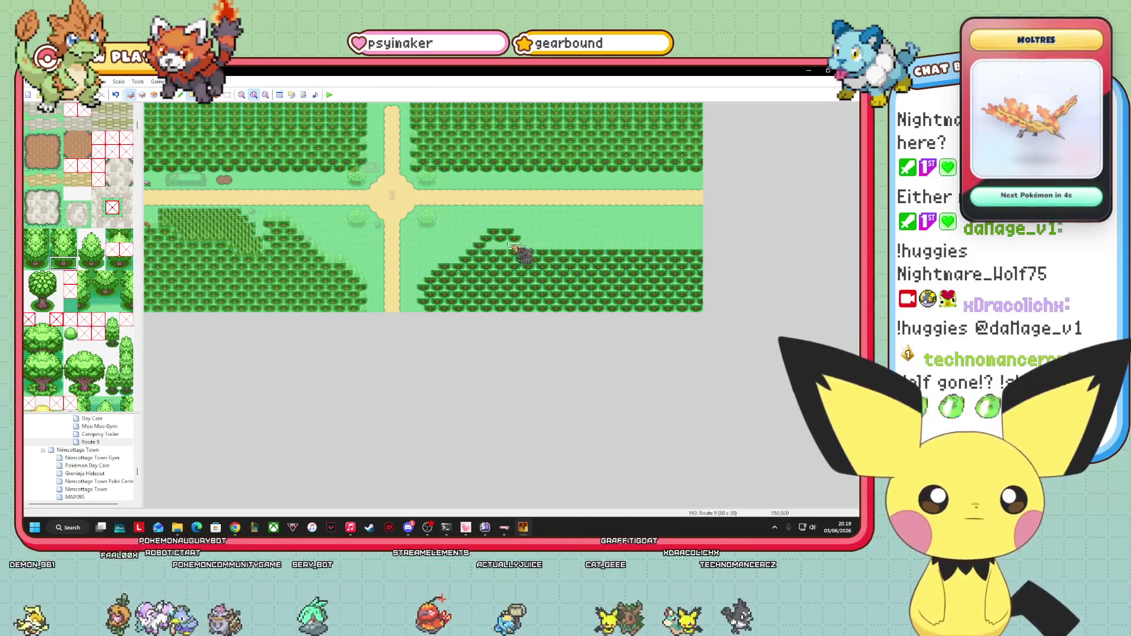
{"action": "left_click_drag", "start_coordinate": [490, 246], "coordinate": [700, 248]}
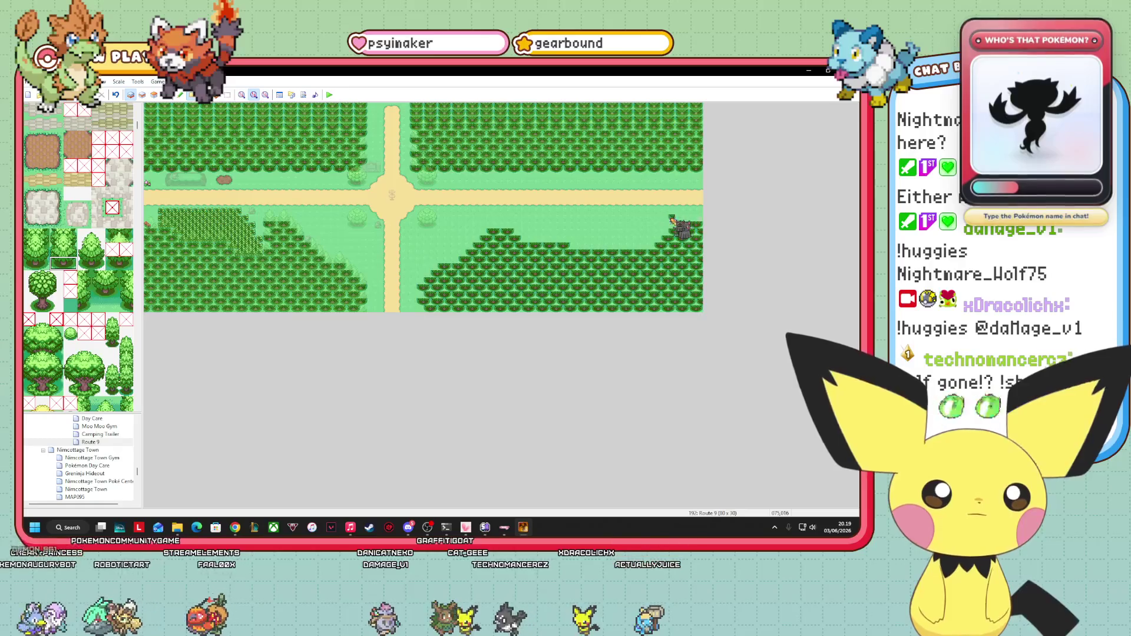
- Paint more trees to push the lower-right patch's top edge further right
{"action": "mouse_move", "coordinate": [449, 182]}
{"action": "left_mouse_down"}
{"action": "mouse_move", "coordinate": [618, 245]}
{"action": "mouse_move", "coordinate": [458, 220]}
{"action": "mouse_move", "coordinate": [419, 310]}
{"action": "mouse_move", "coordinate": [446, 173]}
{"action": "mouse_move", "coordinate": [580, 259]}
{"action": "mouse_move", "coordinate": [607, 251]}
{"action": "mouse_move", "coordinate": [663, 192]}
{"action": "mouse_move", "coordinate": [569, 239]}
{"action": "mouse_move", "coordinate": [188, 117]}
{"action": "mouse_move", "coordinate": [595, 106]}
{"action": "mouse_move", "coordinate": [715, 213]}
{"action": "mouse_move", "coordinate": [692, 310]}
{"action": "mouse_move", "coordinate": [702, 315]}
{"action": "mouse_move", "coordinate": [678, 286]}
{"action": "mouse_move", "coordinate": [592, 286]}
{"action": "mouse_move", "coordinate": [655, 283]}
{"action": "mouse_move", "coordinate": [590, 348]}
{"action": "mouse_move", "coordinate": [549, 347]}
{"action": "mouse_move", "coordinate": [442, 296]}
{"action": "mouse_move", "coordinate": [103, 289]}
{"action": "mouse_move", "coordinate": [501, 253]}
{"action": "left_mouse_up"}
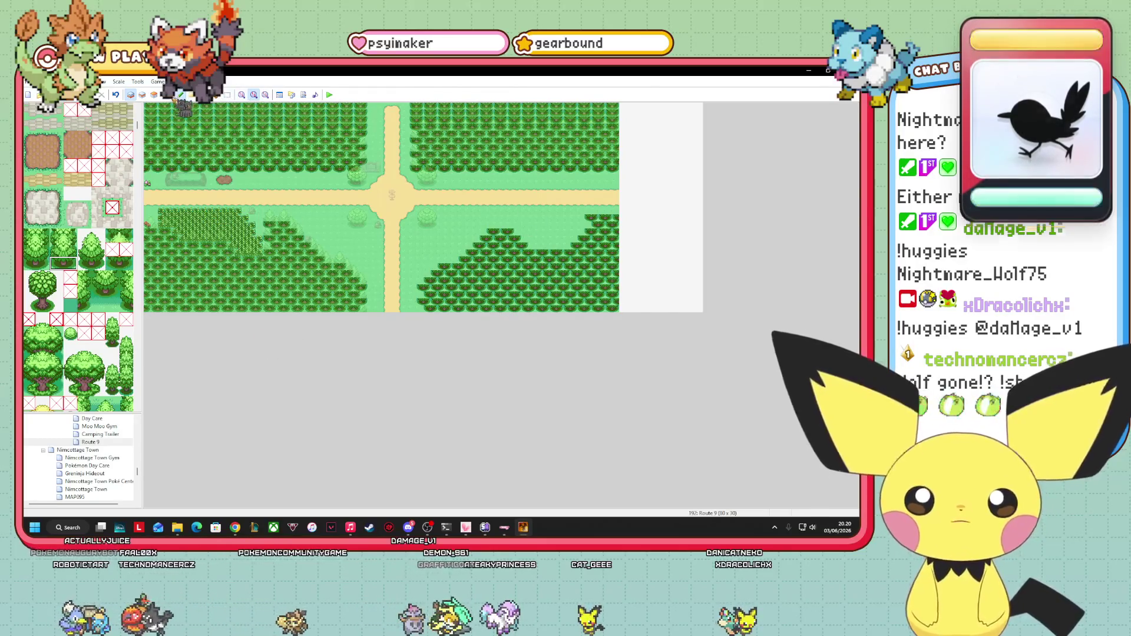
- Set Route 9's width to 68 tiles in Map Properties
{"action": "left_click", "coordinate": [167, 94]}
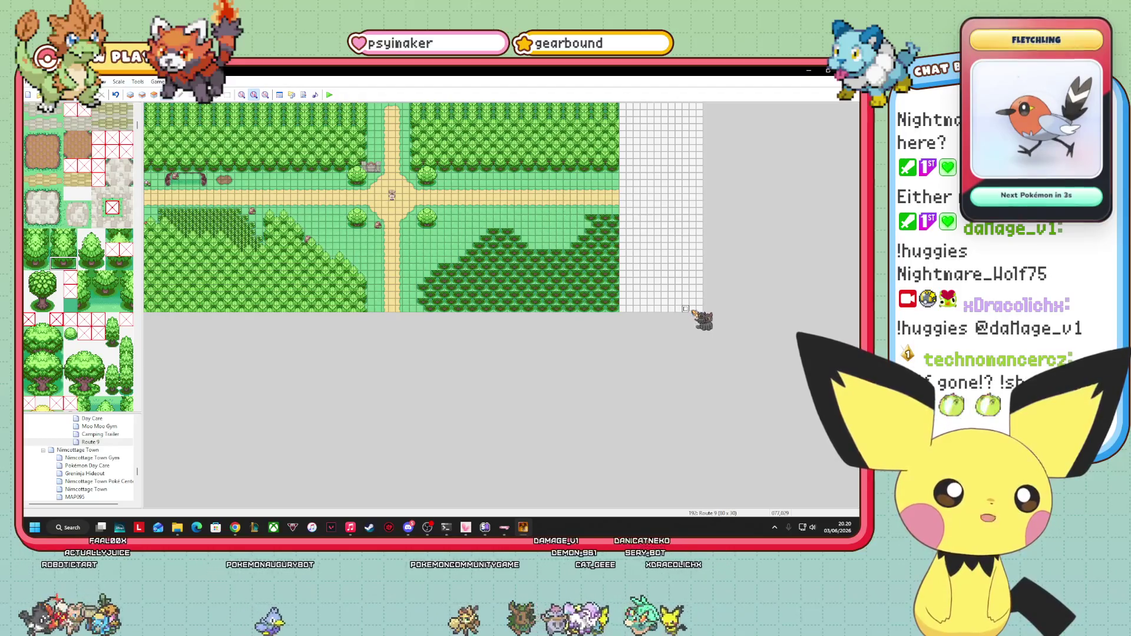
{"action": "right_click", "coordinate": [90, 442]}
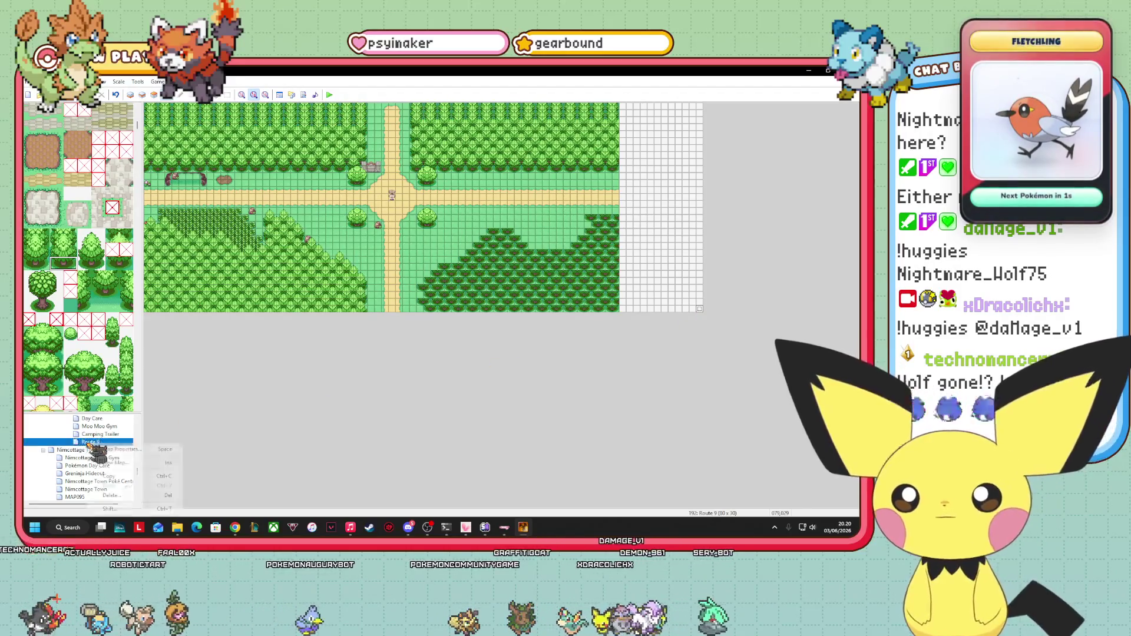
{"action": "left_click", "coordinate": [320, 406]}
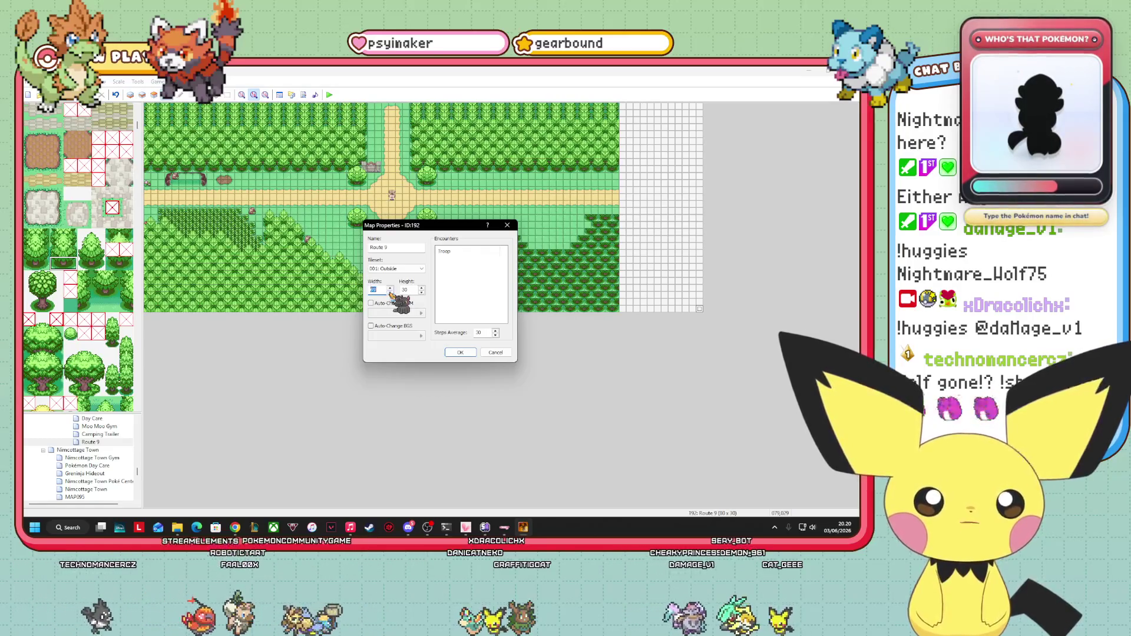
{"action": "left_click", "coordinate": [460, 352]}
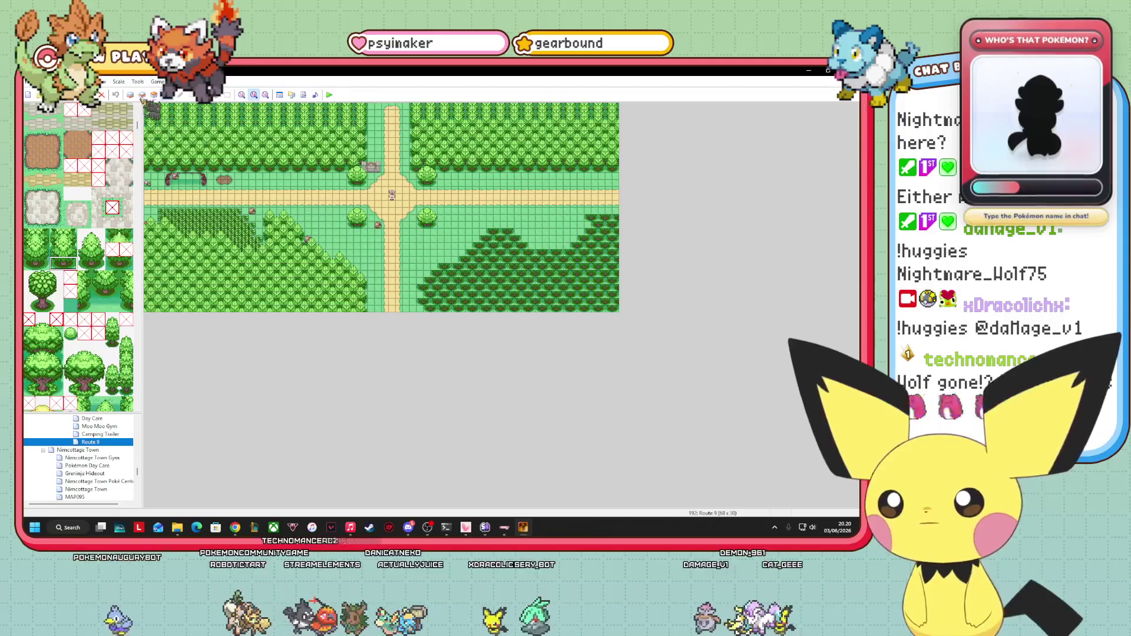
{"action": "left_click", "coordinate": [131, 95]}
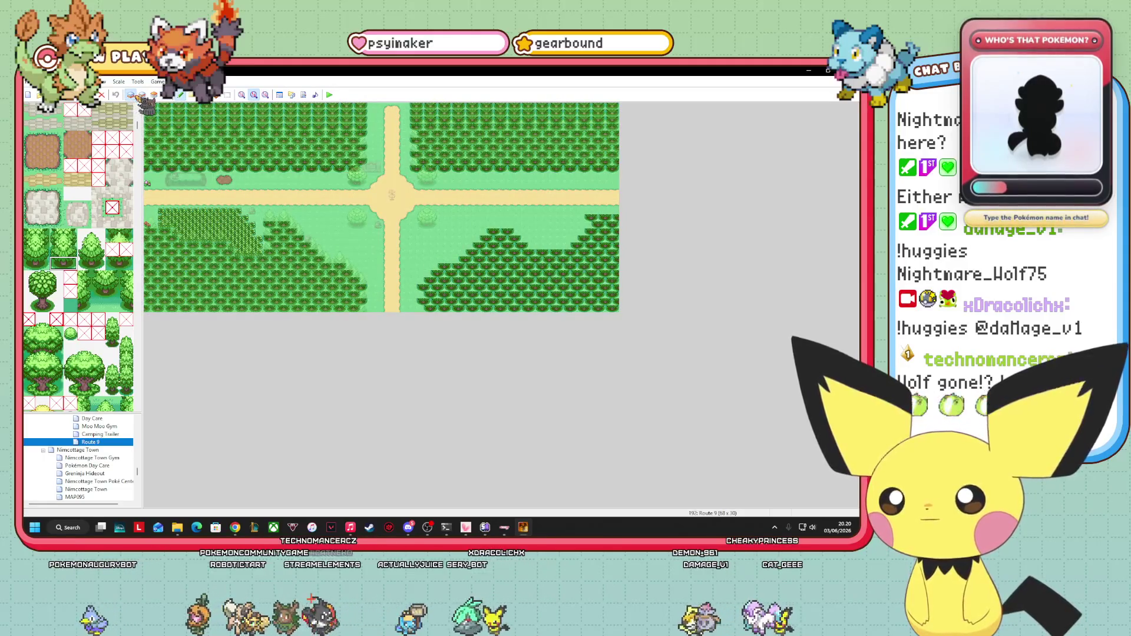
{"action": "left_click", "coordinate": [142, 95]}
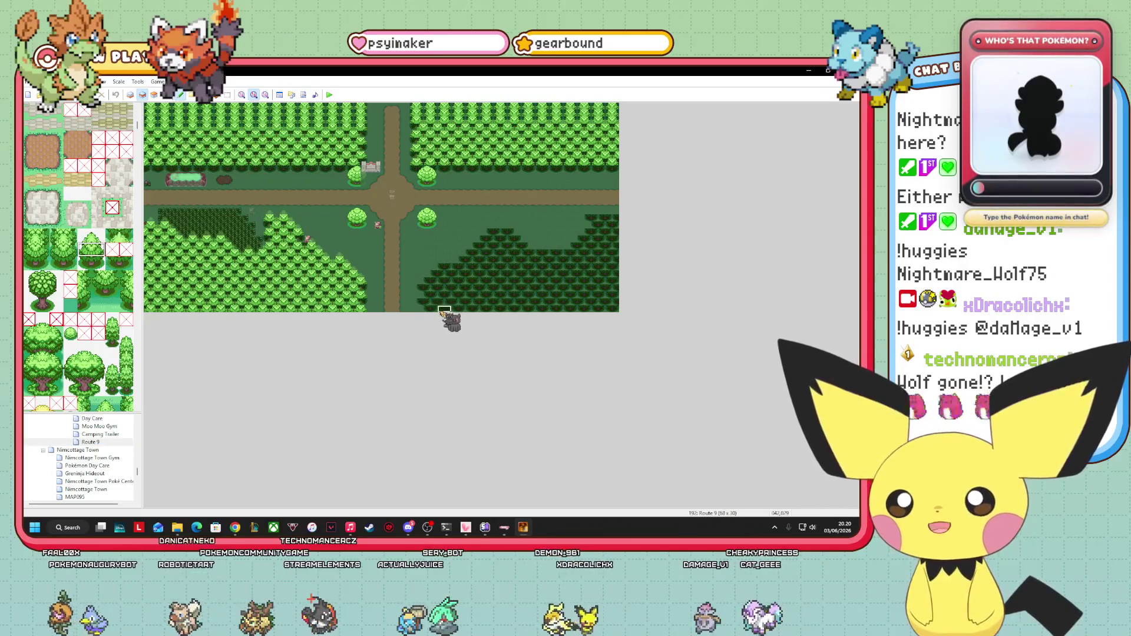
- Paint tree rows across the lower-right patch's bottom rows down to the map edge
{"action": "mouse_move", "coordinate": [434, 312]}
{"action": "left_mouse_down"}
{"action": "mouse_move", "coordinate": [594, 312]}
{"action": "mouse_move", "coordinate": [491, 312]}
{"action": "left_mouse_up"}
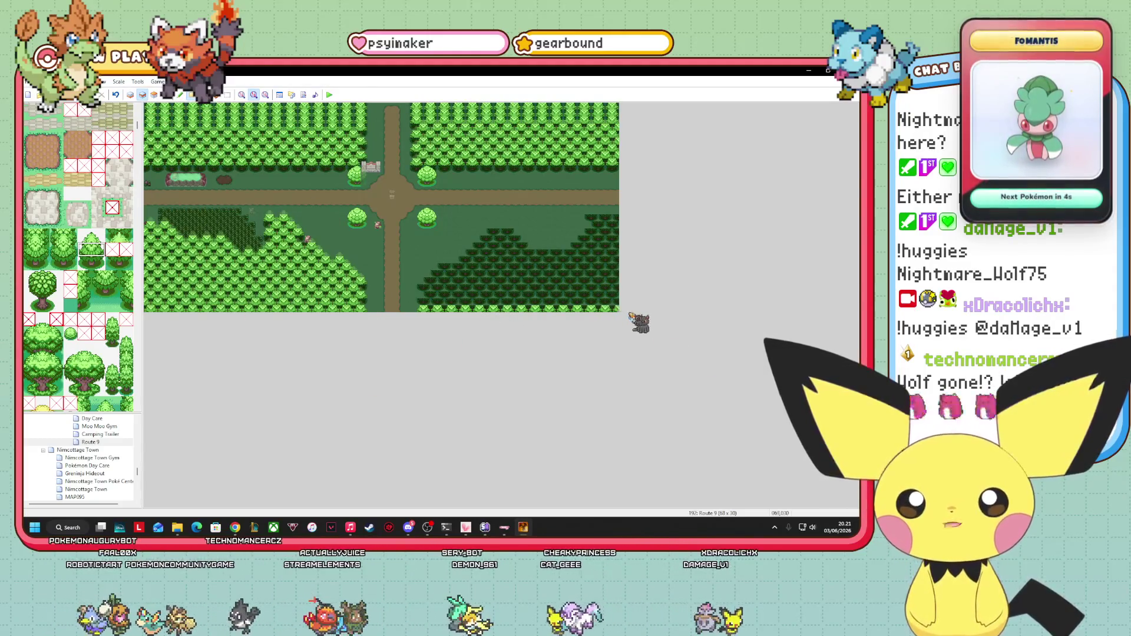
{"action": "left_click_drag", "start_coordinate": [433, 307], "coordinate": [651, 307]}
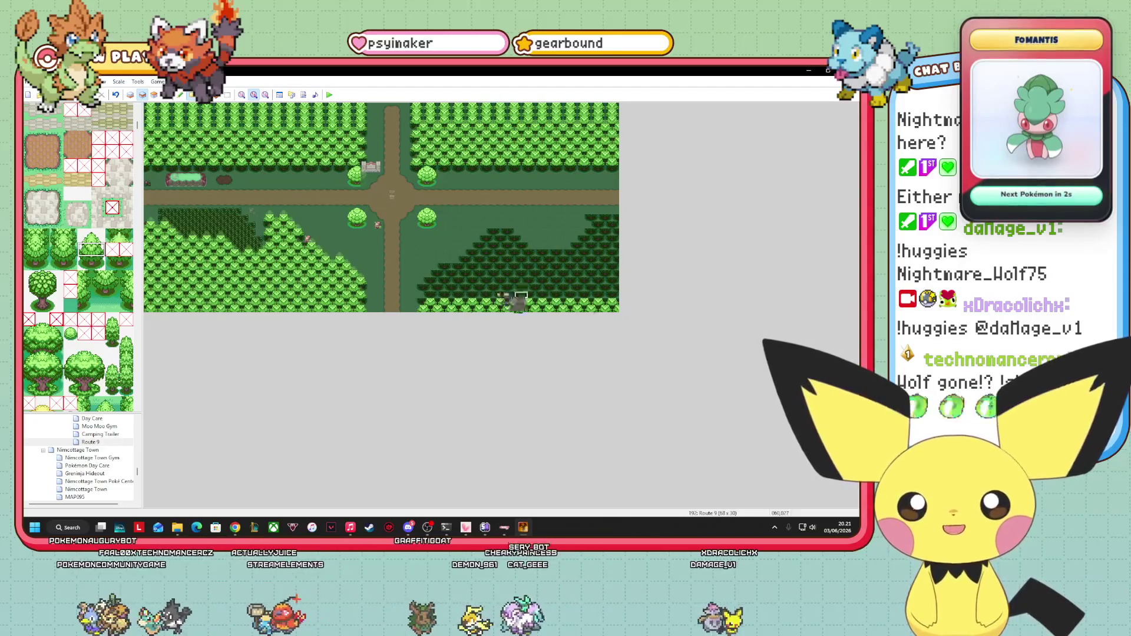
{"action": "left_click_drag", "start_coordinate": [420, 304], "coordinate": [631, 303]}
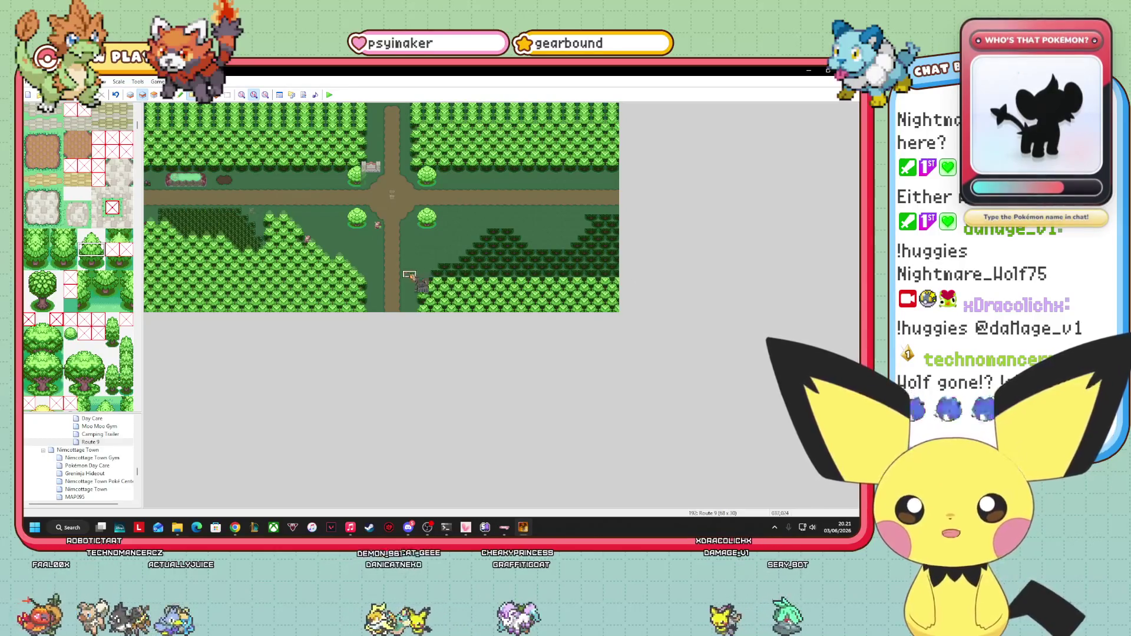
{"action": "left_click_drag", "start_coordinate": [433, 278], "coordinate": [517, 282]}
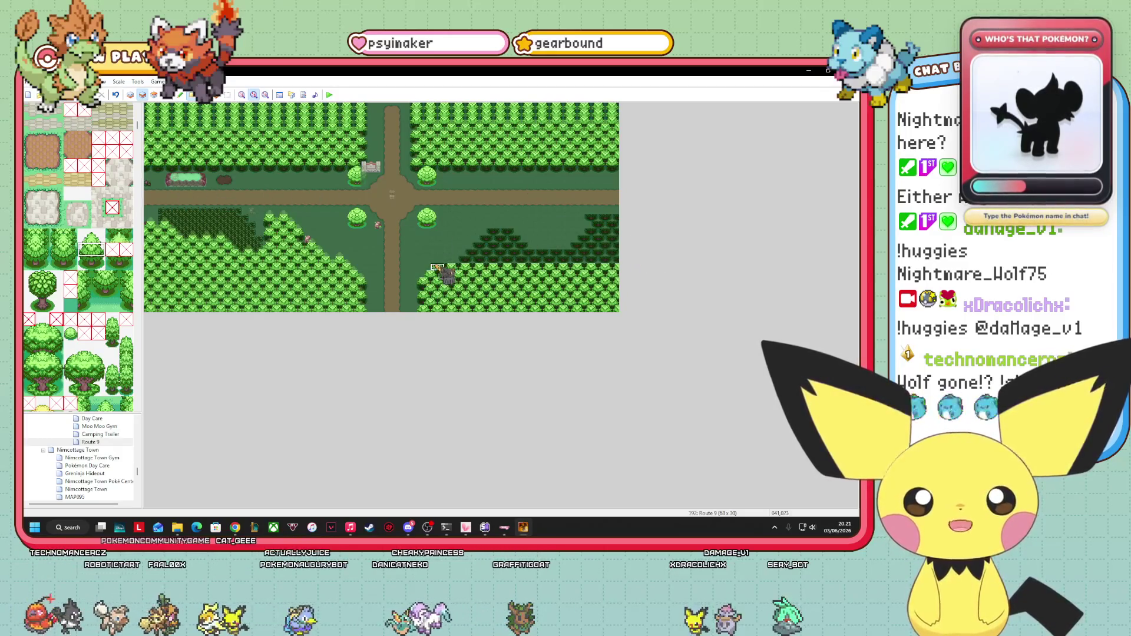
{"action": "left_click_drag", "start_coordinate": [446, 265], "coordinate": [605, 267]}
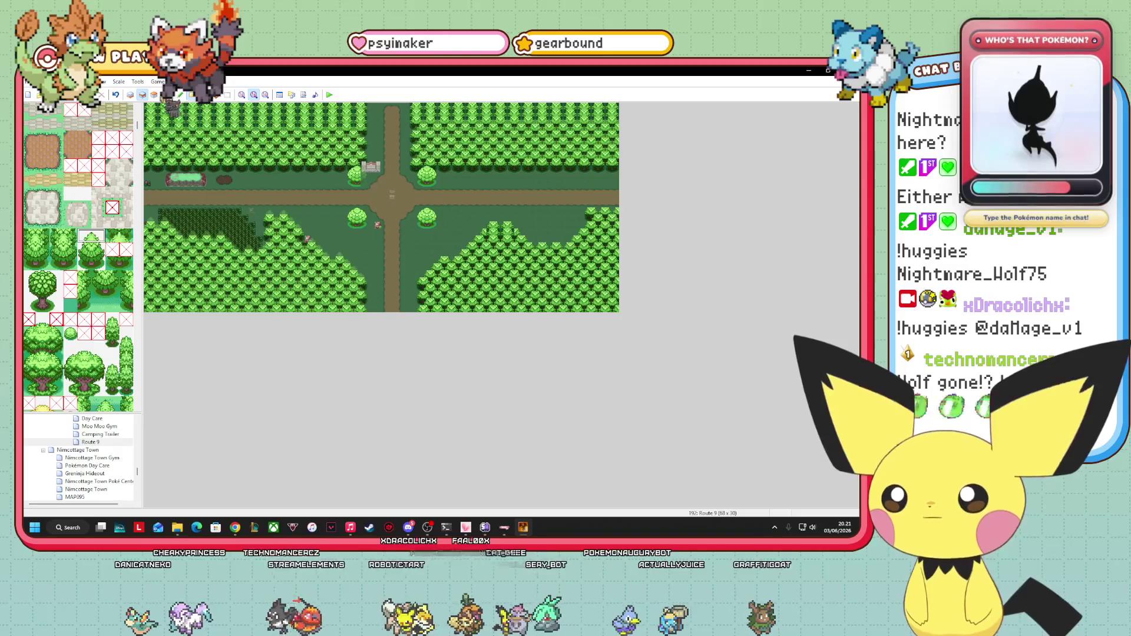
- On Layer 3, paint bright trees along the map's bottom edge and give the lower-right patch a stepped diagonal top
{"action": "left_click", "coordinate": [153, 94]}
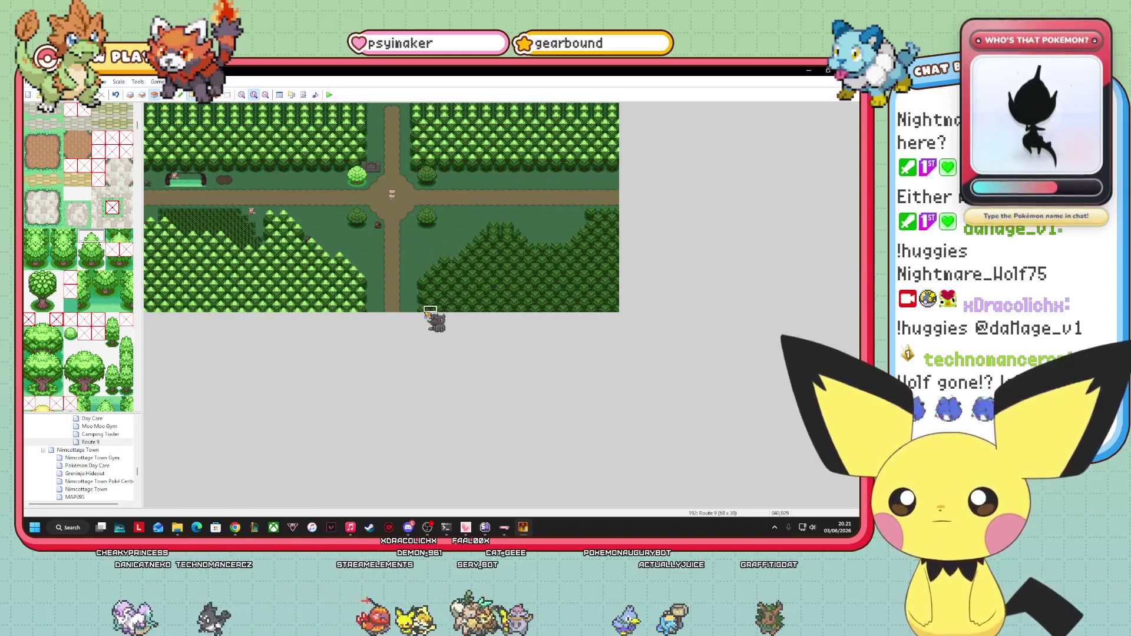
{"action": "left_click_drag", "start_coordinate": [434, 307], "coordinate": [509, 296]}
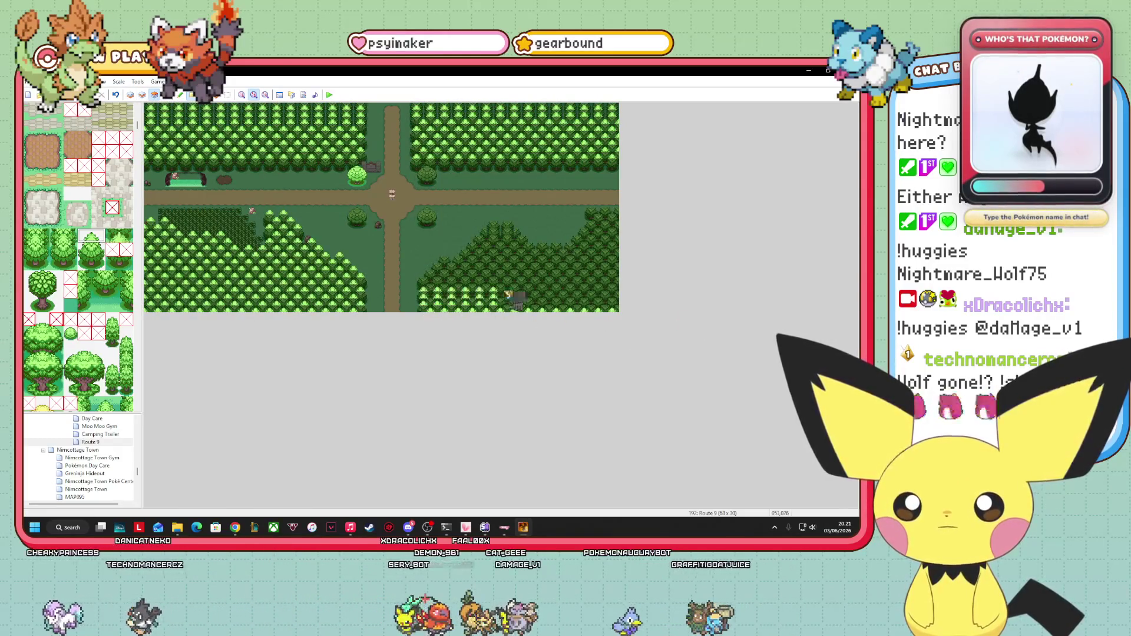
{"action": "left_click_drag", "start_coordinate": [434, 299], "coordinate": [554, 294]}
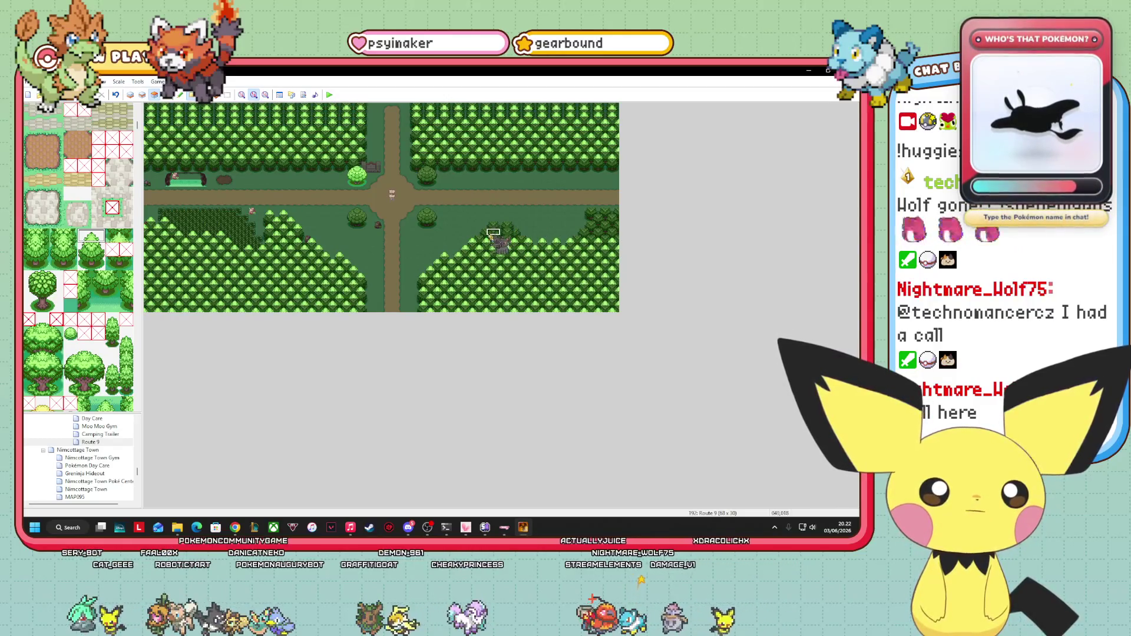
{"action": "mouse_move", "coordinate": [547, 238]}
{"action": "left_mouse_down"}
{"action": "mouse_move", "coordinate": [494, 232]}
{"action": "mouse_move", "coordinate": [570, 289]}
{"action": "mouse_move", "coordinate": [518, 219]}
{"action": "mouse_move", "coordinate": [611, 241]}
{"action": "mouse_move", "coordinate": [580, 226]}
{"action": "mouse_move", "coordinate": [634, 231]}
{"action": "mouse_move", "coordinate": [593, 208]}
{"action": "mouse_move", "coordinate": [626, 206]}
{"action": "mouse_move", "coordinate": [622, 272]}
{"action": "left_mouse_up"}
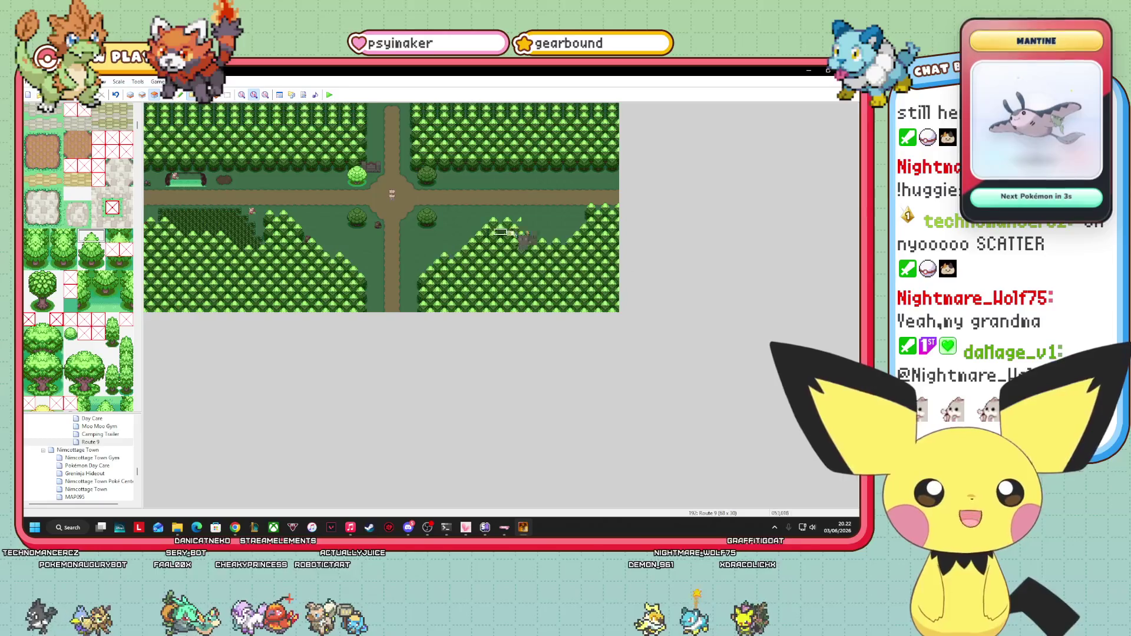
{"action": "scroll", "coordinate": [79, 257], "scroll_direction": "up", "scroll_amount": 10}
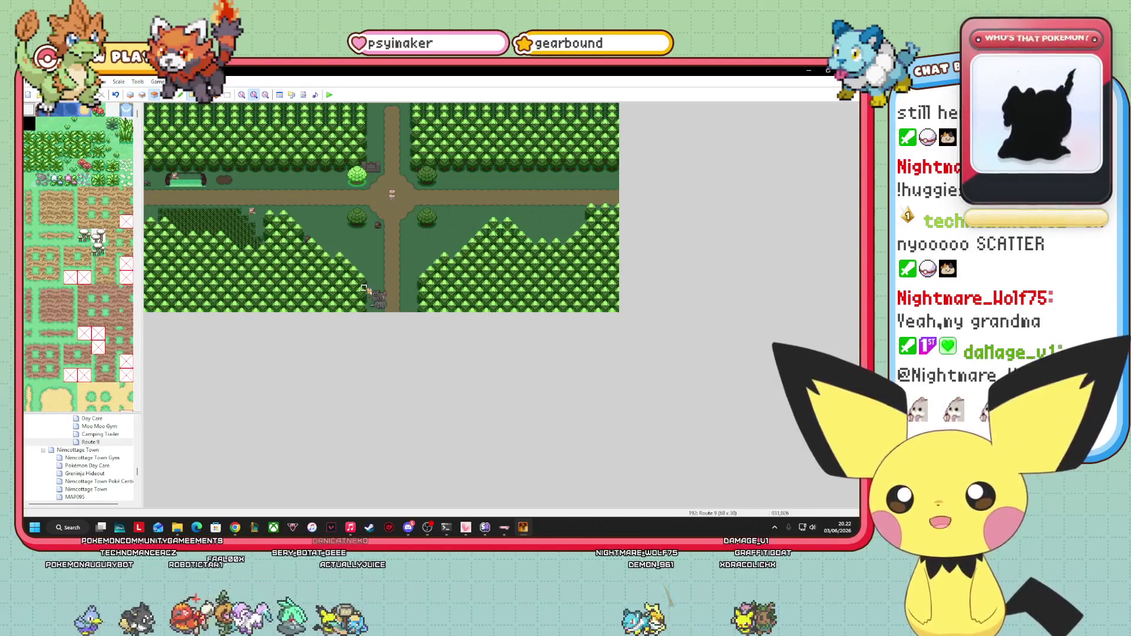
- Pick a grass tile from the tileset and return to the Layer 1 ground layer
{"action": "mouse_move", "coordinate": [322, 232]}
{"action": "left_mouse_down"}
{"action": "mouse_move", "coordinate": [276, 244]}
{"action": "mouse_move", "coordinate": [501, 250]}
{"action": "mouse_move", "coordinate": [539, 204]}
{"action": "left_mouse_up"}
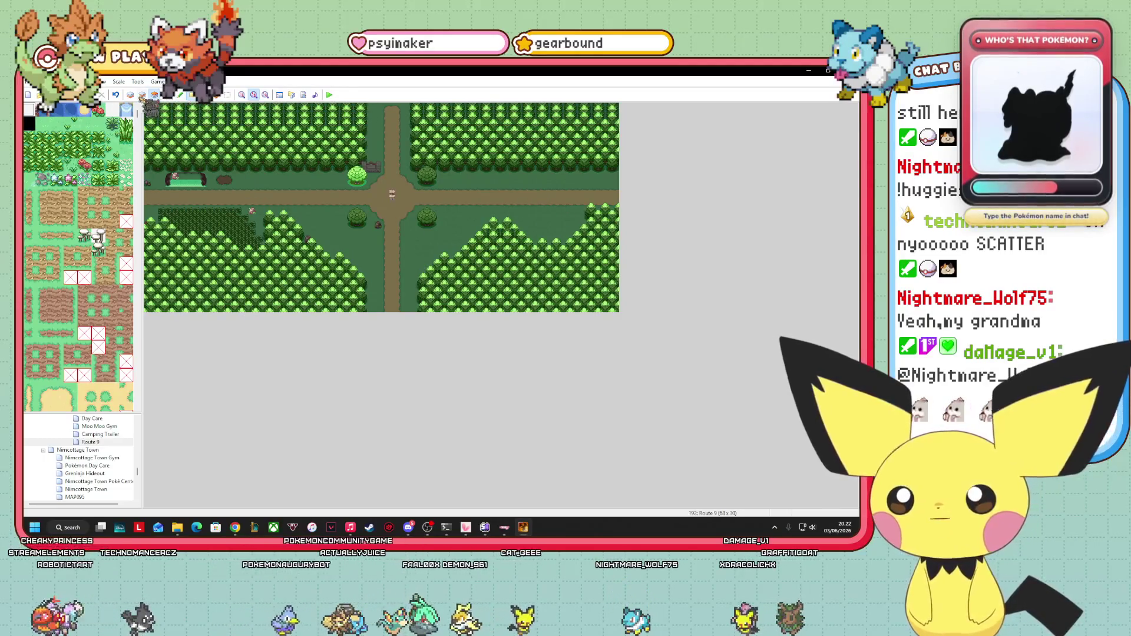
{"action": "left_click", "coordinate": [130, 95]}
{"action": "left_click", "coordinate": [57, 124]}
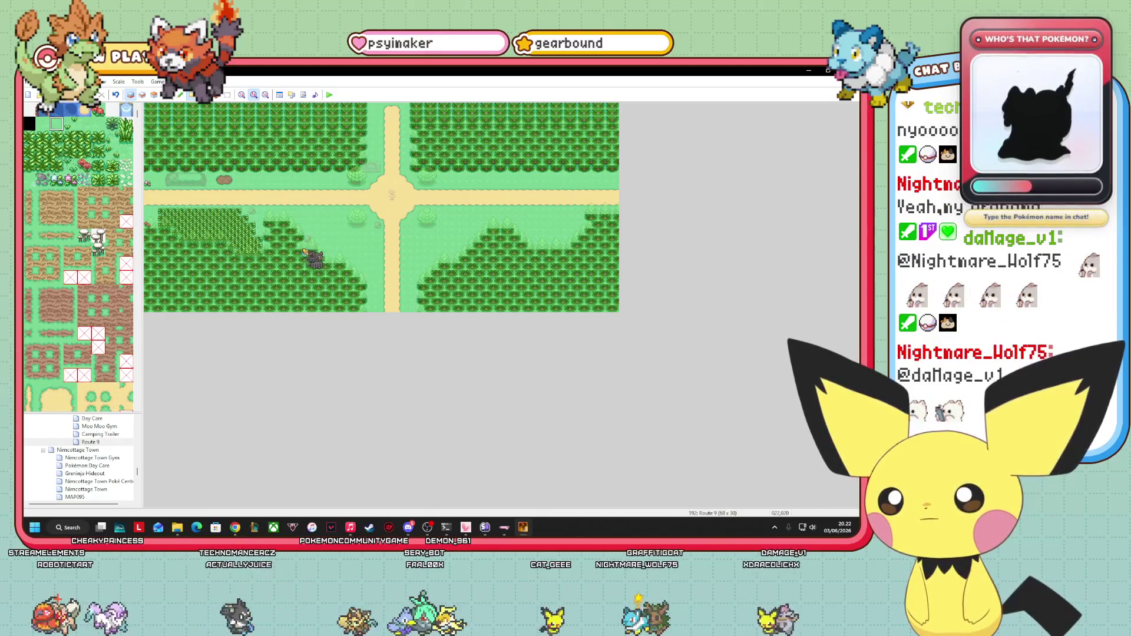
{"action": "key", "text": "F8"}
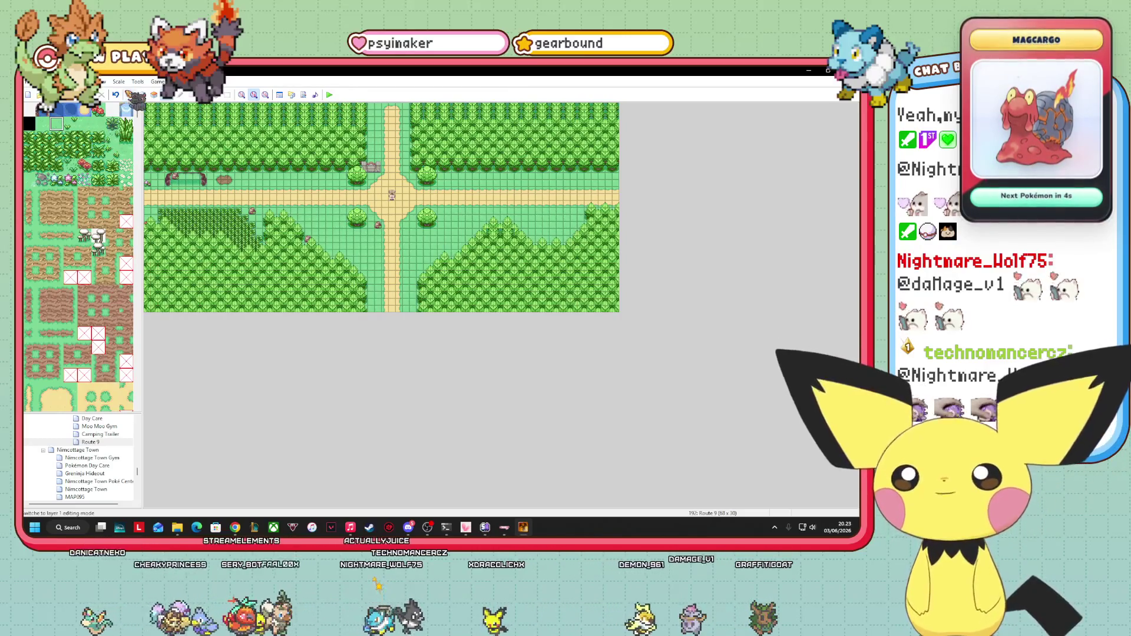
{"action": "left_click", "coordinate": [130, 94]}
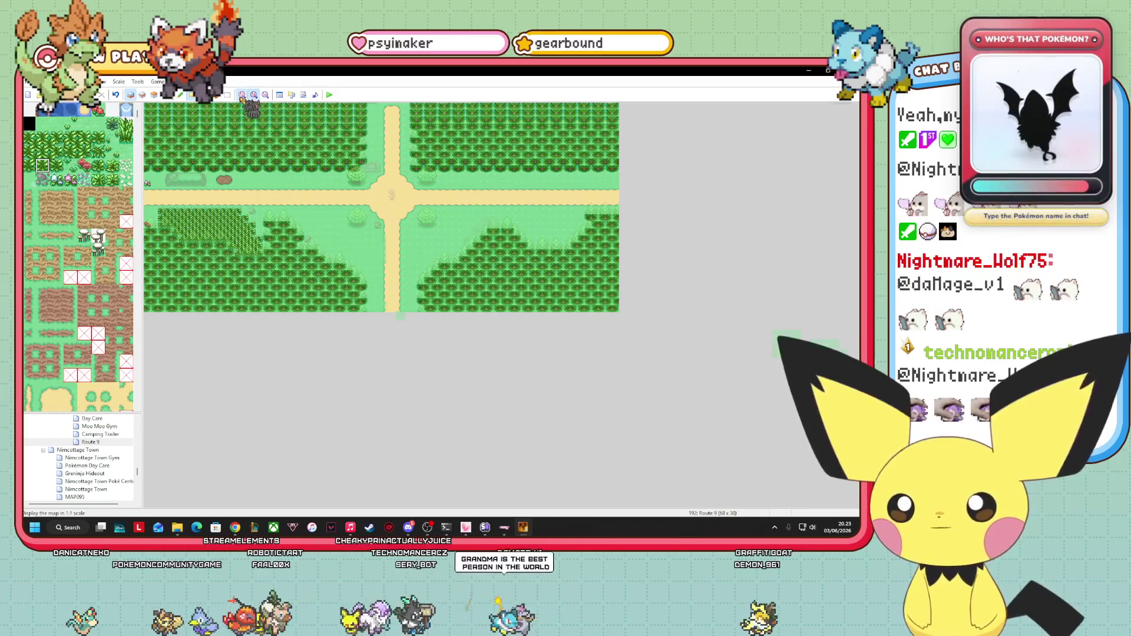
- At 1:1 zoom, scroll right and paint a short row of grass tiles
{"action": "left_click", "coordinate": [242, 95]}
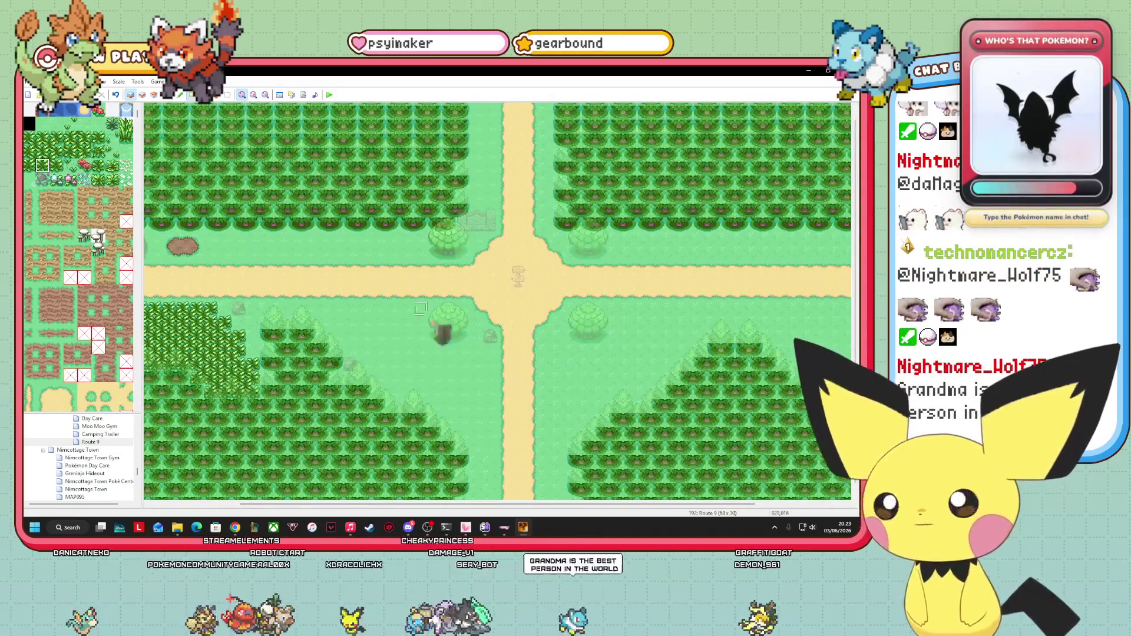
{"action": "left_click_drag", "start_coordinate": [497, 505], "coordinate": [585, 505]}
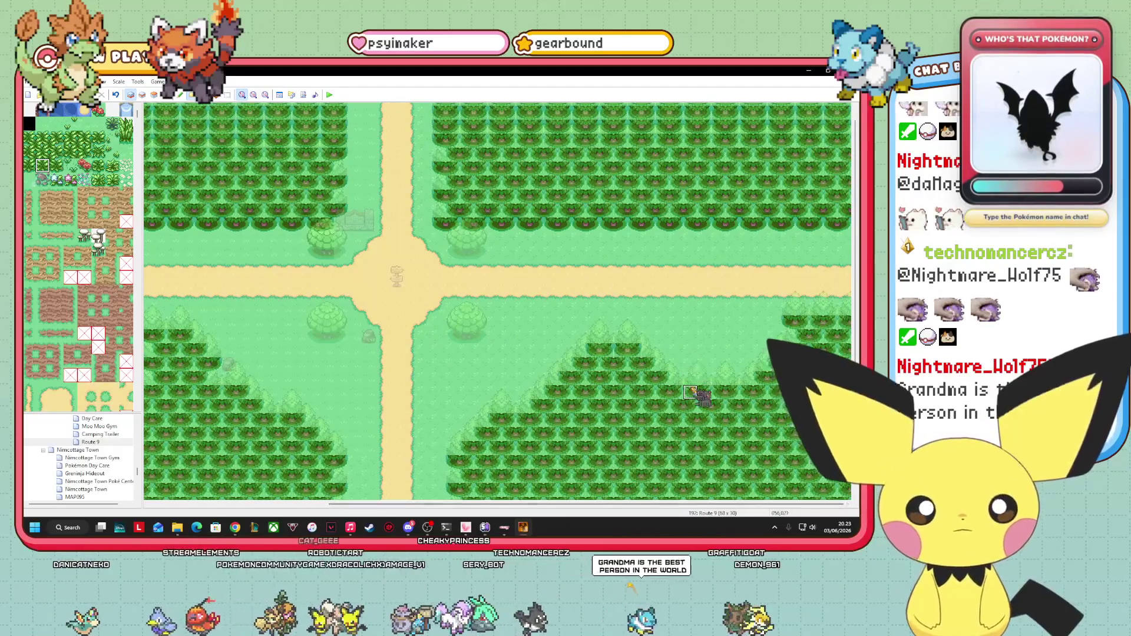
{"action": "left_click_drag", "start_coordinate": [688, 378], "coordinate": [735, 380]}
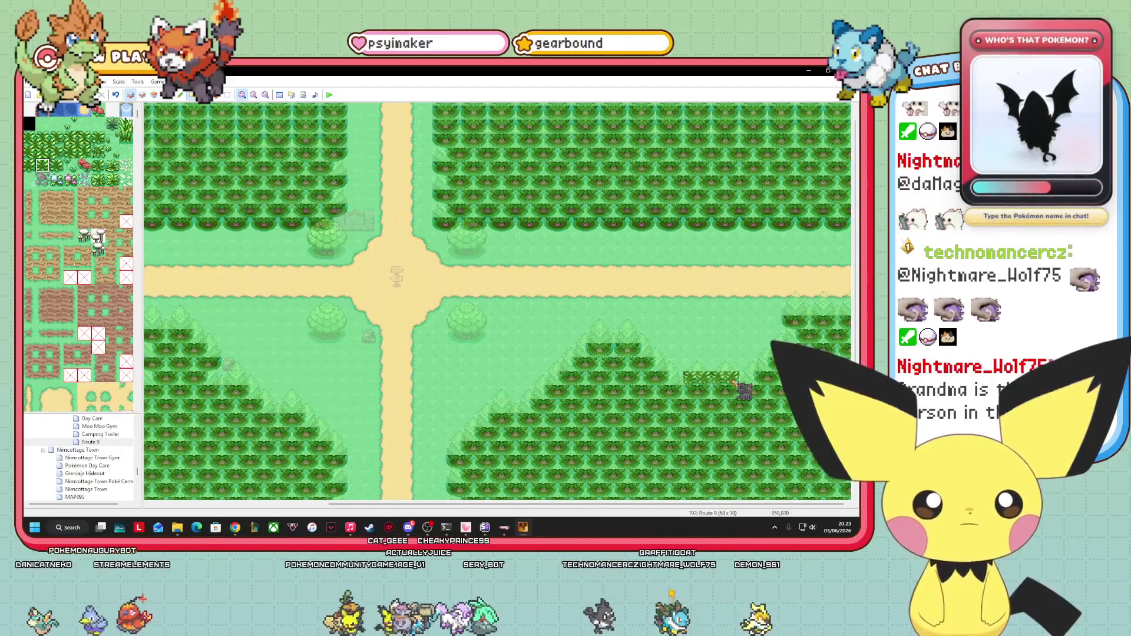
- Paint a 2x2 tall-grass block over the patch's top, extending it down and left
{"action": "left_click", "coordinate": [56, 152]}
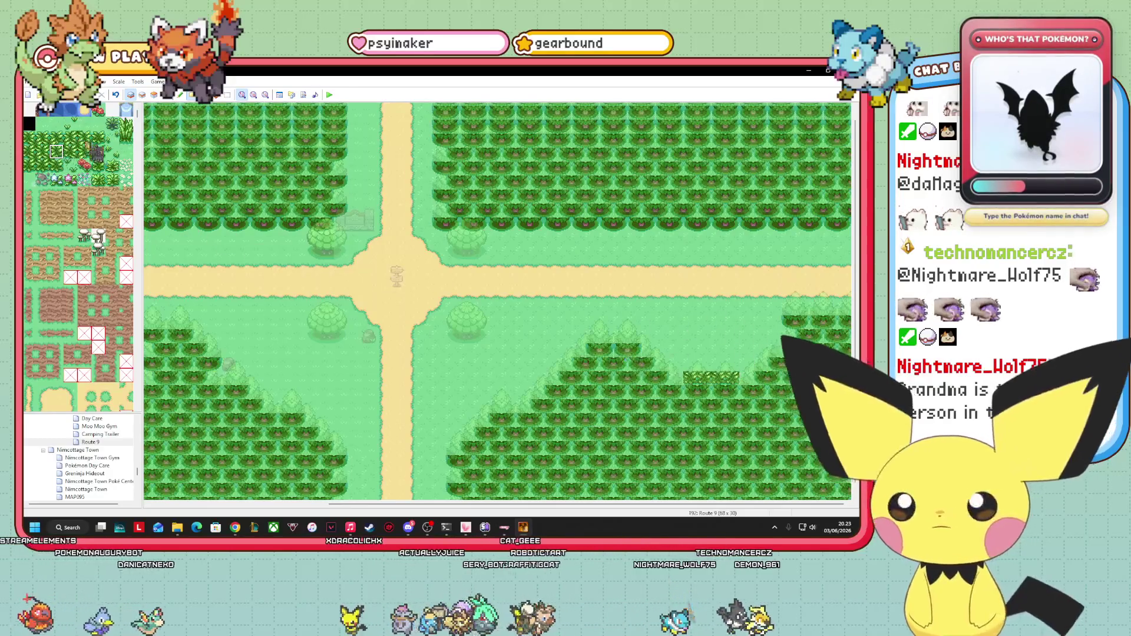
{"action": "left_click", "coordinate": [32, 143]}
{"action": "left_click_drag", "start_coordinate": [28, 138], "coordinate": [42, 151]}
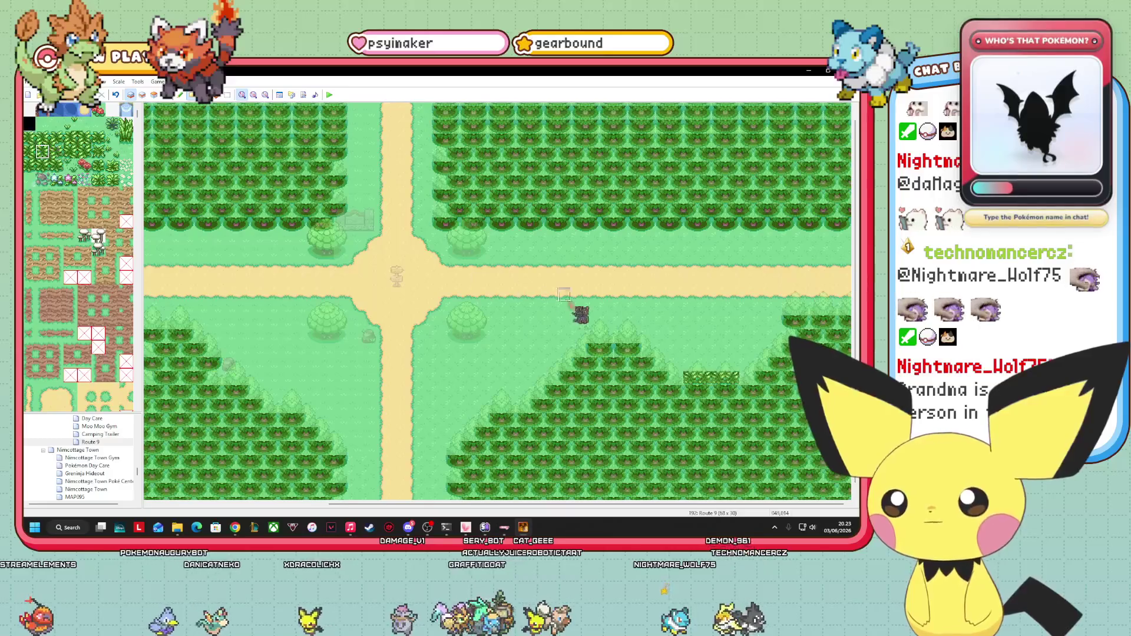
{"action": "left_click_drag", "start_coordinate": [688, 324], "coordinate": [753, 331]}
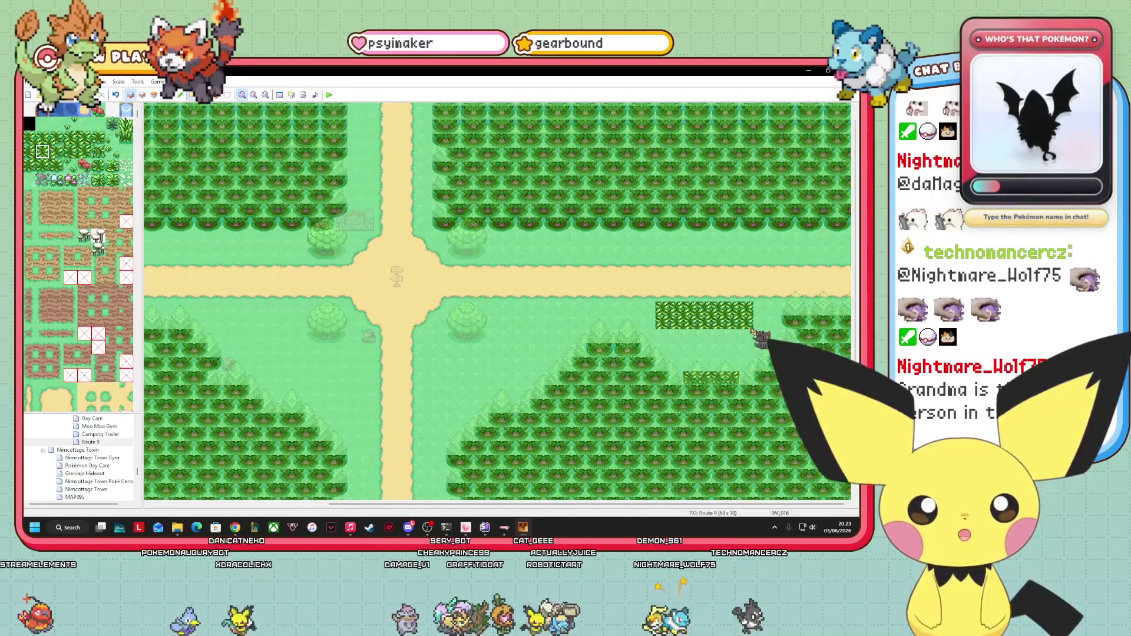
{"action": "mouse_move", "coordinate": [691, 352]}
{"action": "left_mouse_down"}
{"action": "mouse_move", "coordinate": [725, 353]}
{"action": "mouse_move", "coordinate": [707, 377]}
{"action": "mouse_move", "coordinate": [725, 377]}
{"action": "left_mouse_up"}
{"action": "left_click_drag", "start_coordinate": [649, 322], "coordinate": [607, 309]}
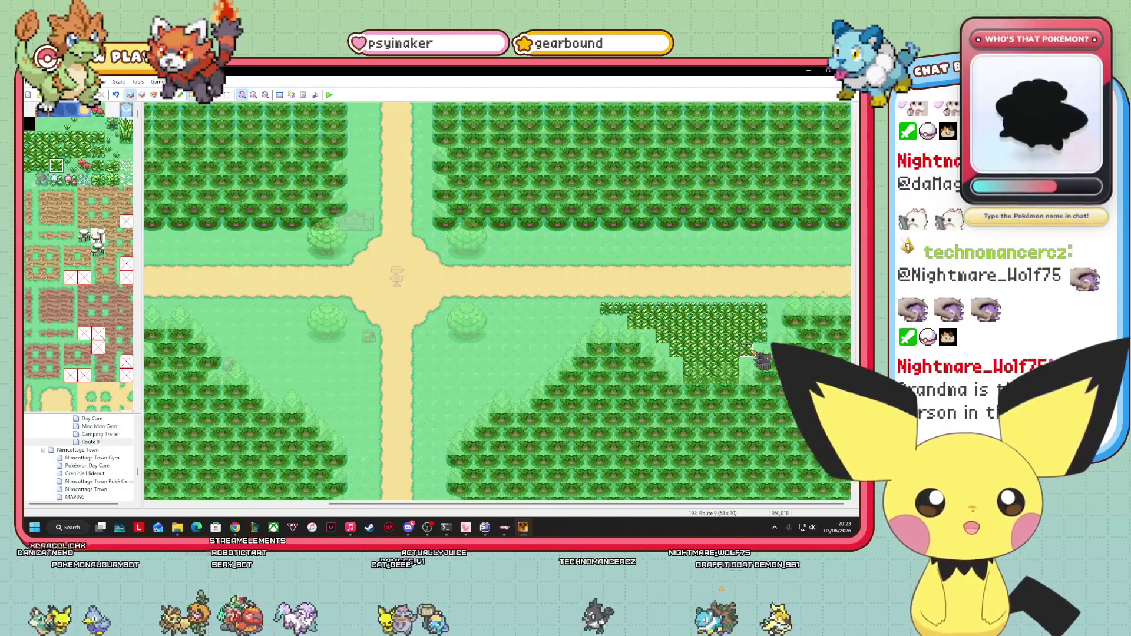
{"action": "right_click", "coordinate": [648, 407]}
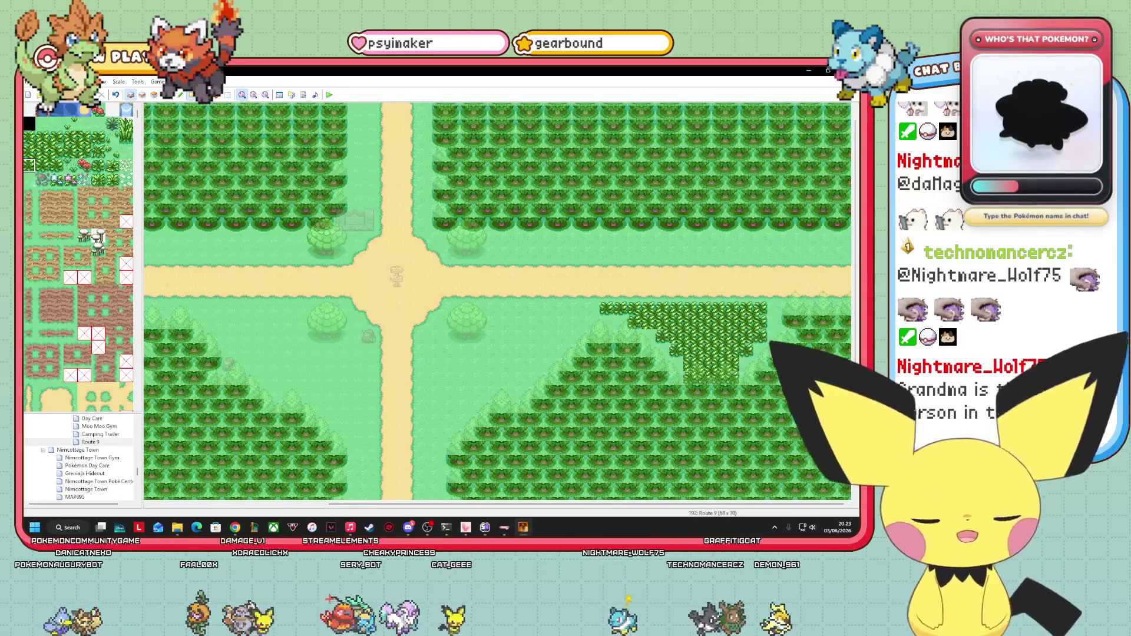
{"action": "right_click", "coordinate": [677, 337]}
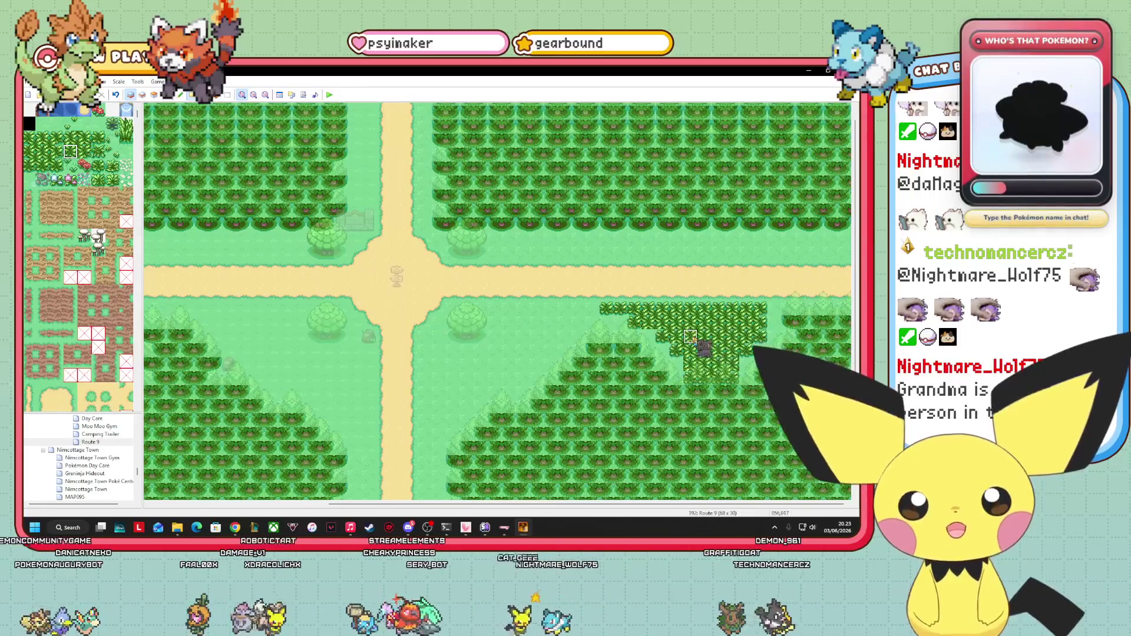
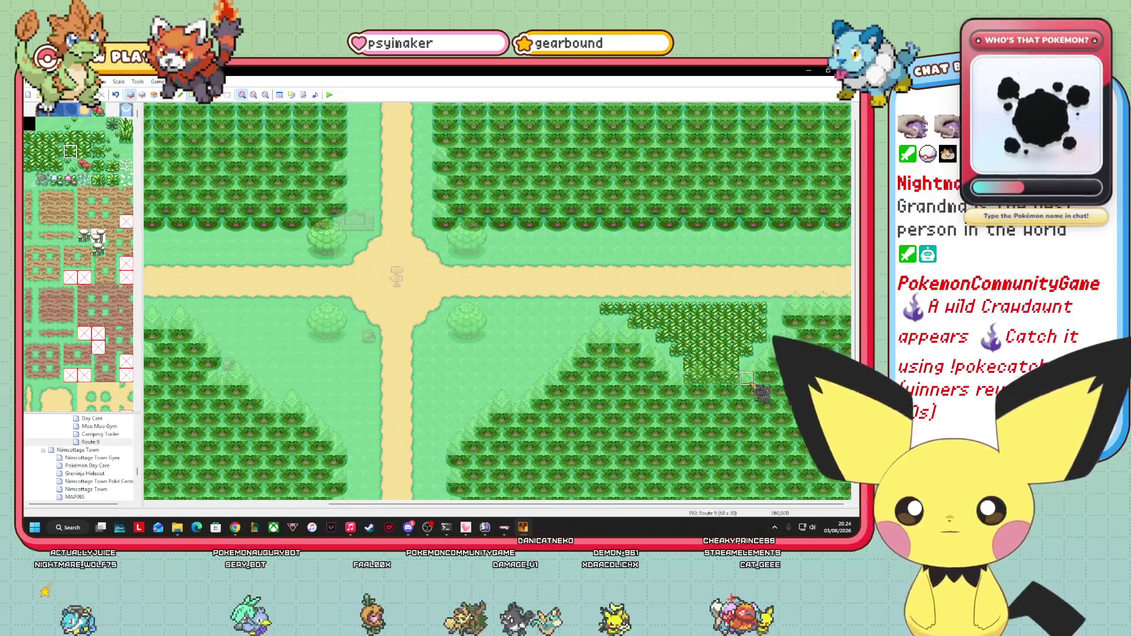
- Pick the red flower tile and dot seven flowers over the grass south of the crossroads
{"action": "right_click", "coordinate": [480, 320]}
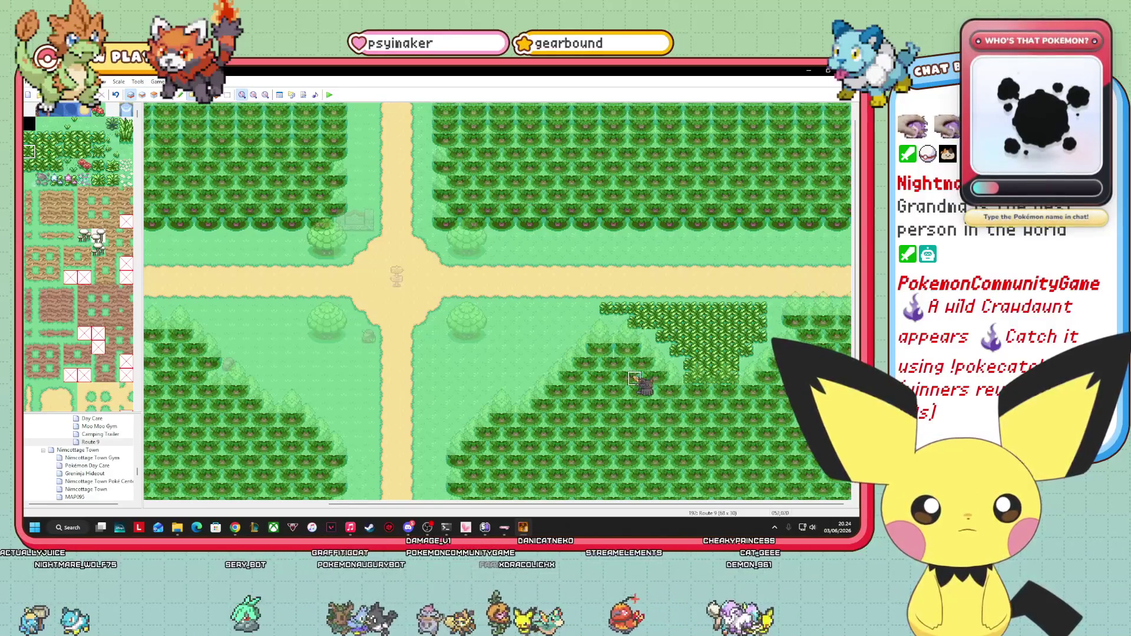
{"action": "left_click", "coordinate": [85, 151]}
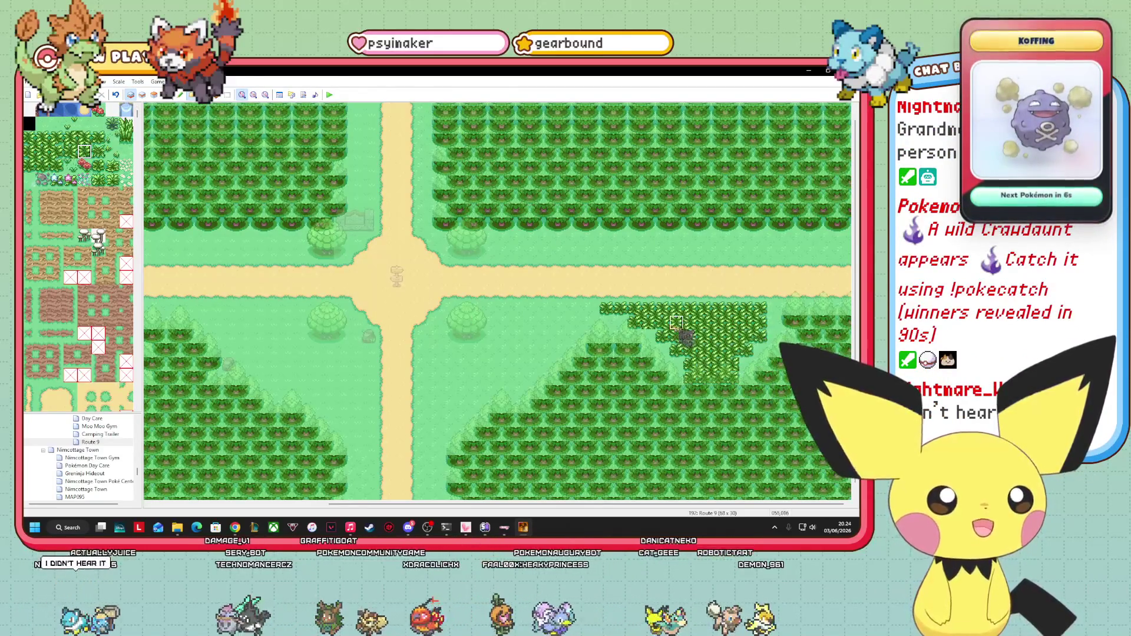
{"action": "left_click", "coordinate": [56, 152]}
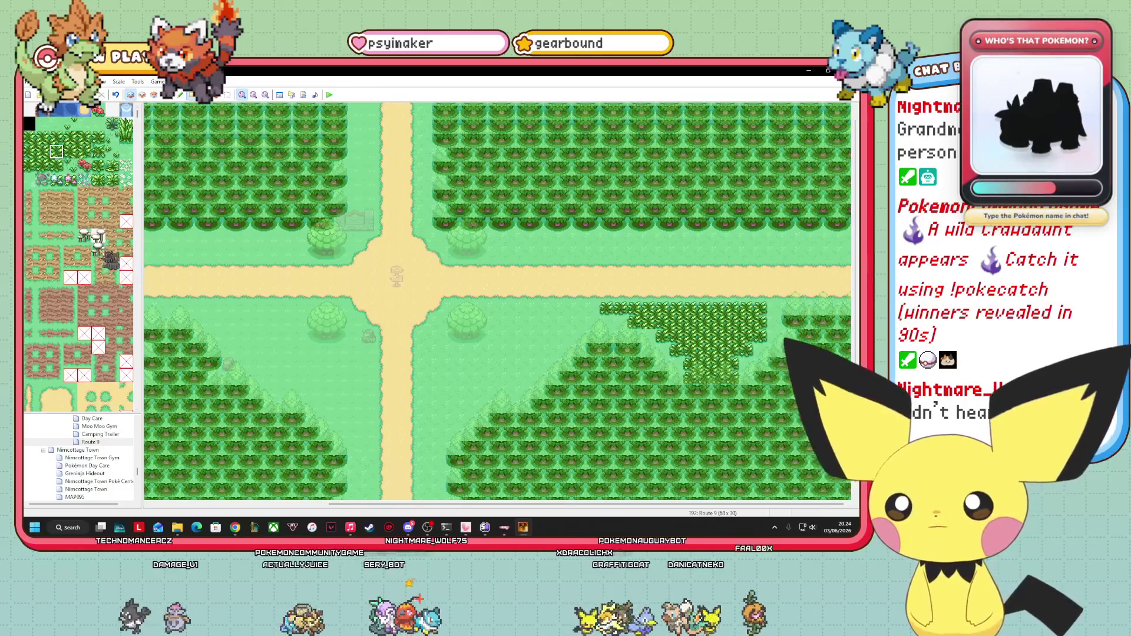
{"action": "left_click", "coordinate": [84, 165]}
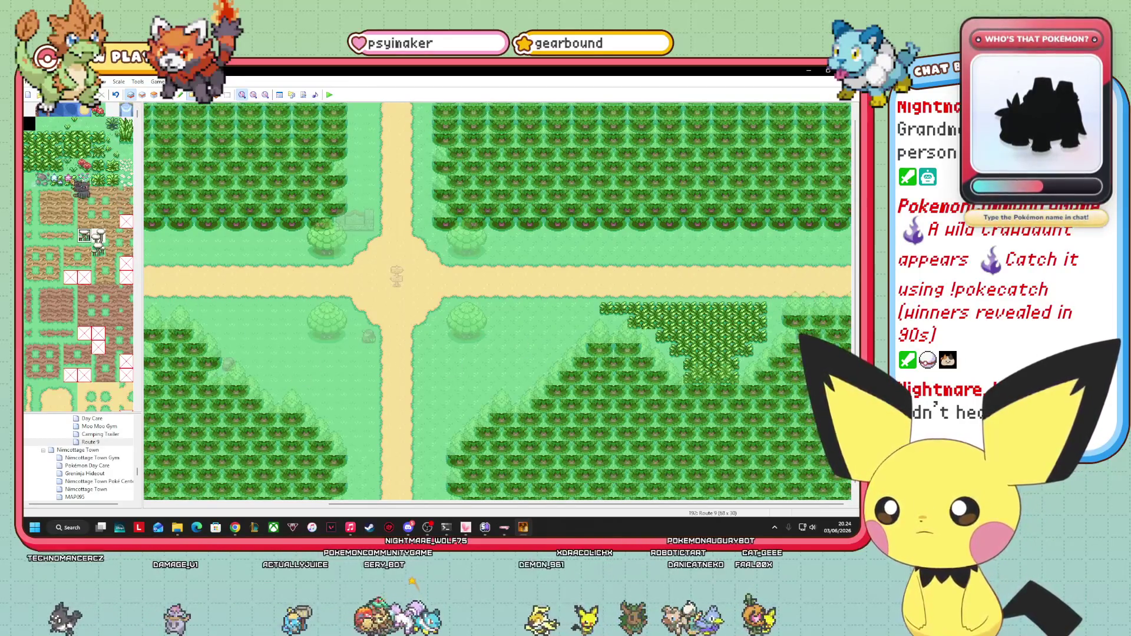
{"action": "left_click", "coordinate": [424, 336]}
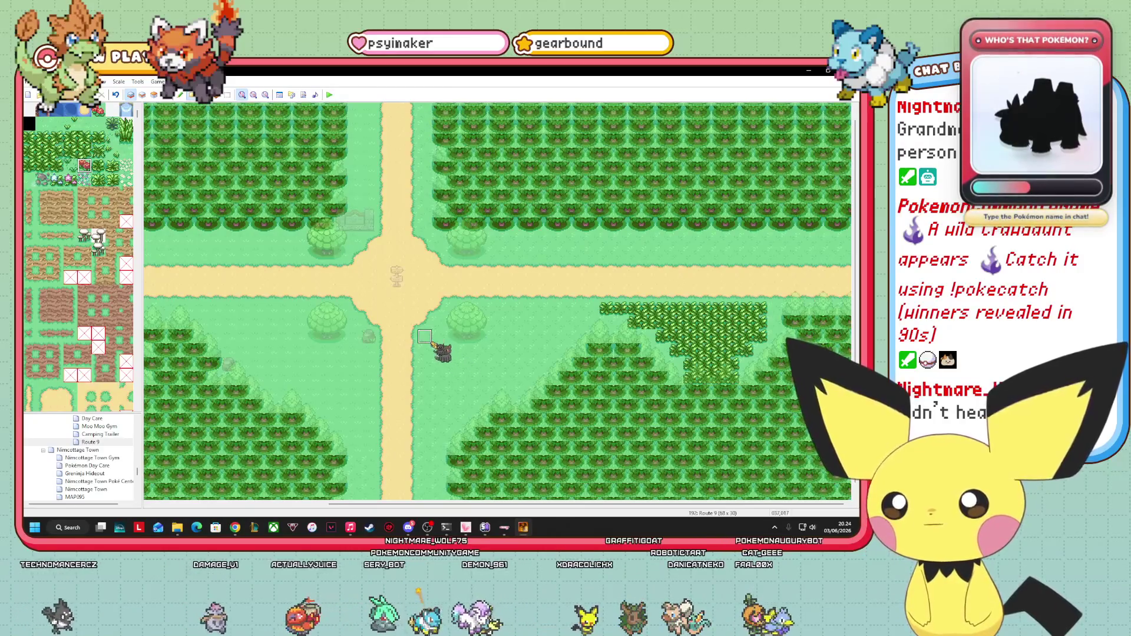
{"action": "left_click", "coordinate": [453, 363]}
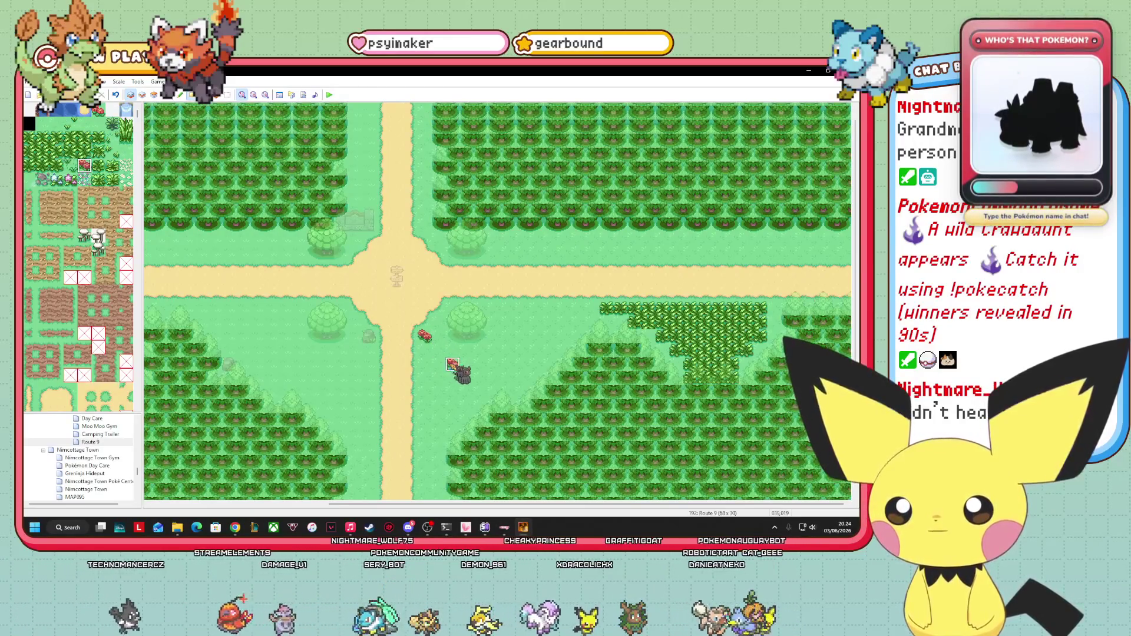
{"action": "left_click", "coordinate": [537, 336]}
{"action": "left_click", "coordinate": [494, 390]}
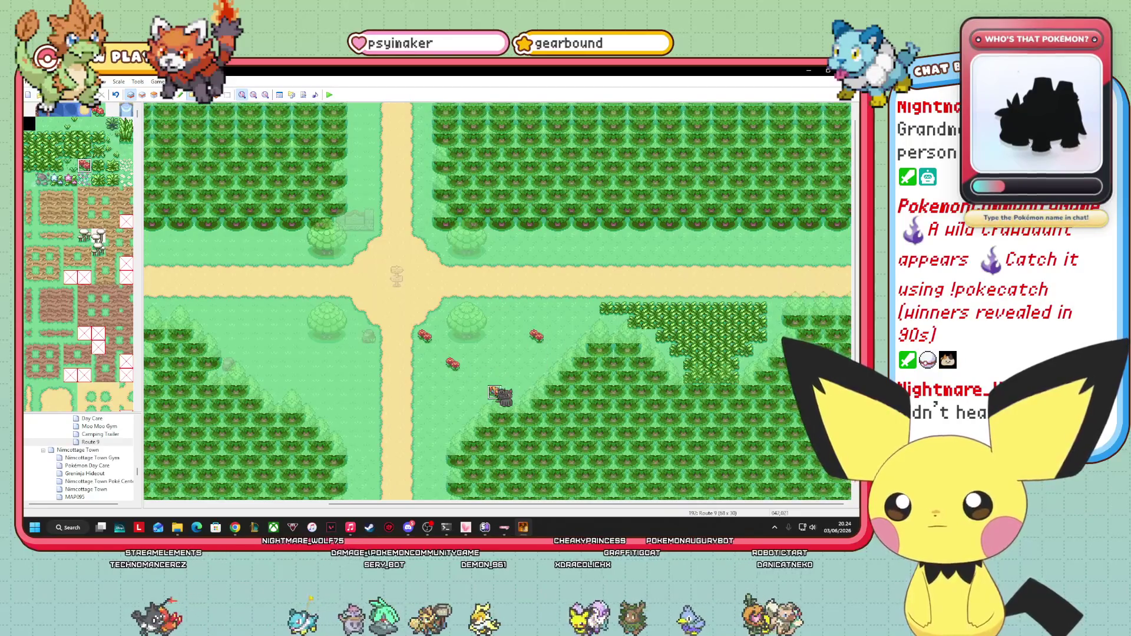
{"action": "left_click", "coordinate": [425, 433]}
{"action": "left_click", "coordinate": [522, 307]}
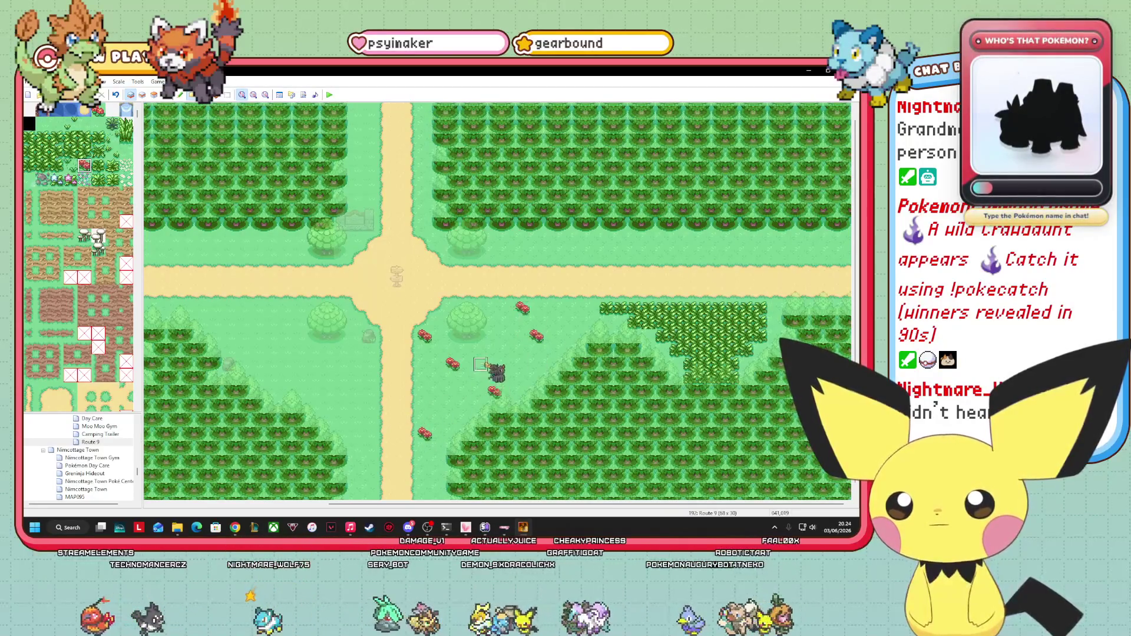
{"action": "left_click", "coordinate": [480, 350]}
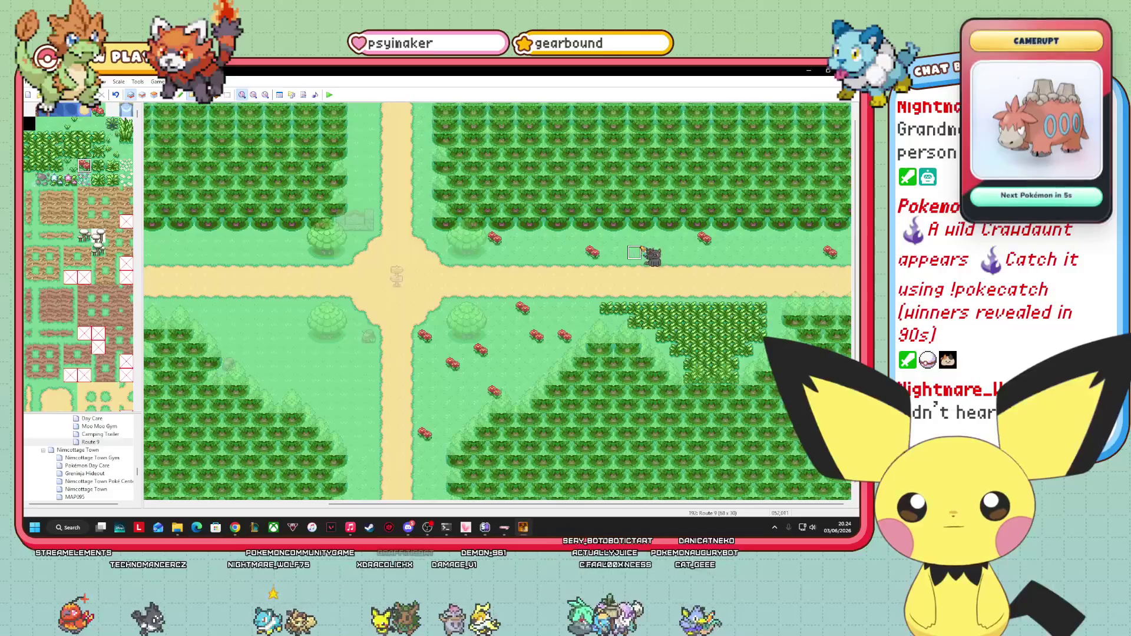
- Select a ledge tile block, switch to Layer 2, and pick the light grass tile
{"action": "scroll", "coordinate": [89, 351], "scroll_direction": "down", "scroll_amount": 5}
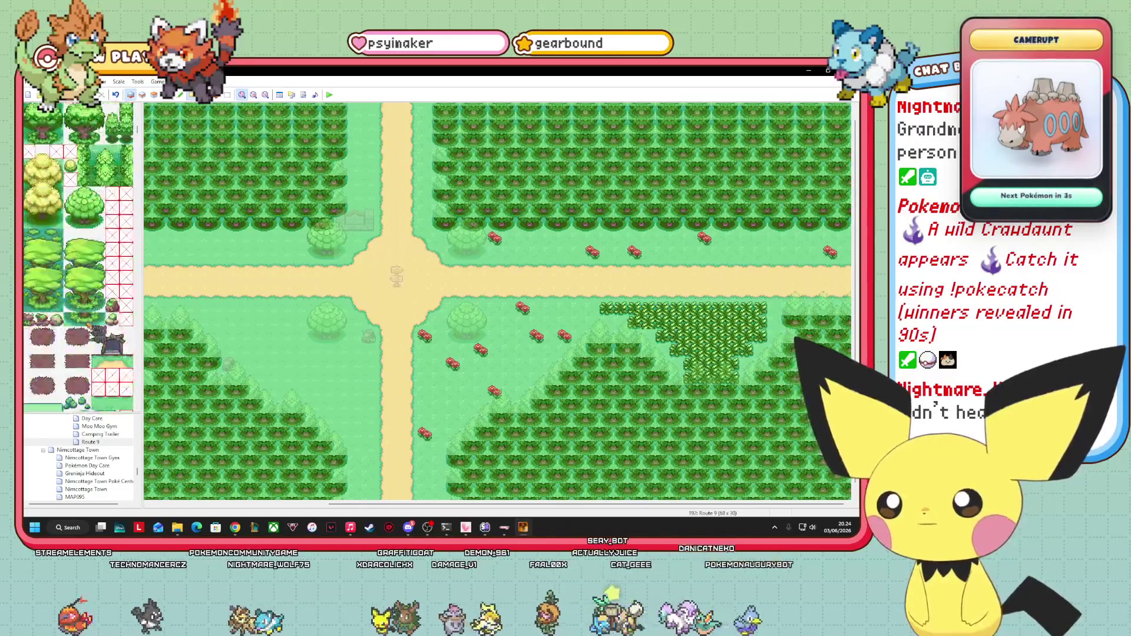
{"action": "scroll", "coordinate": [89, 348], "scroll_direction": "down", "scroll_amount": 5}
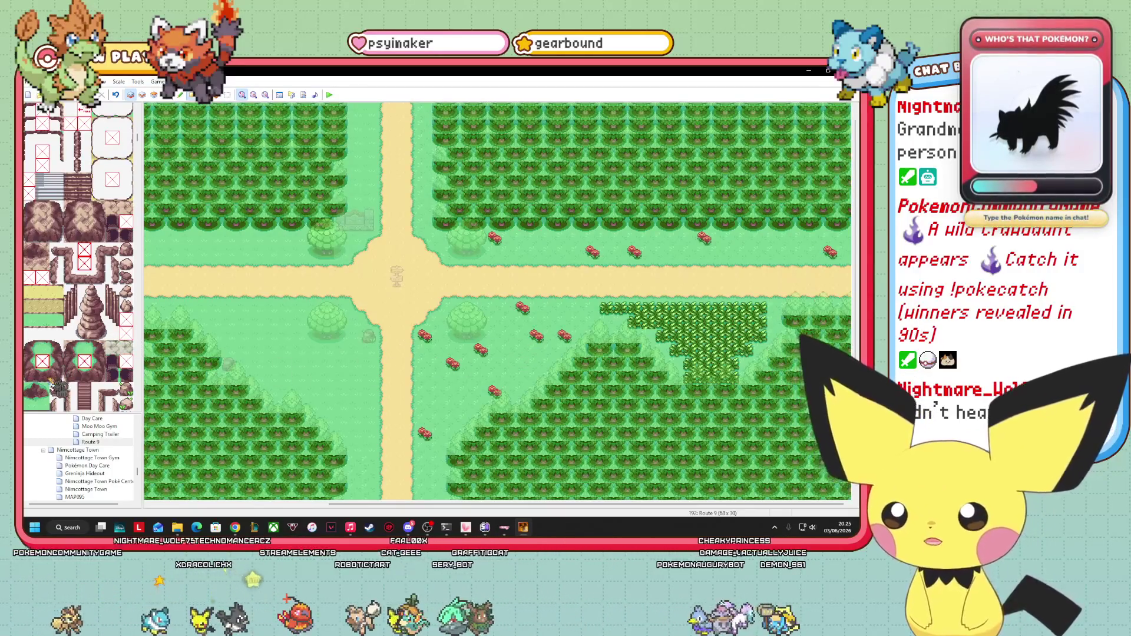
{"action": "left_click_drag", "start_coordinate": [59, 384], "coordinate": [39, 389]}
{"action": "left_click", "coordinate": [142, 94]}
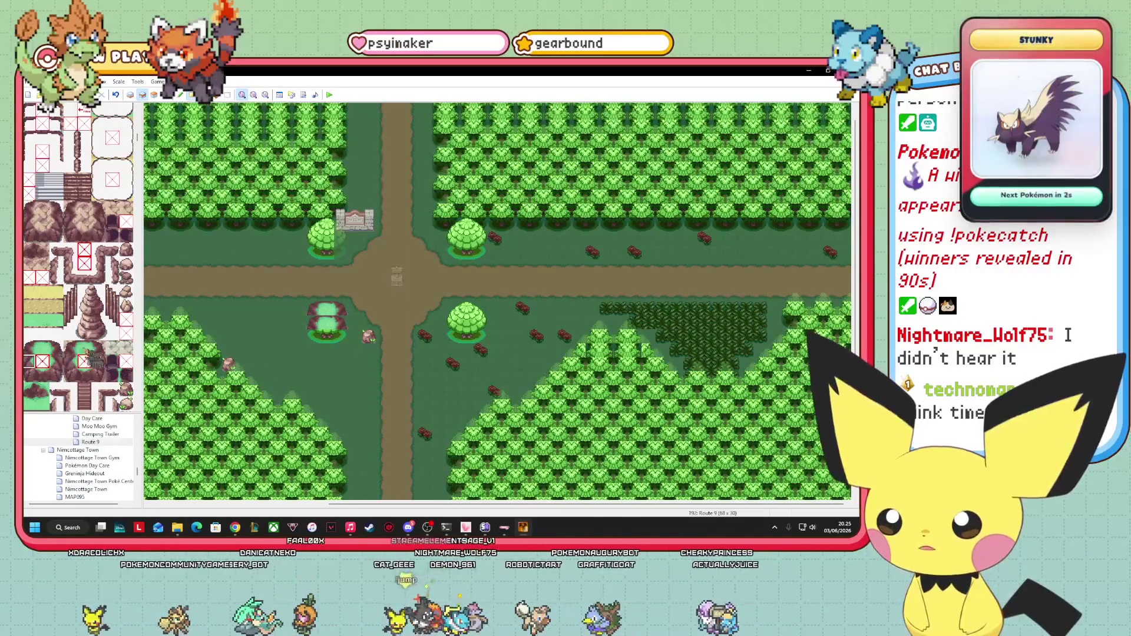
{"action": "left_click", "coordinate": [41, 348]}
- Paint a light grass patch left of the road's southern branch
{"action": "left_click_drag", "start_coordinate": [336, 310], "coordinate": [266, 319]}
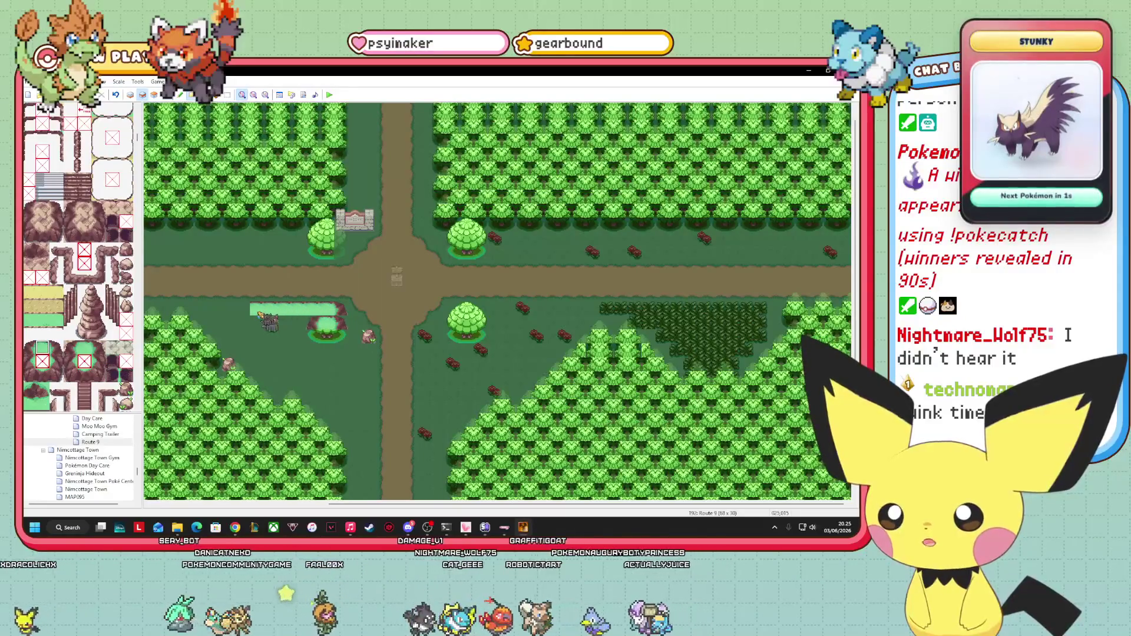
{"action": "left_click", "coordinate": [42, 353]}
{"action": "left_click", "coordinate": [253, 309]}
{"action": "left_click", "coordinate": [265, 309]}
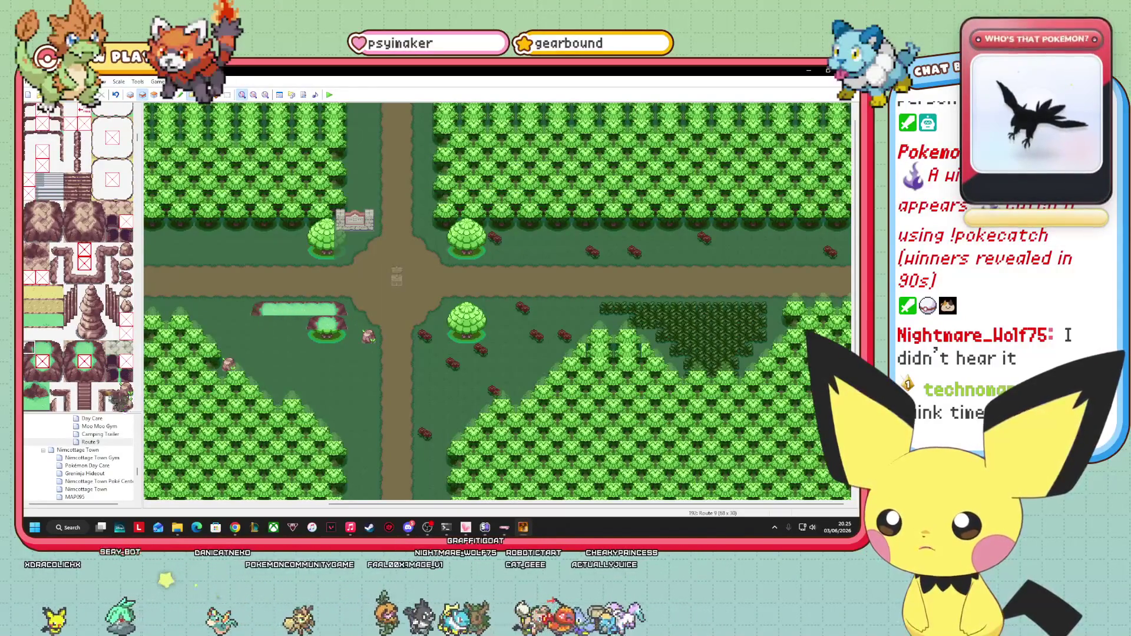
{"action": "left_click", "coordinate": [47, 404]}
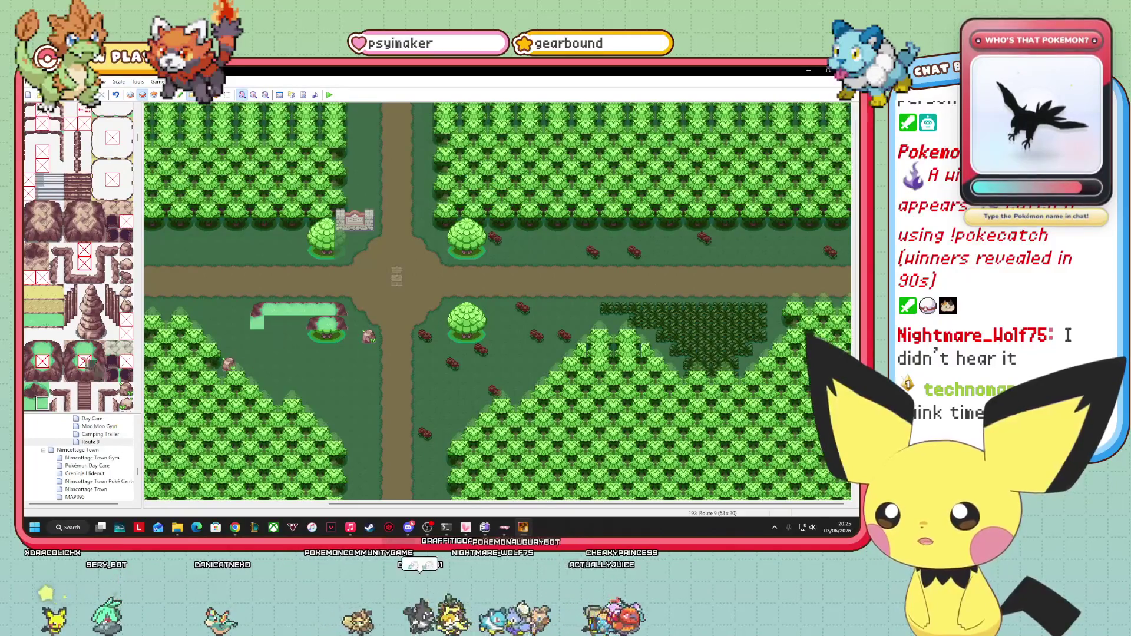
{"action": "left_click", "coordinate": [36, 351]}
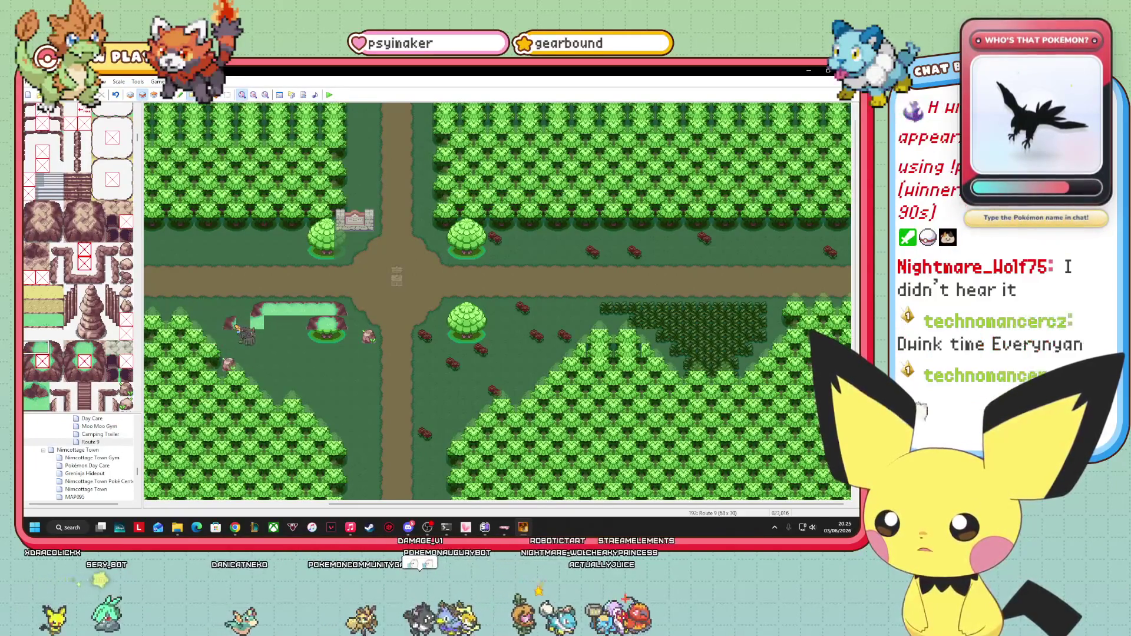
{"action": "left_click", "coordinate": [249, 323]}
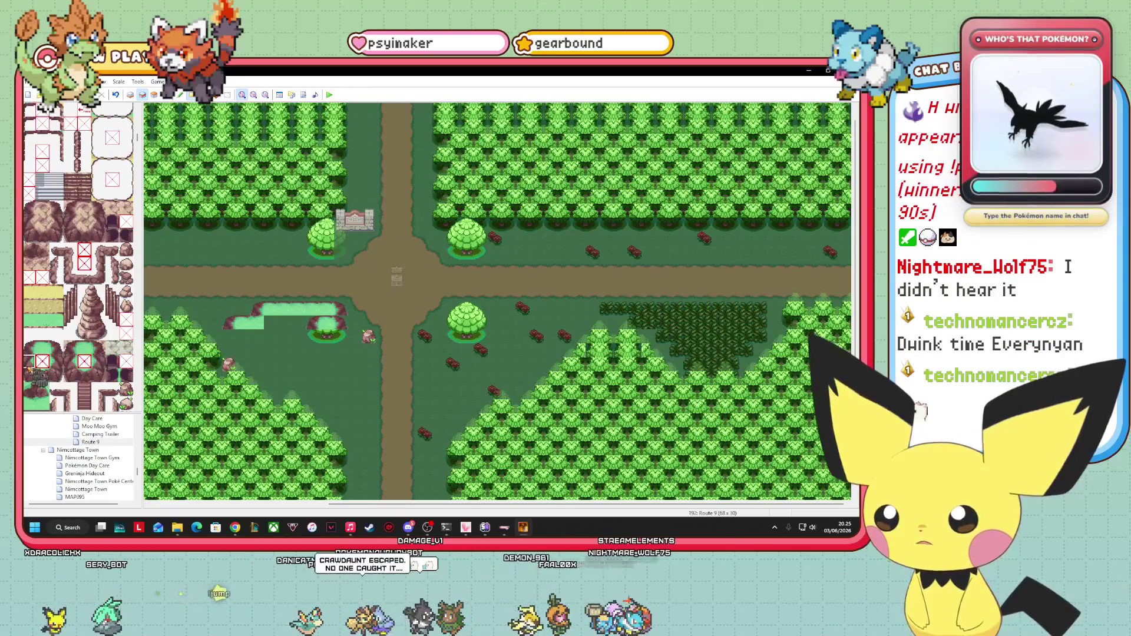
{"action": "left_click", "coordinate": [230, 337]}
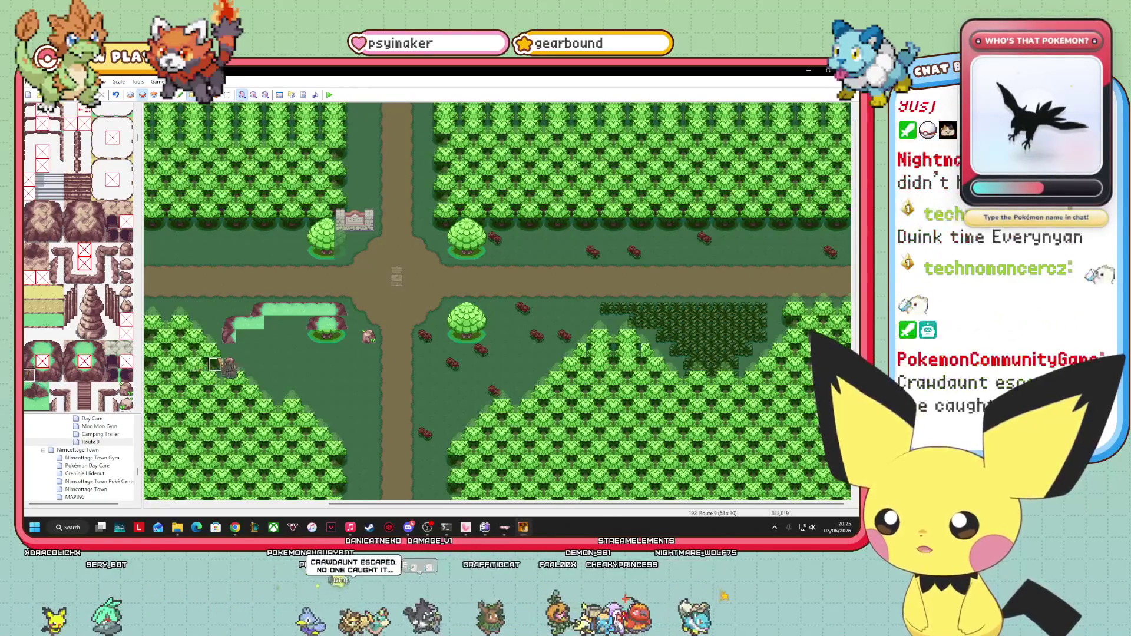
- Edge the grass patch with cliff corners and a rocky ledge along its bottom
{"action": "left_click", "coordinate": [43, 389]}
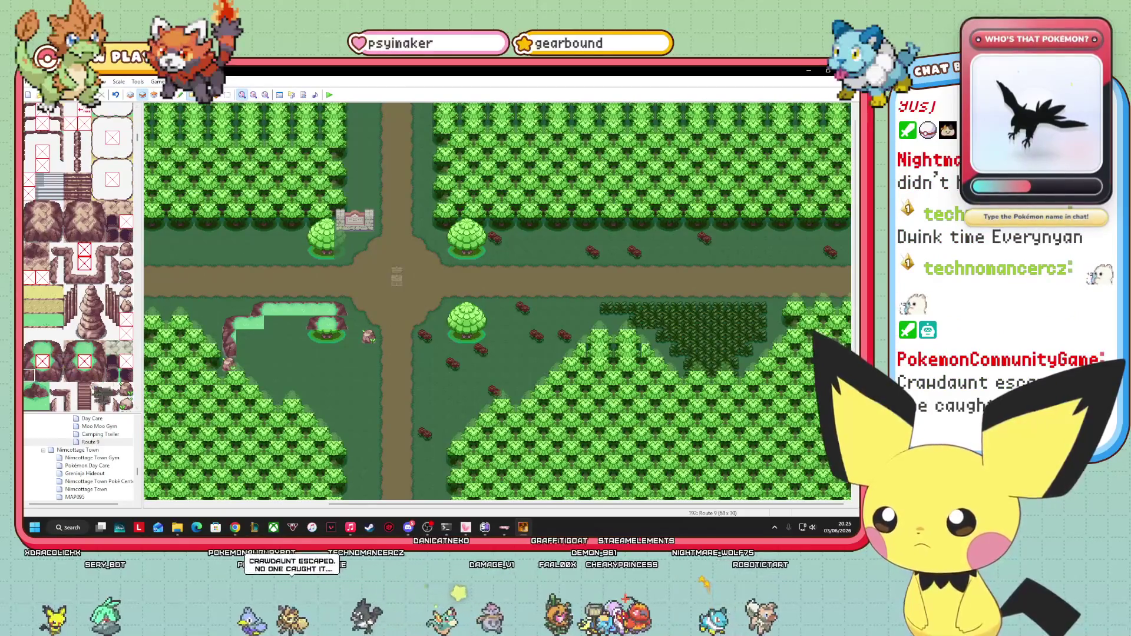
{"action": "left_click", "coordinate": [29, 375]}
{"action": "left_click", "coordinate": [242, 351]}
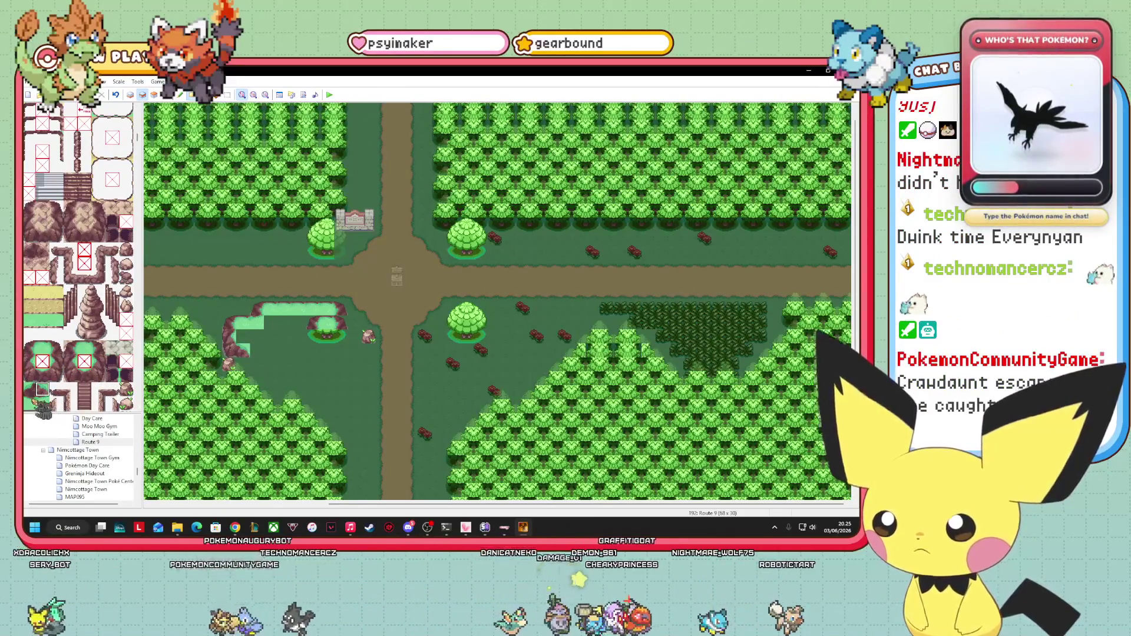
{"action": "left_click", "coordinate": [42, 375]}
{"action": "left_click_drag", "start_coordinate": [257, 363], "coordinate": [288, 364]}
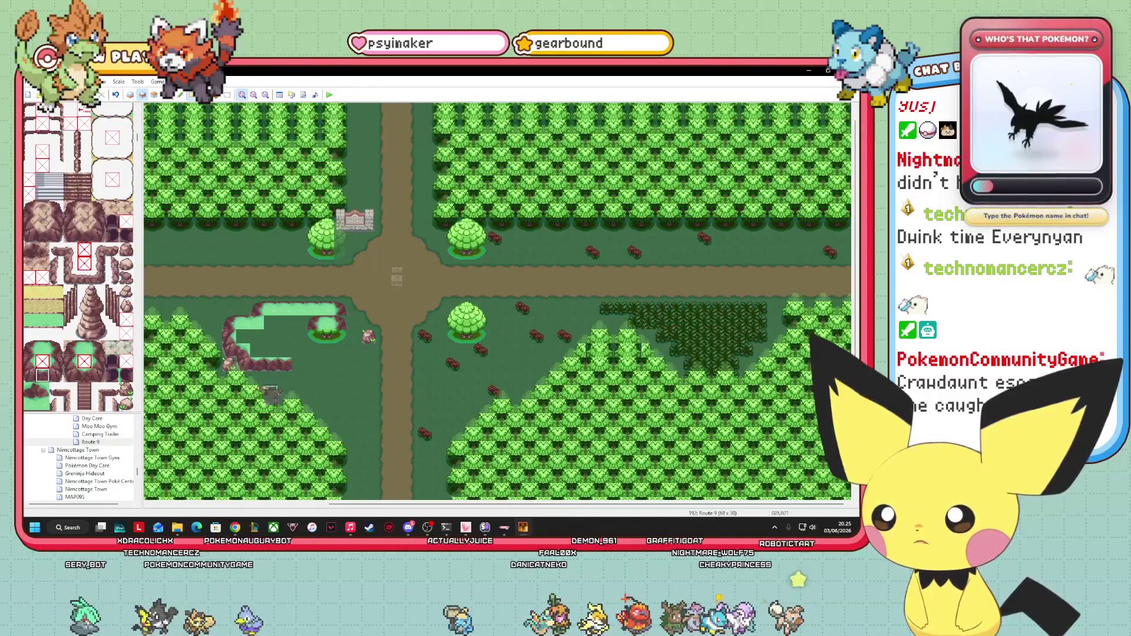
{"action": "left_click", "coordinate": [42, 388]}
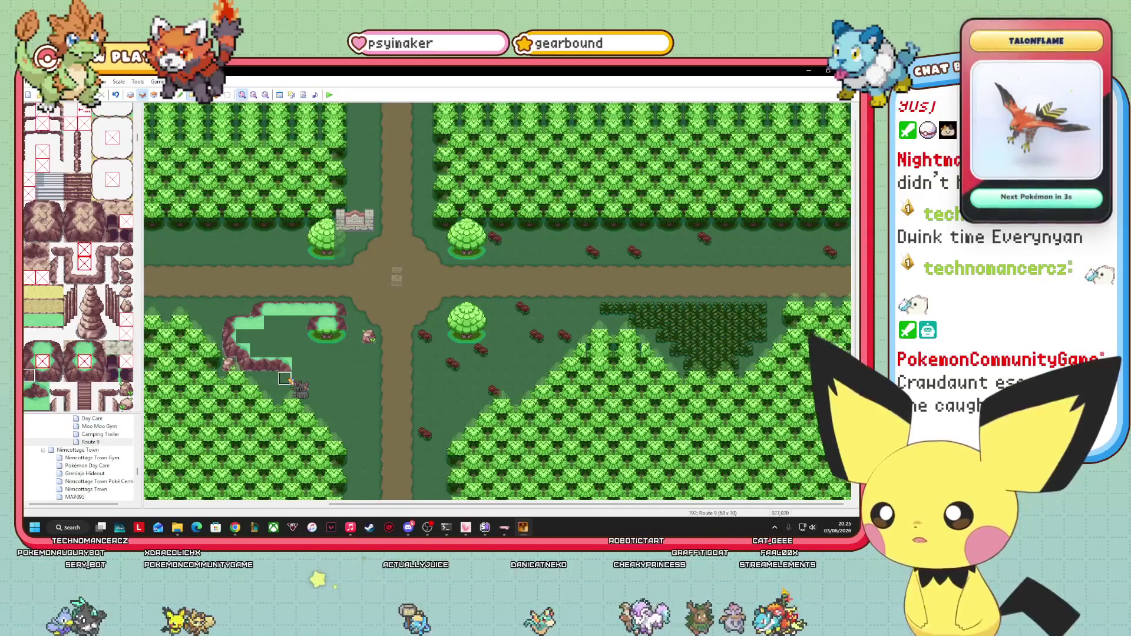
{"action": "left_click", "coordinate": [299, 389]}
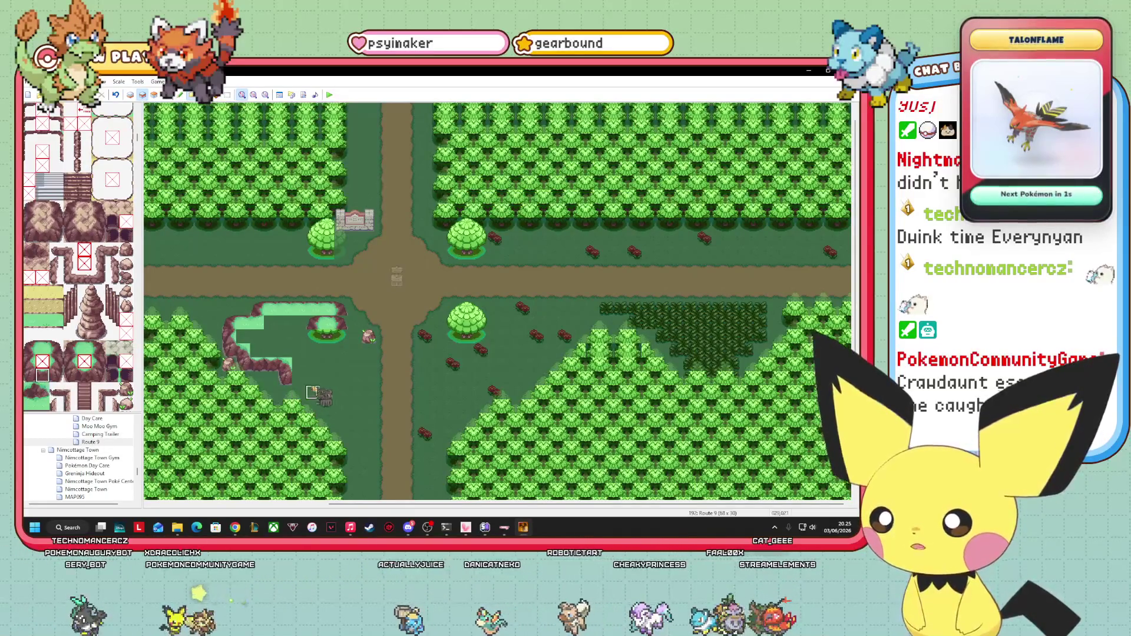
{"action": "left_click", "coordinate": [42, 389]}
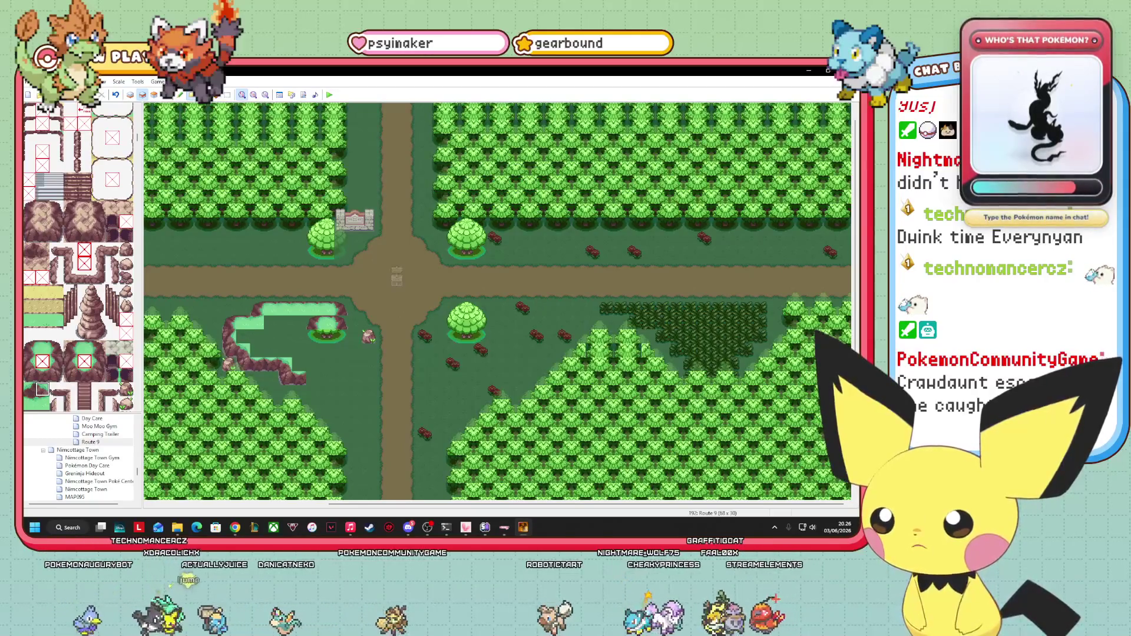
{"action": "left_click", "coordinate": [314, 380]}
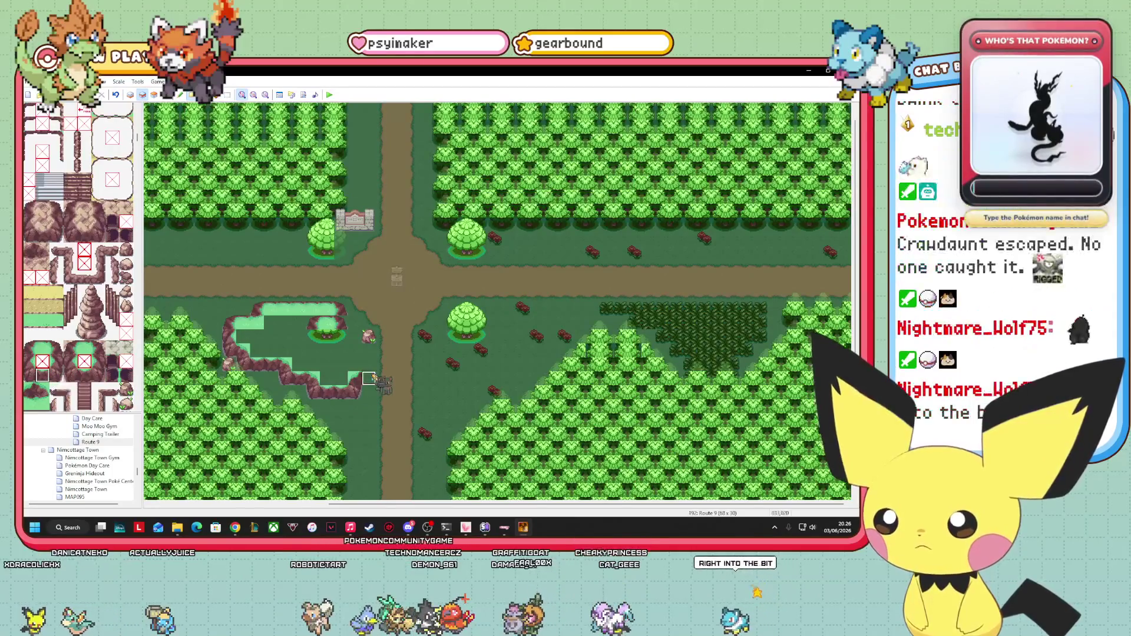
{"action": "right_click", "coordinate": [201, 364]}
{"action": "left_click", "coordinate": [369, 364]}
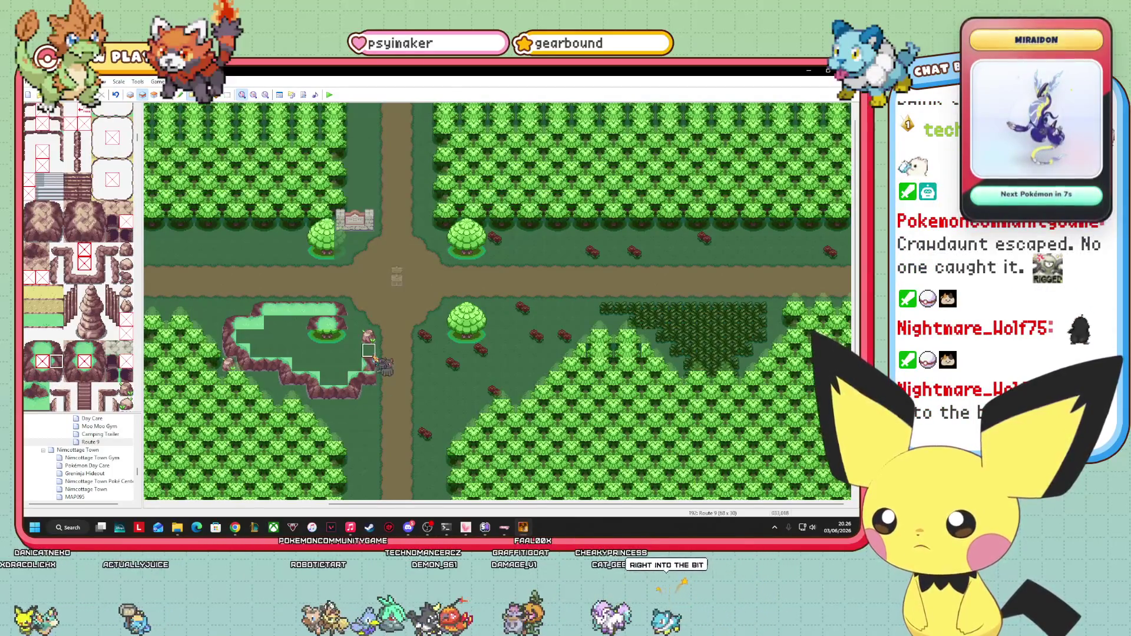
- Move the Pokémon event to the map's left edge, then return to Layer 1 editing
{"action": "left_click", "coordinate": [42, 375]}
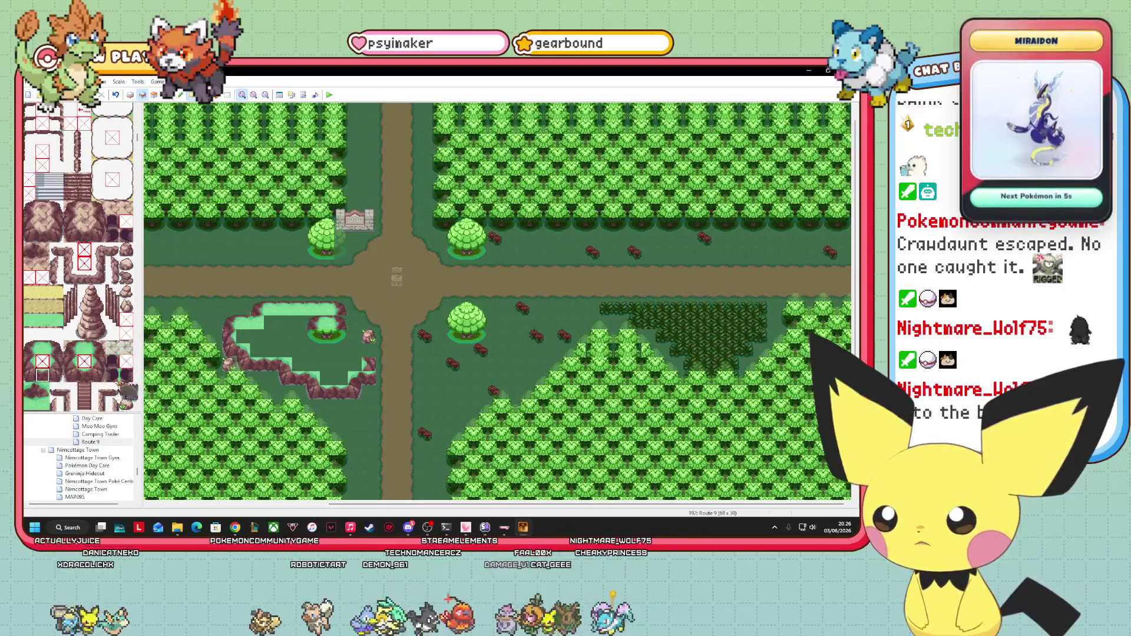
{"action": "left_click", "coordinate": [56, 376]}
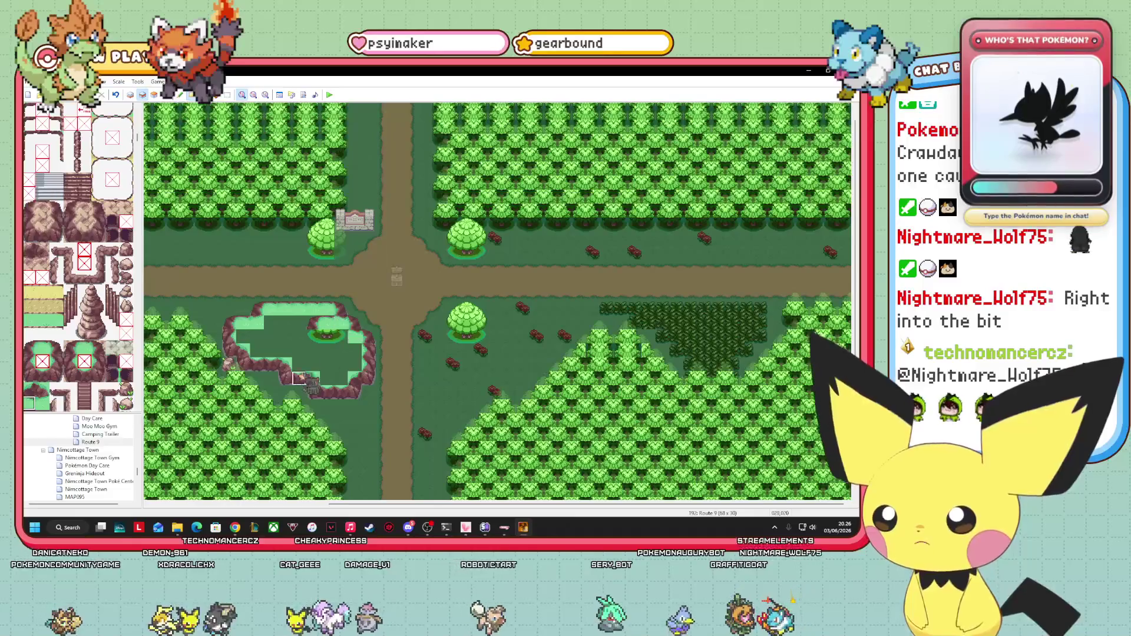
{"action": "scroll", "coordinate": [78, 259], "scroll_direction": "up", "scroll_amount": 10}
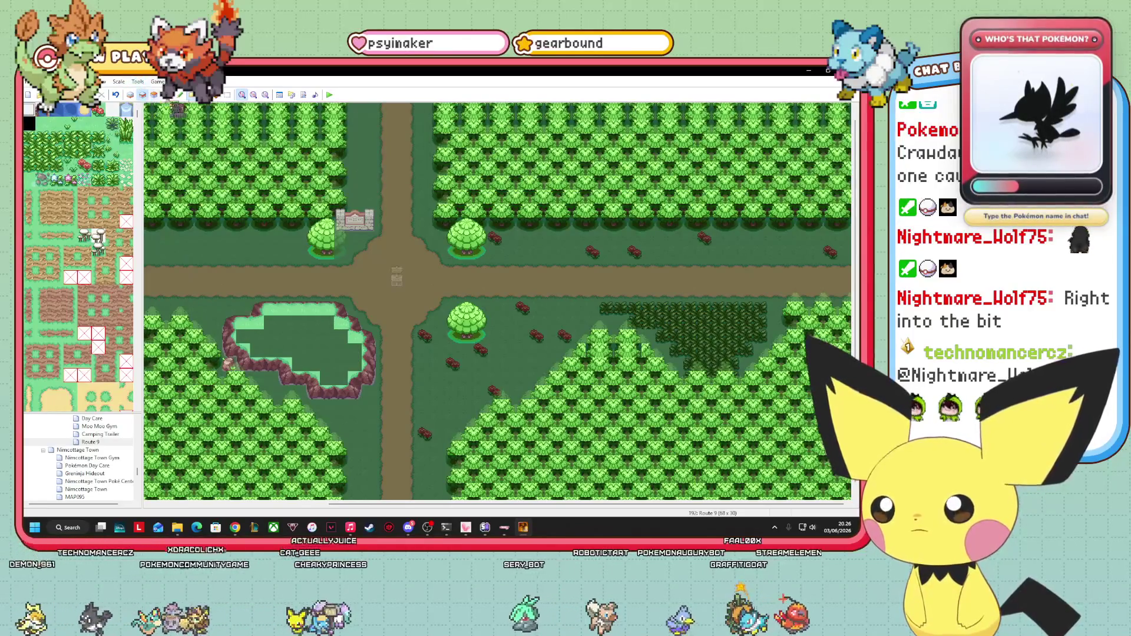
{"action": "left_click", "coordinate": [167, 94]}
{"action": "mouse_move", "coordinate": [384, 346]}
{"action": "left_mouse_down"}
{"action": "mouse_move", "coordinate": [274, 251]}
{"action": "mouse_move", "coordinate": [145, 304]}
{"action": "left_mouse_up"}
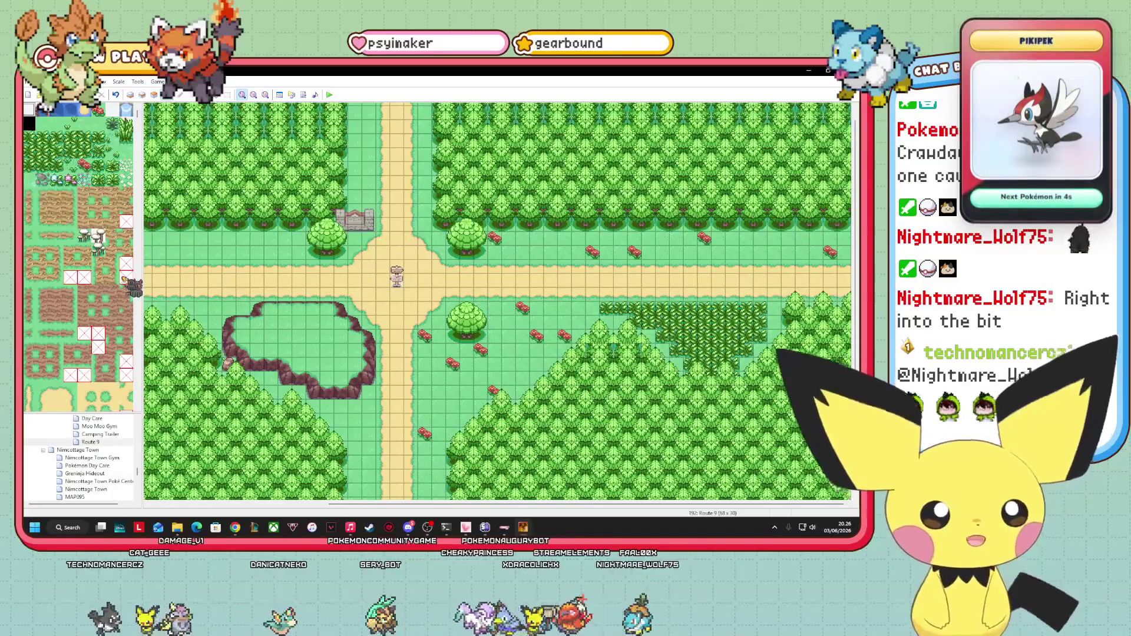
{"action": "left_click_drag", "start_coordinate": [412, 504], "coordinate": [232, 504]}
{"action": "left_click", "coordinate": [141, 95]}
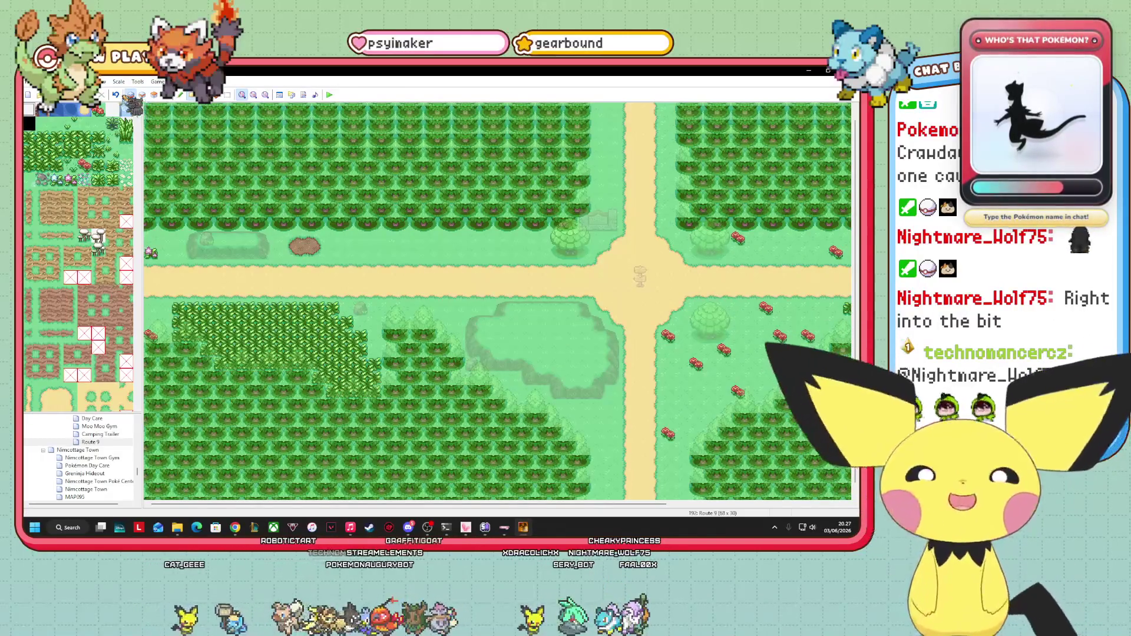
- Paint rock cliff and corner tiles along the hill's edge on Layer 2
{"action": "scroll", "coordinate": [109, 277], "scroll_direction": "down", "scroll_amount": 5}
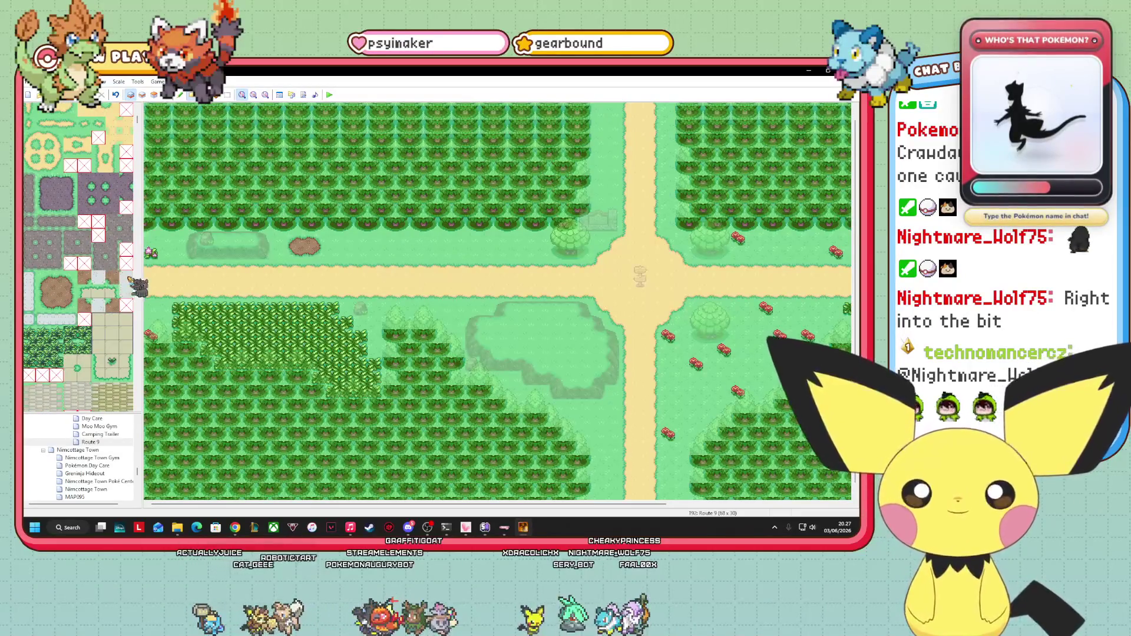
{"action": "left_click", "coordinate": [143, 96]}
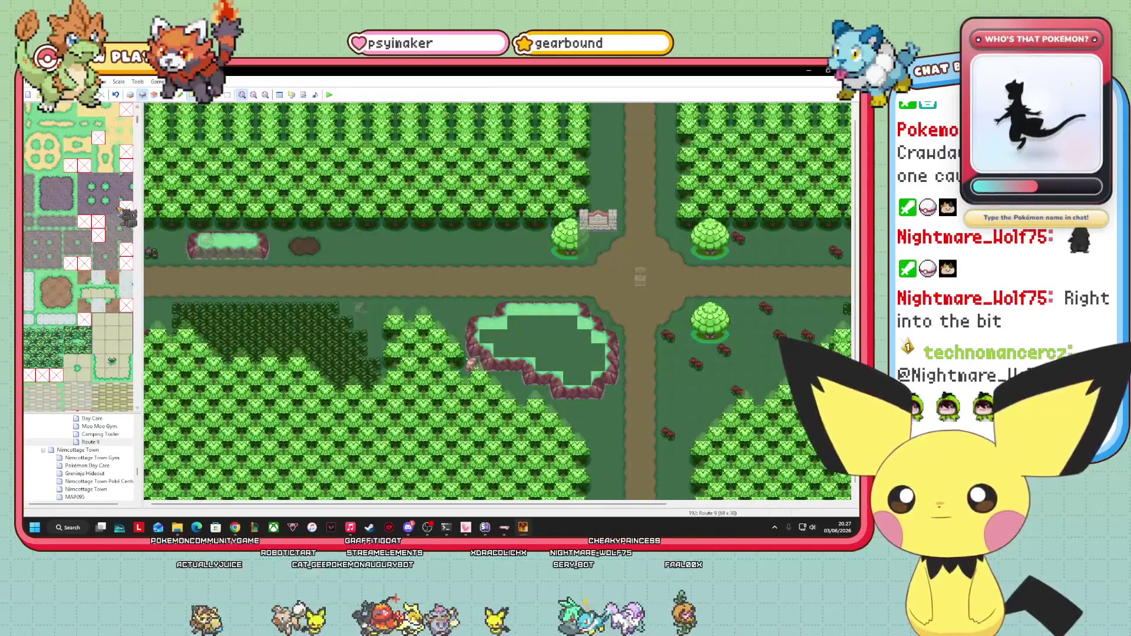
{"action": "scroll", "coordinate": [127, 215], "scroll_direction": "down", "scroll_amount": 10}
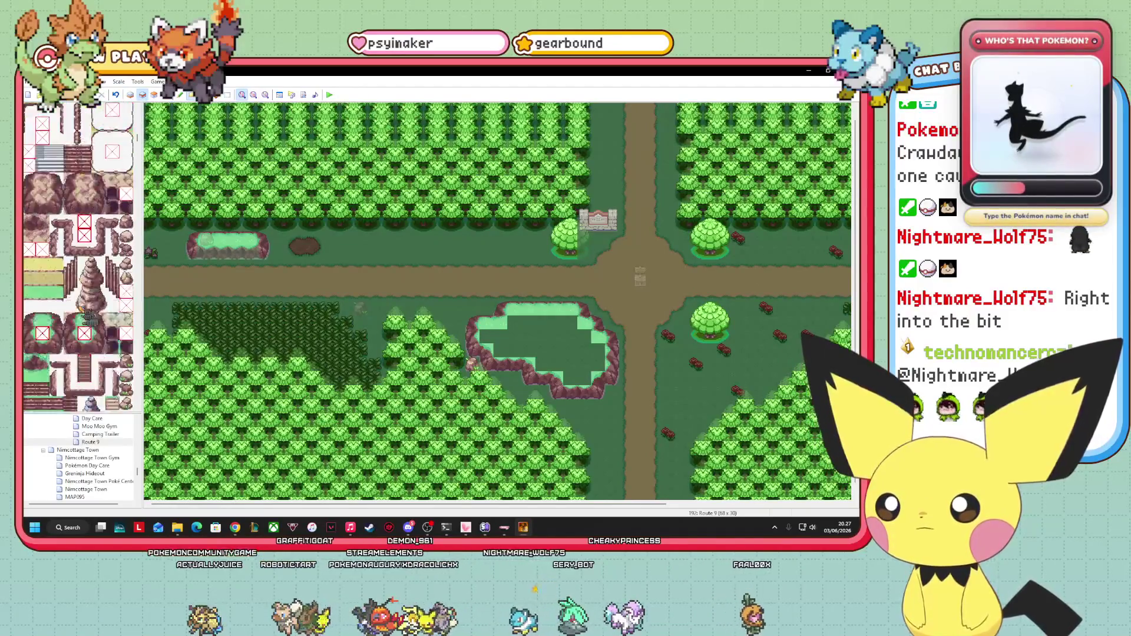
{"action": "scroll", "coordinate": [89, 317], "scroll_direction": "down", "scroll_amount": 3}
{"action": "left_click", "coordinate": [30, 291]}
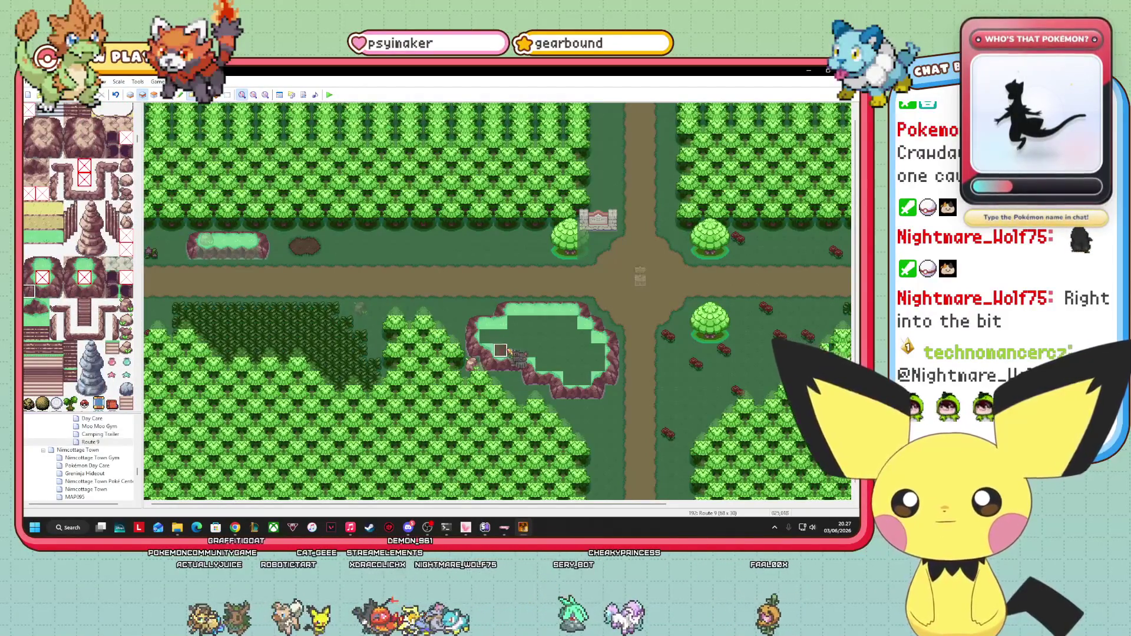
{"action": "left_click", "coordinate": [501, 350]}
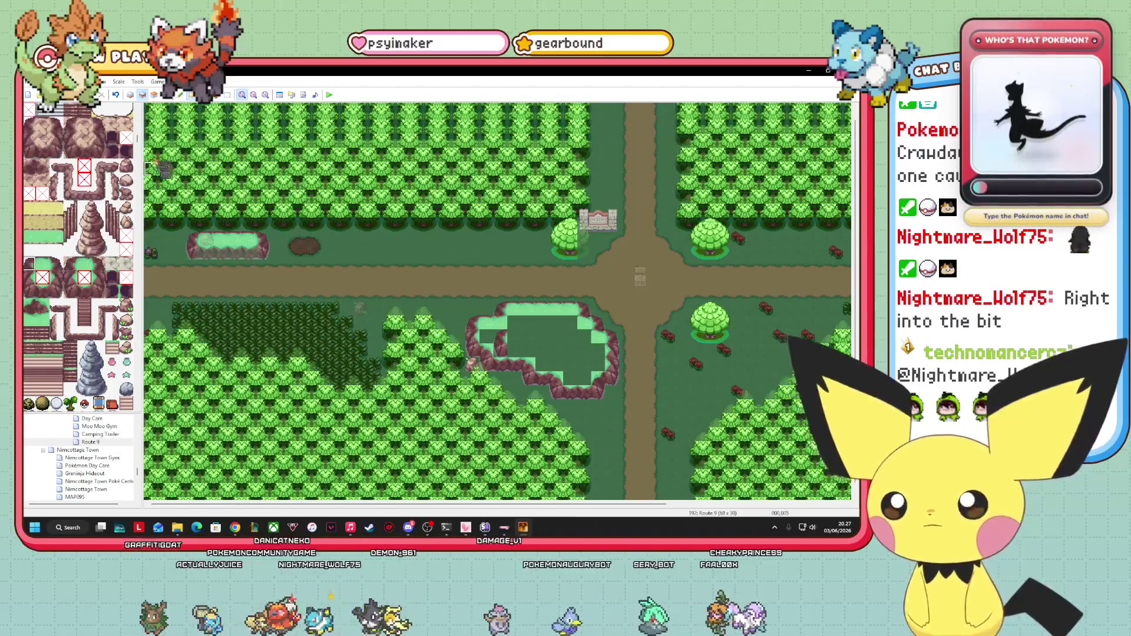
{"action": "left_click", "coordinate": [154, 95]}
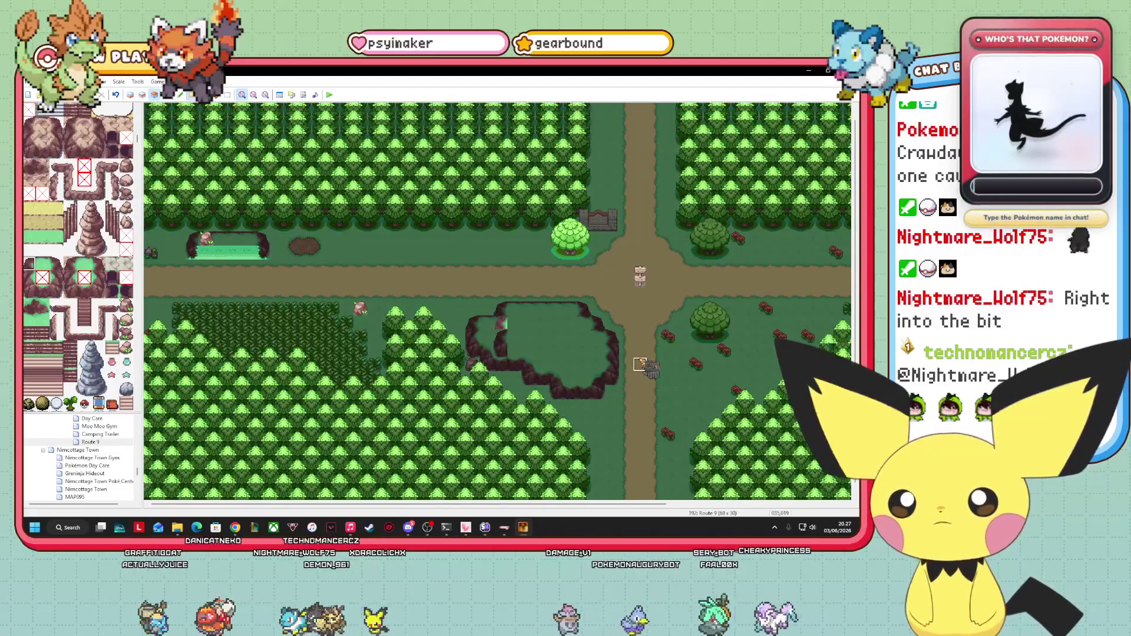
{"action": "key", "text": "F6"}
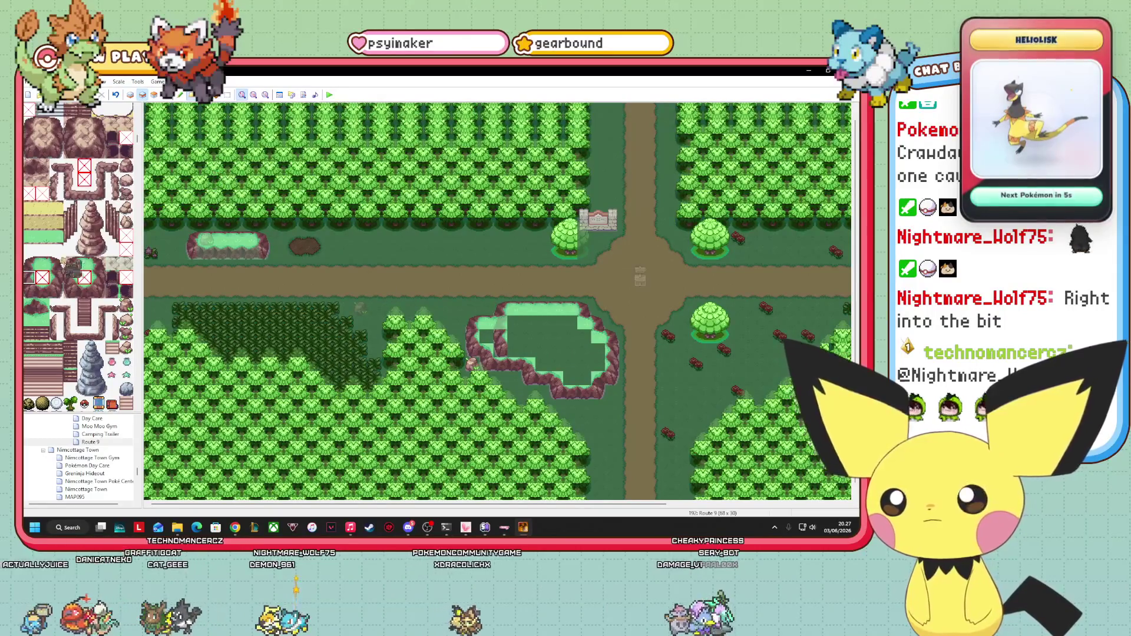
{"action": "left_click", "coordinate": [42, 263]}
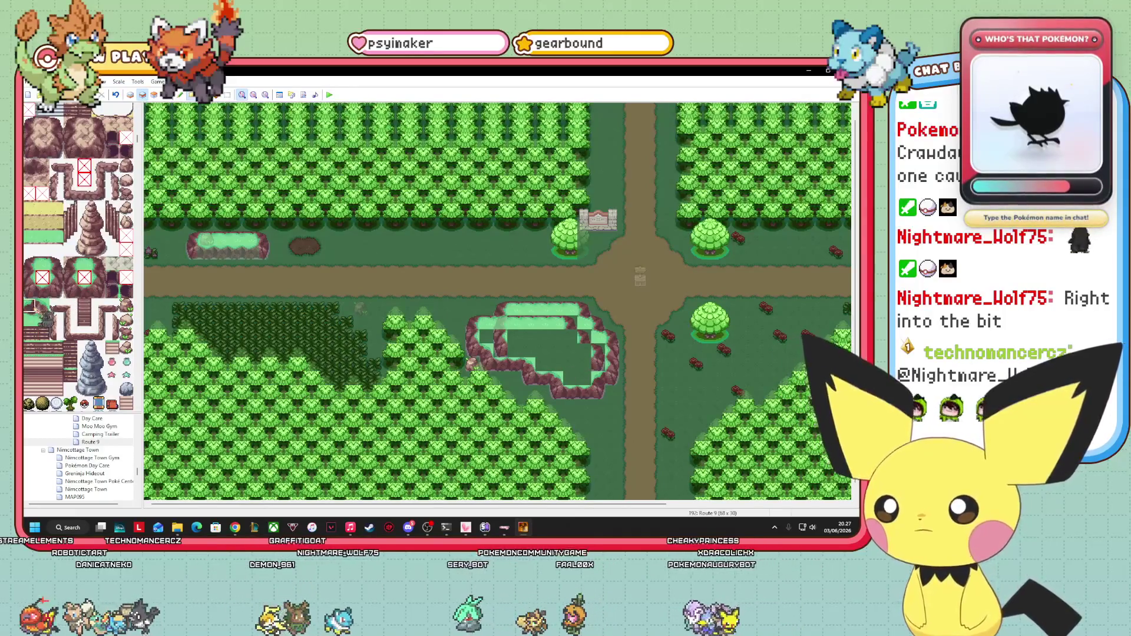
{"action": "left_click", "coordinate": [28, 306]}
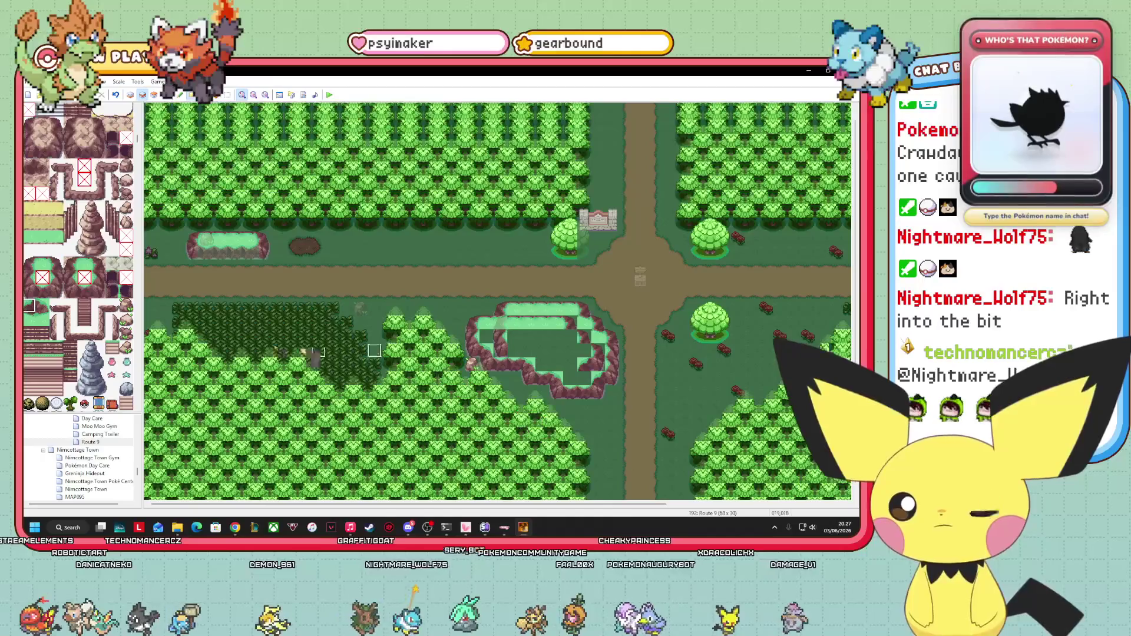
{"action": "right_click", "coordinate": [419, 392]}
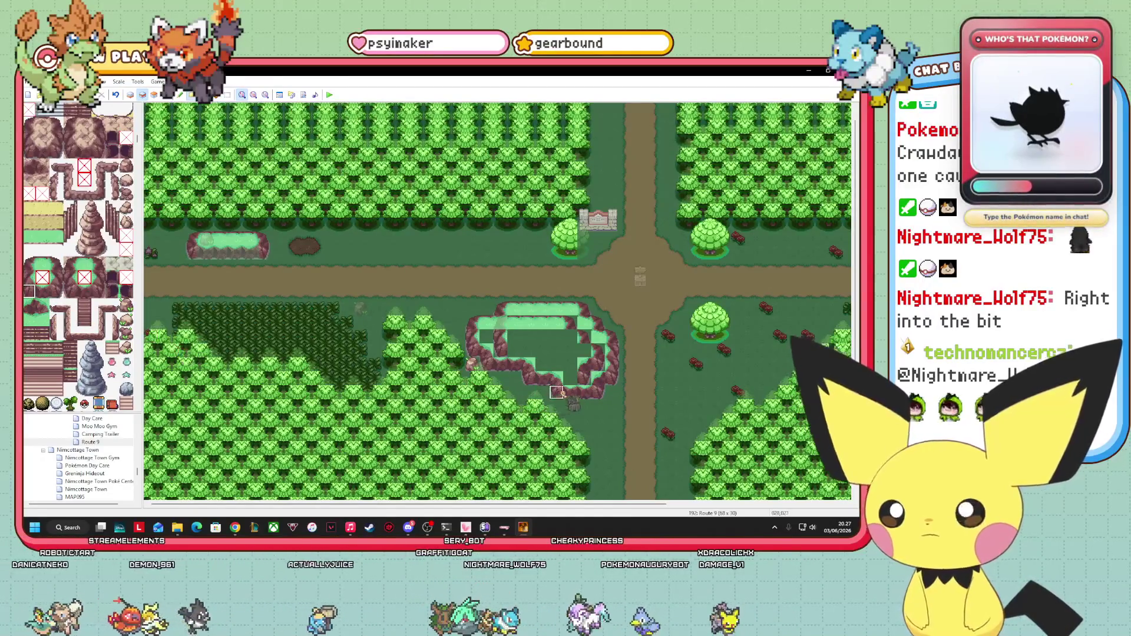
{"action": "left_click", "coordinate": [43, 305]}
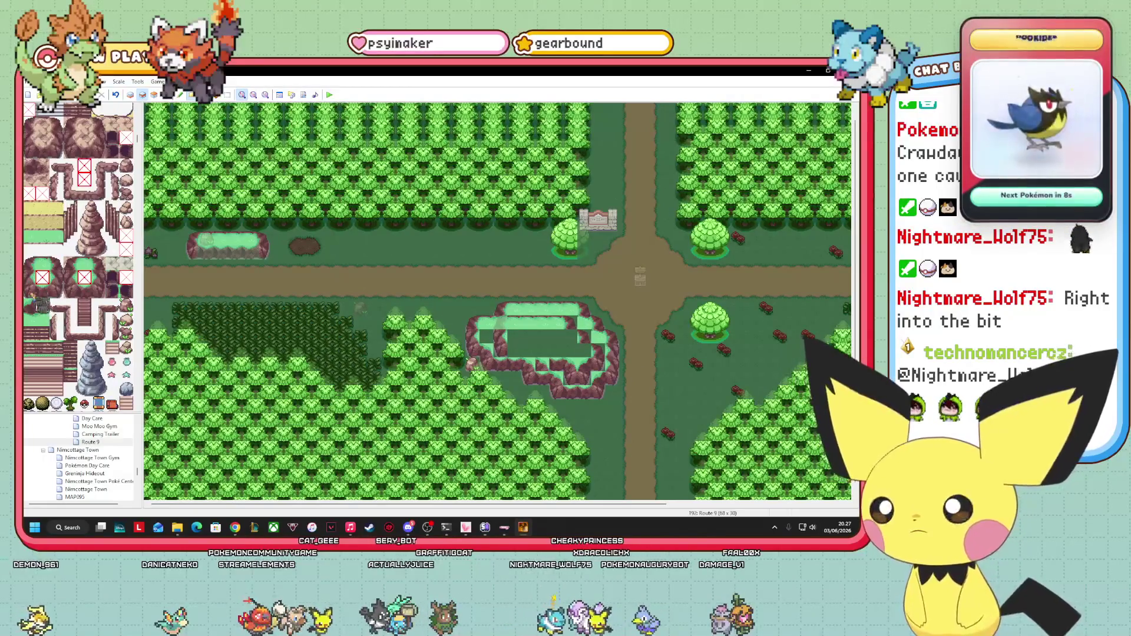
{"action": "right_click", "coordinate": [542, 364]}
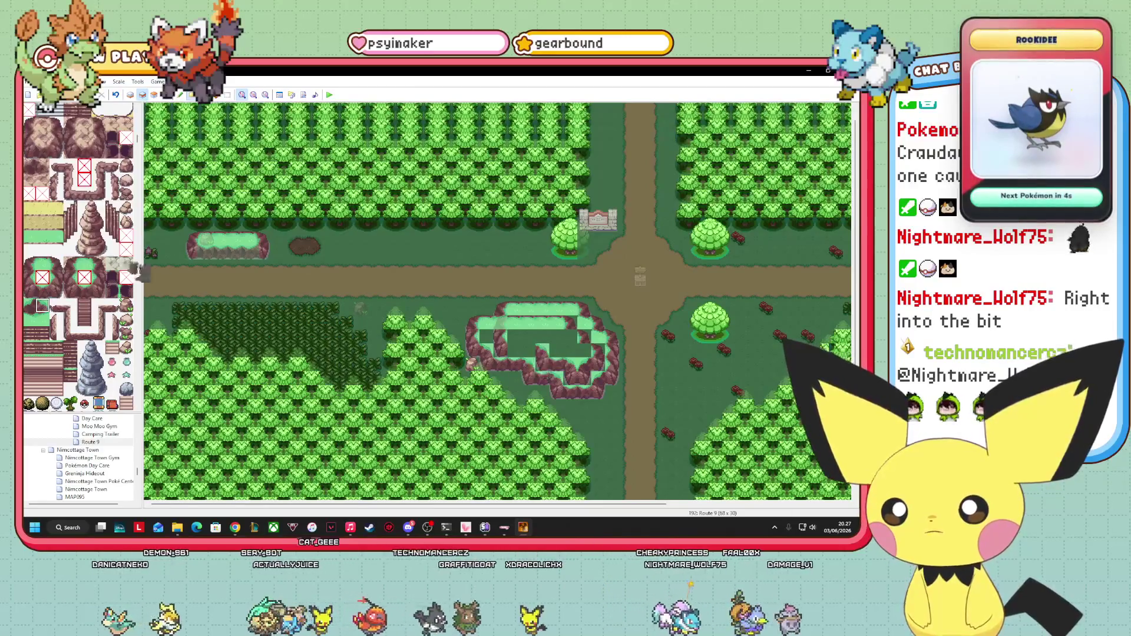
{"action": "right_click", "coordinate": [526, 360]}
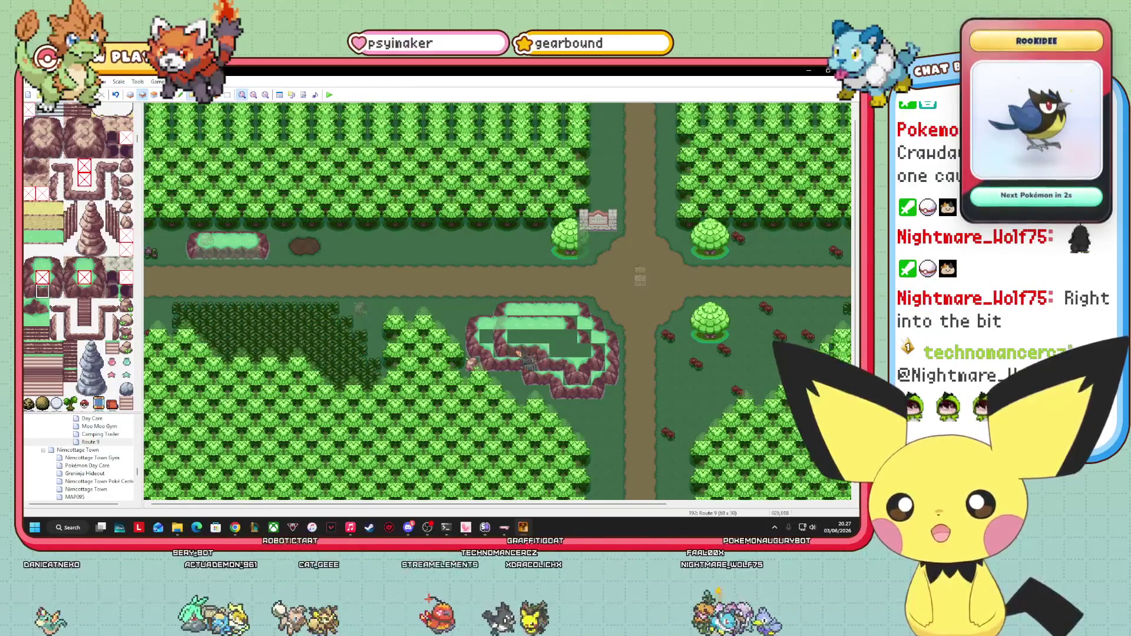
- Add grass and cliff tiles on Layer 3 for the hilltop tier, then return to Layer 1
{"action": "left_click", "coordinate": [153, 95]}
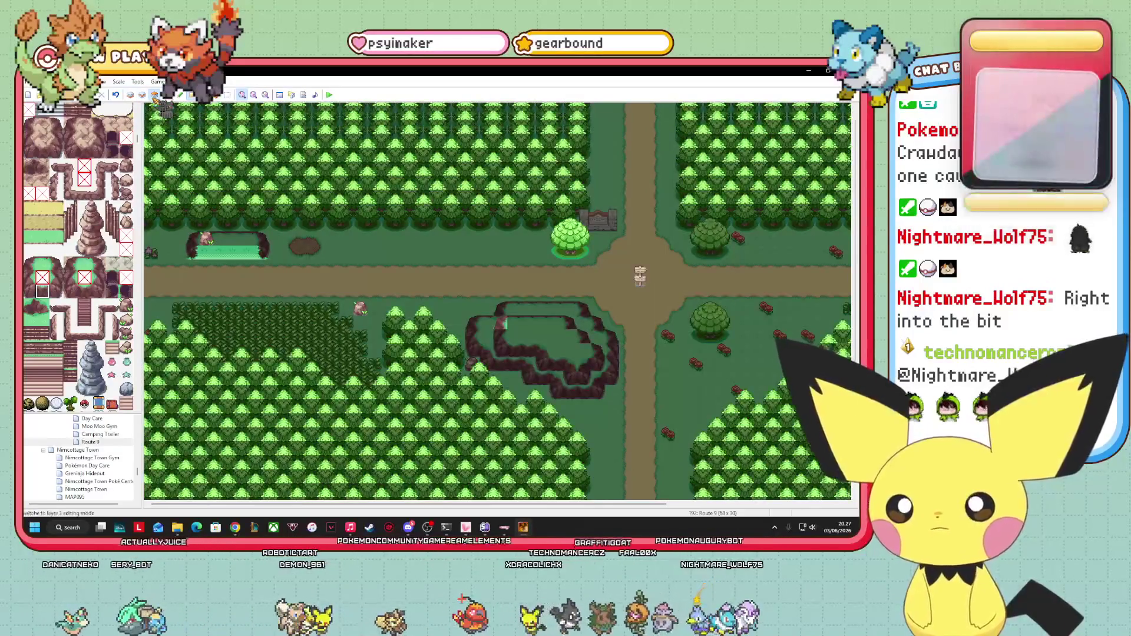
{"action": "left_click", "coordinate": [165, 95]}
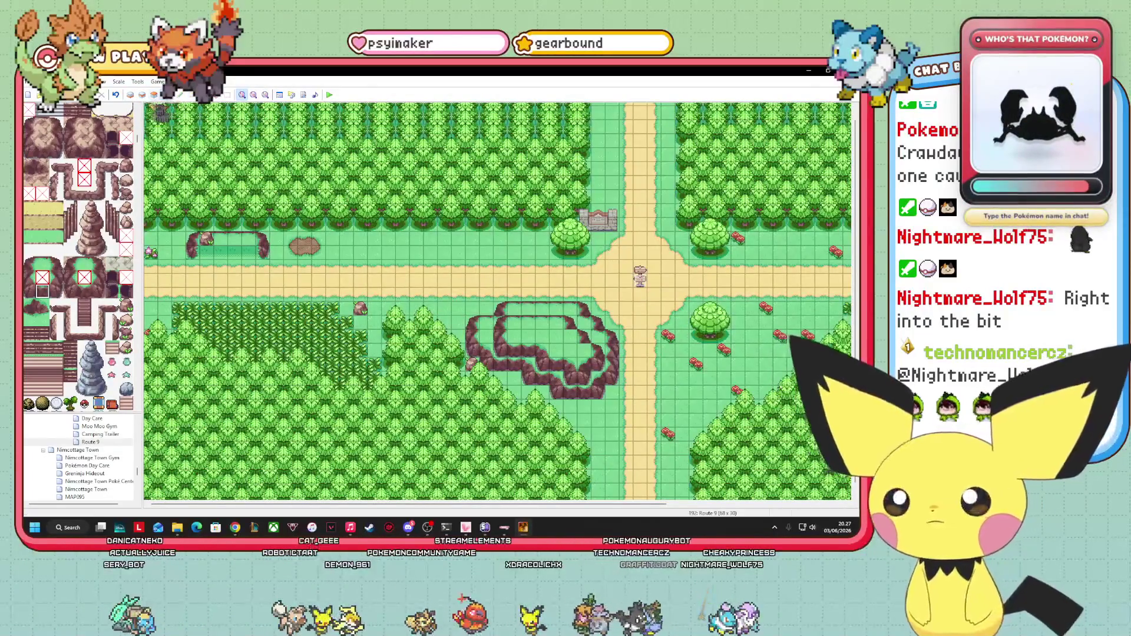
{"action": "left_click", "coordinate": [154, 95]}
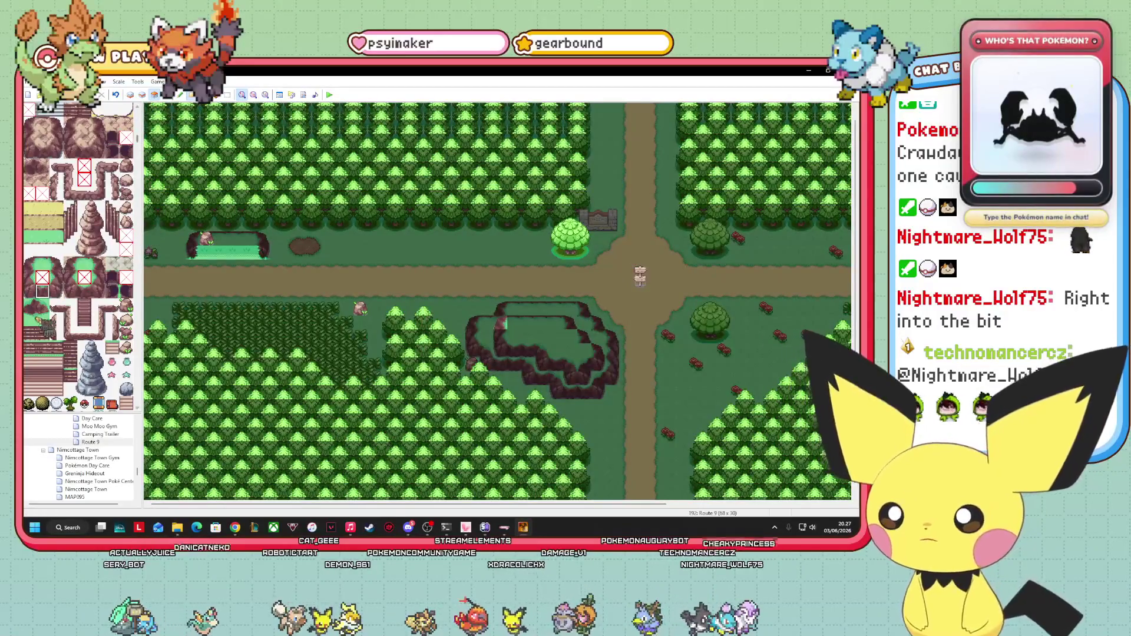
{"action": "left_click", "coordinate": [142, 95]}
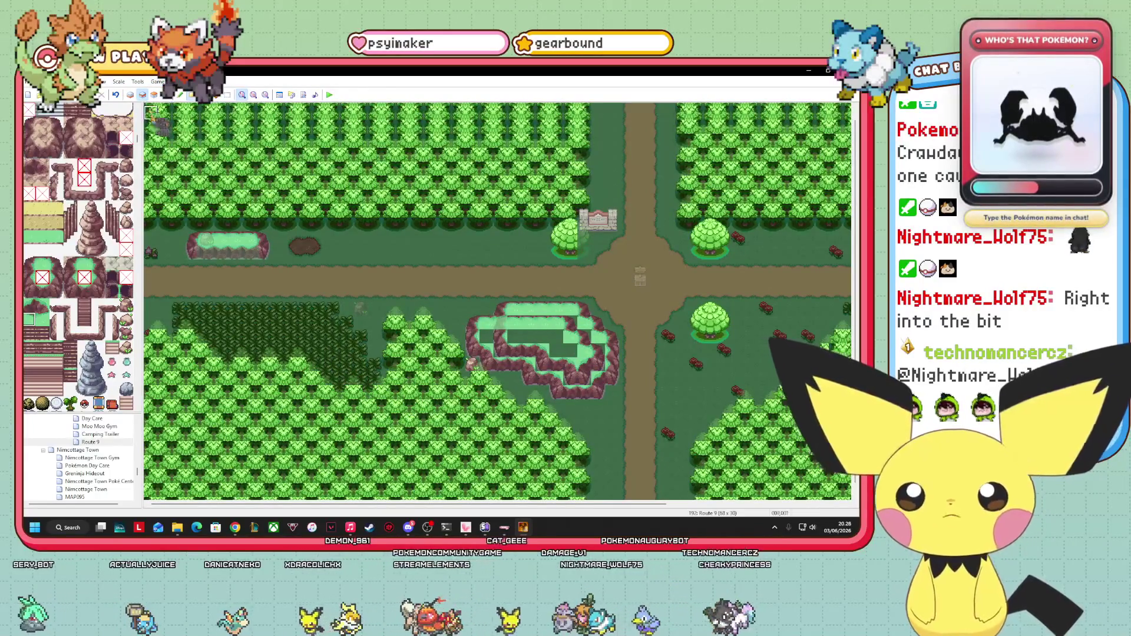
{"action": "left_click", "coordinate": [156, 97]}
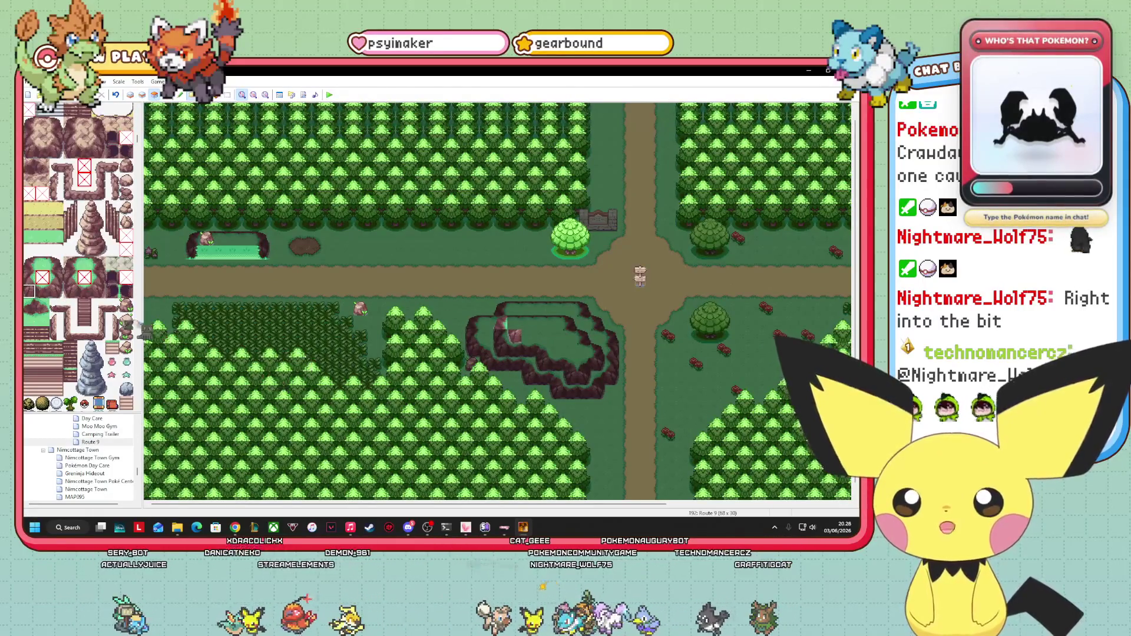
{"action": "left_click", "coordinate": [41, 266]}
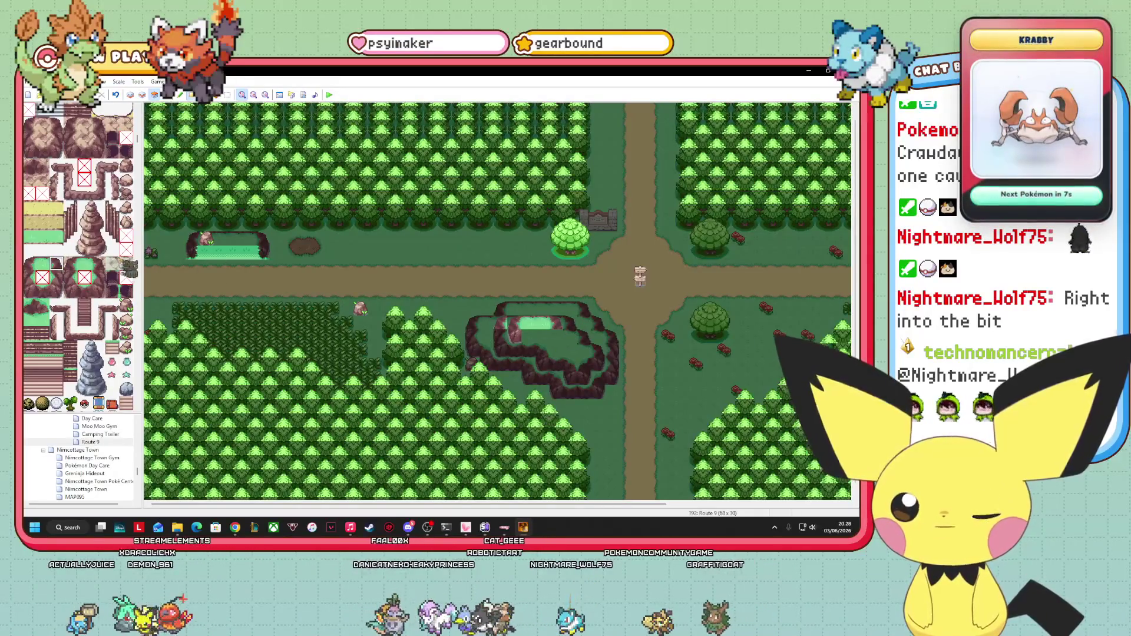
{"action": "left_click", "coordinate": [56, 291]}
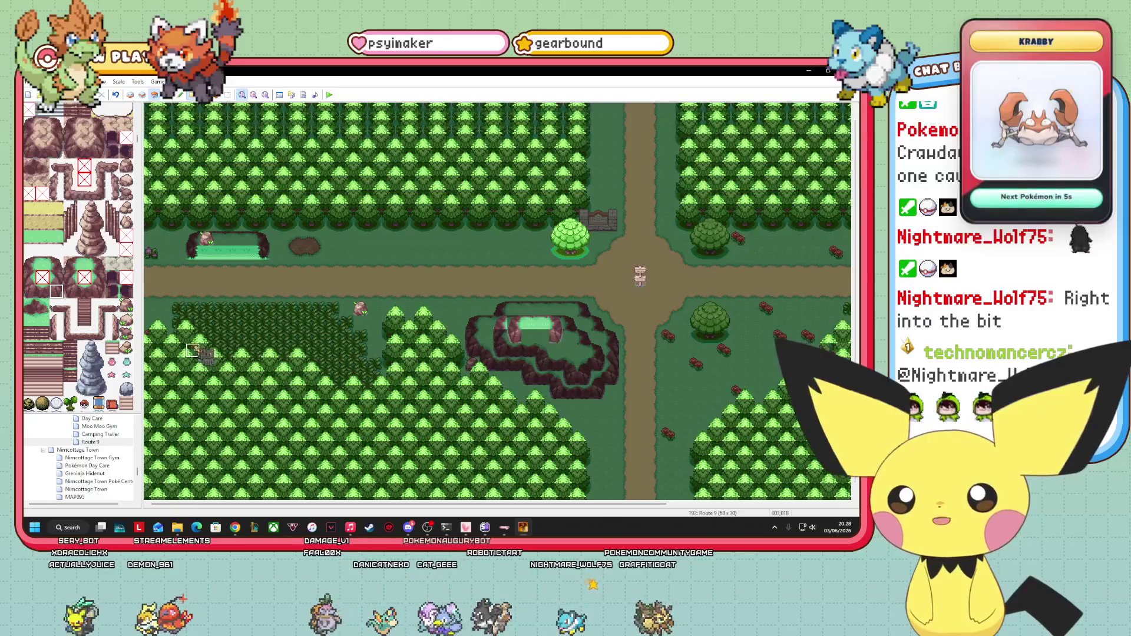
{"action": "left_click", "coordinate": [42, 291]}
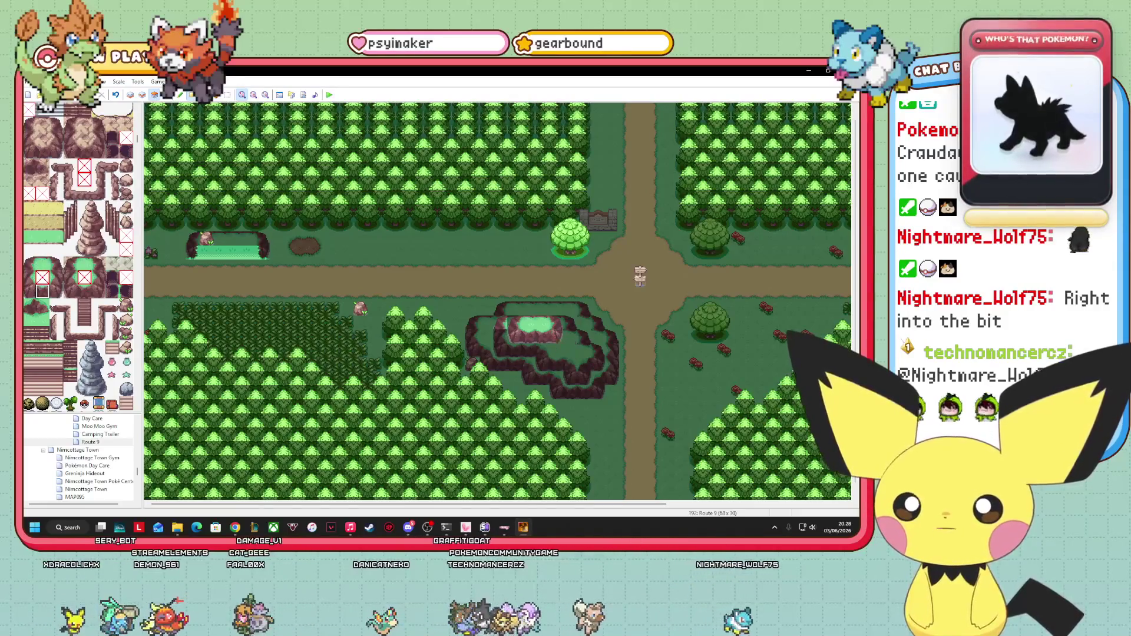
{"action": "left_click", "coordinate": [28, 306]}
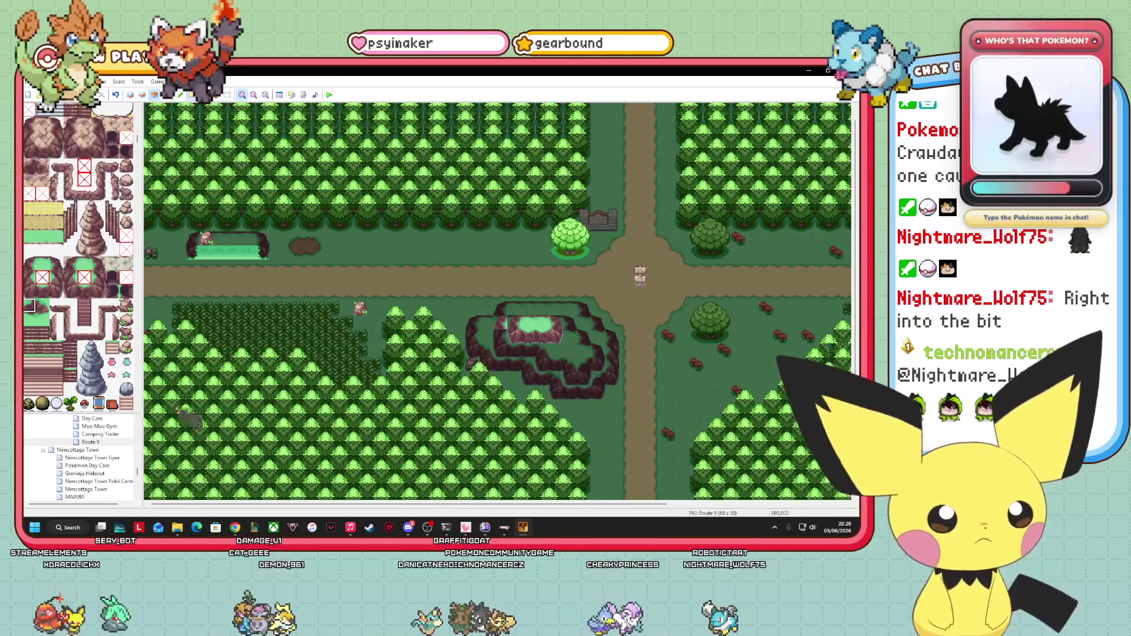
{"action": "left_click", "coordinate": [126, 305]}
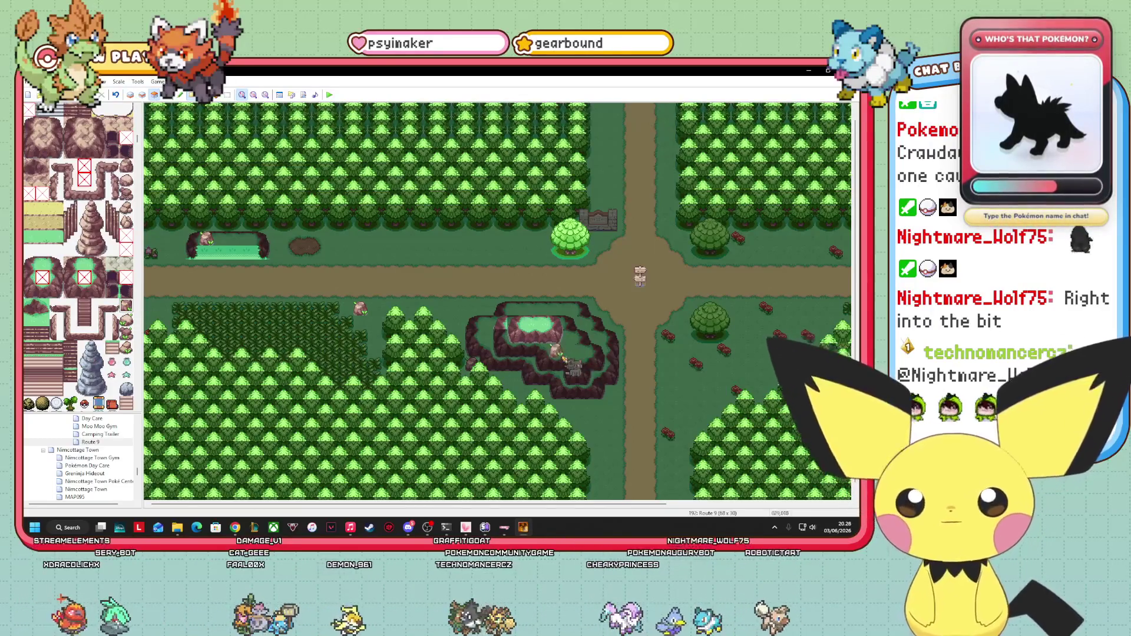
{"action": "key", "text": "F8"}
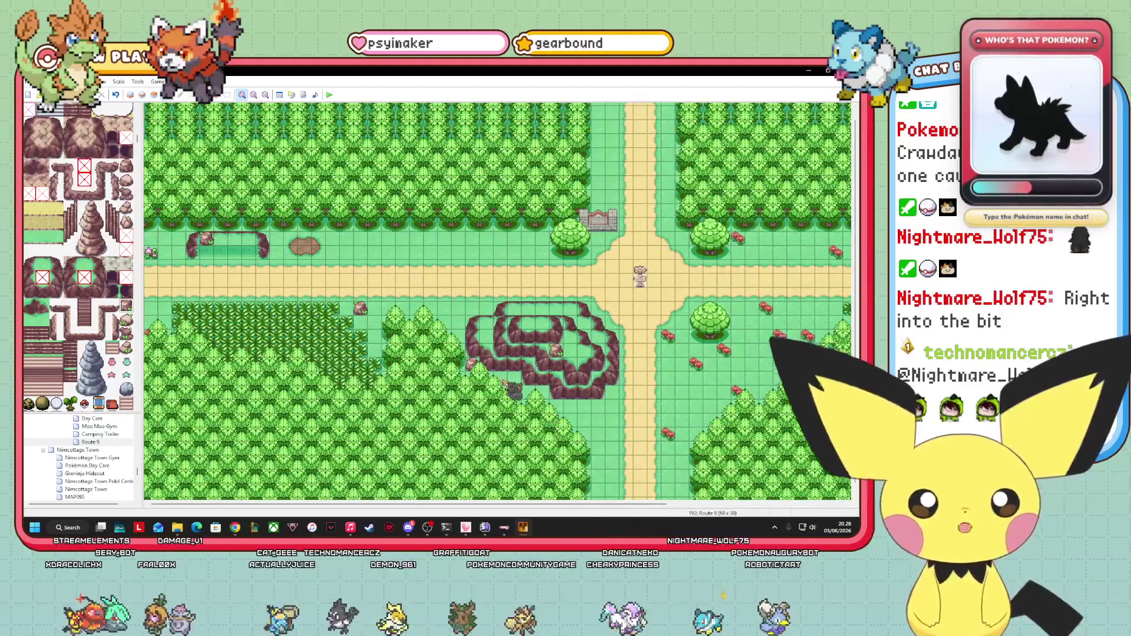
{"action": "left_click", "coordinate": [142, 94]}
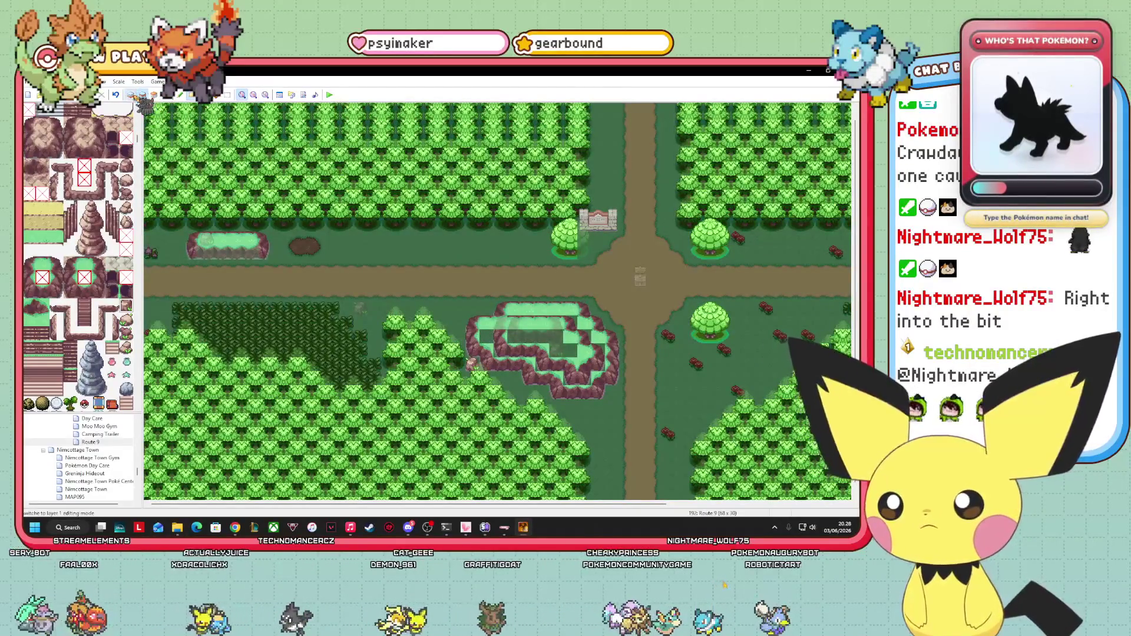
{"action": "key", "text": "F5"}
{"action": "scroll", "coordinate": [78, 257], "scroll_direction": "up", "scroll_amount": 5}
{"action": "scroll", "coordinate": [79, 257], "scroll_direction": "up", "scroll_amount": 15}
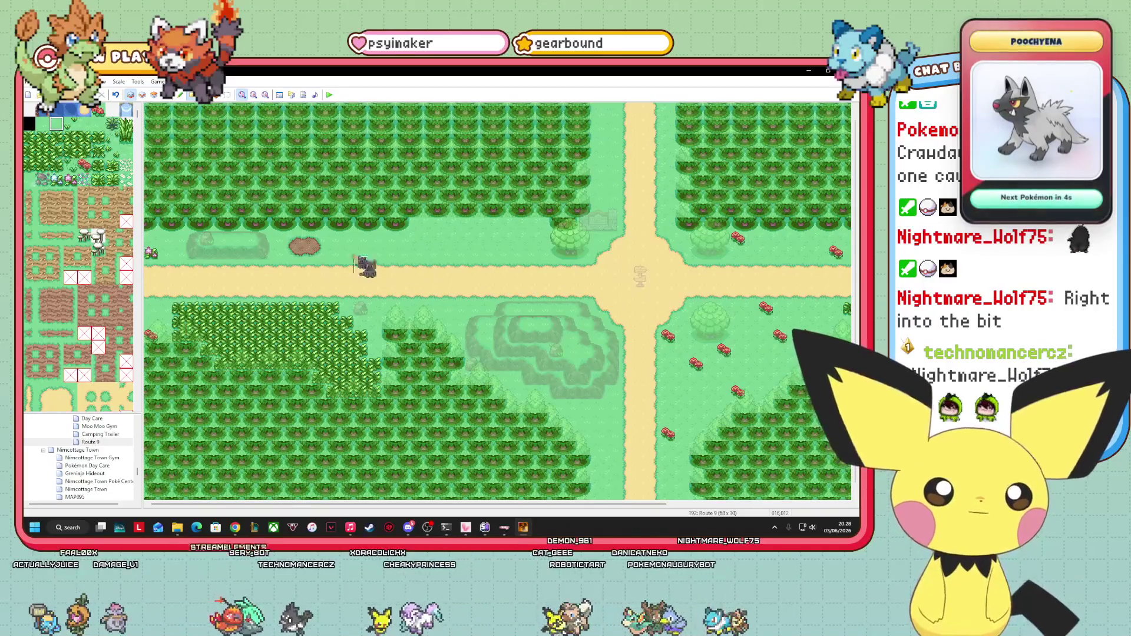
- Settle on Layer 2 with the tileset scrolled down to the rock and cliff ledge tiles
{"action": "left_click", "coordinate": [142, 94]}
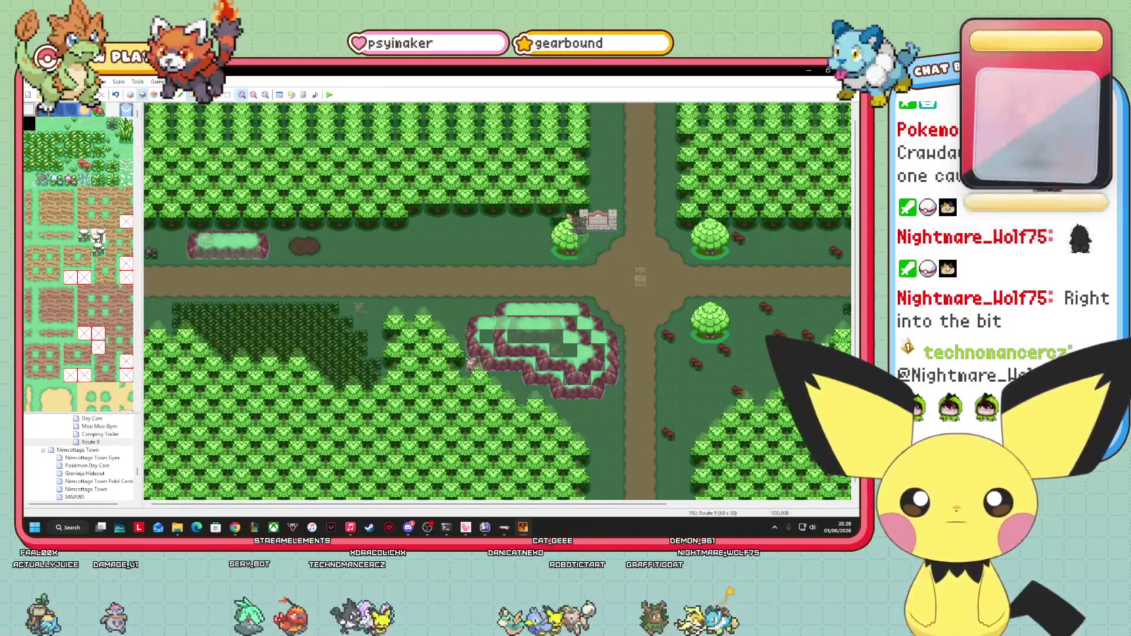
{"action": "key", "text": "F5"}
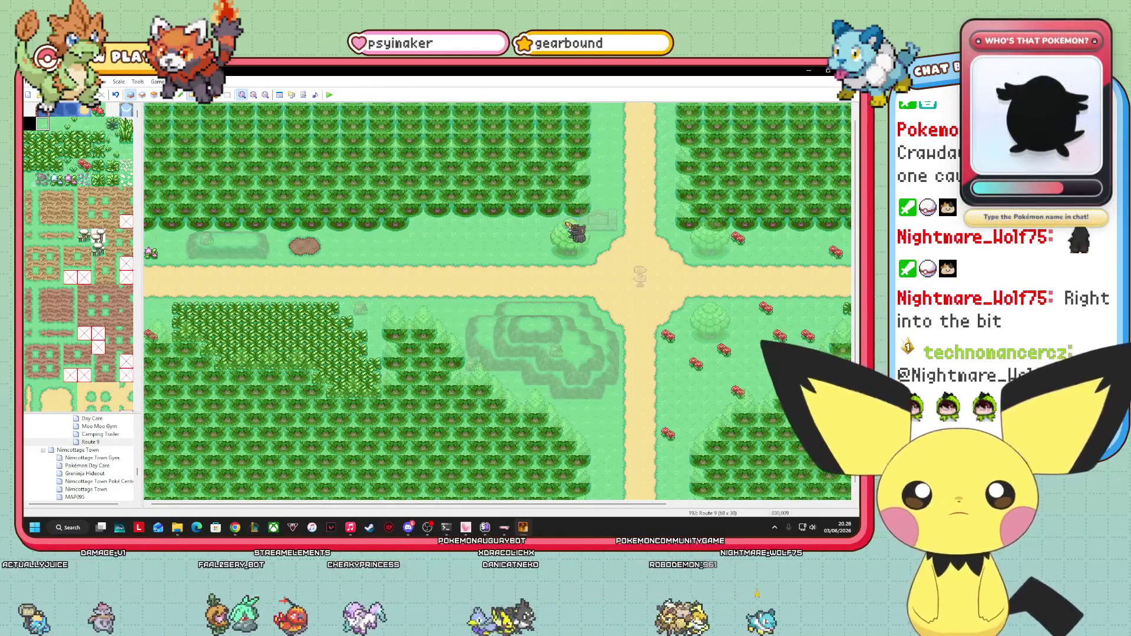
{"action": "left_click", "coordinate": [154, 95]}
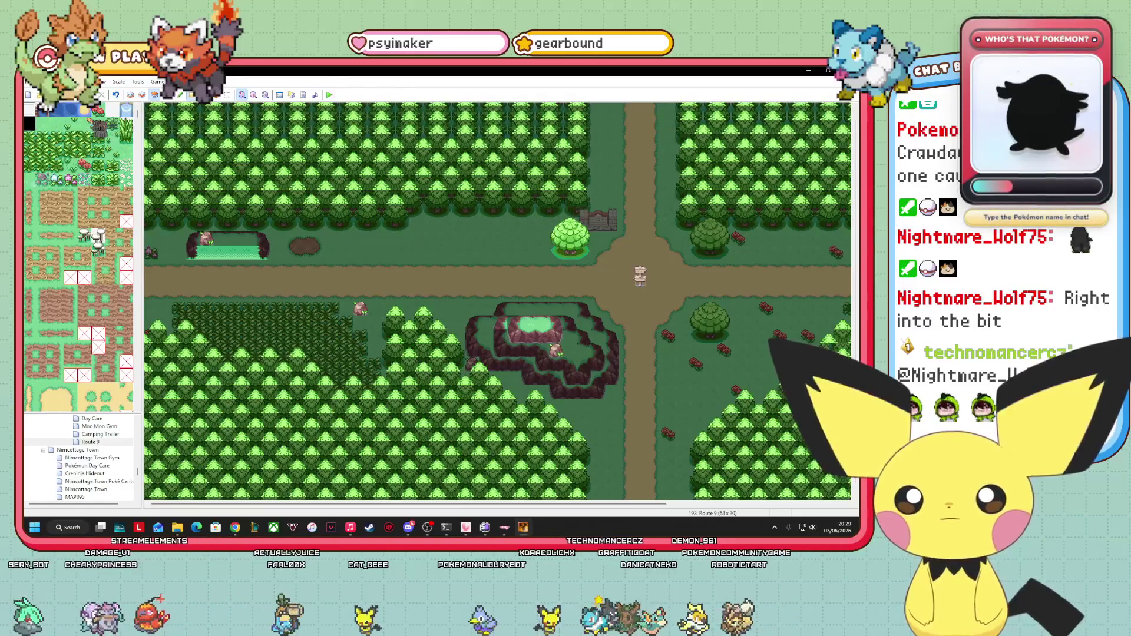
{"action": "left_click", "coordinate": [143, 95]}
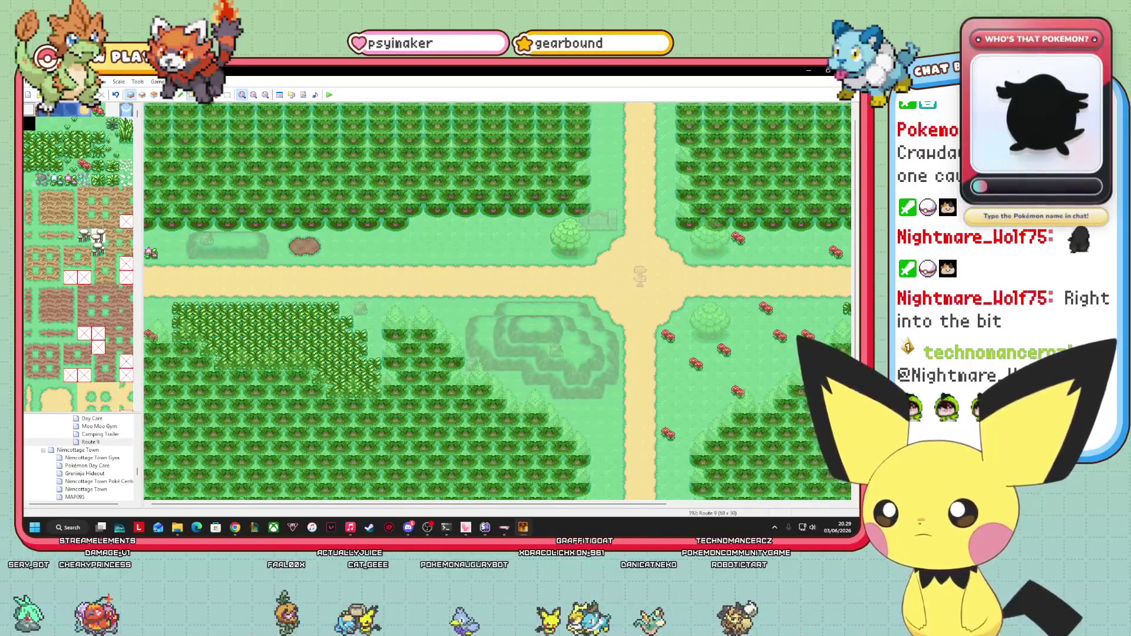
{"action": "left_click", "coordinate": [142, 95]}
{"action": "scroll", "coordinate": [87, 282], "scroll_direction": "down", "scroll_amount": 5}
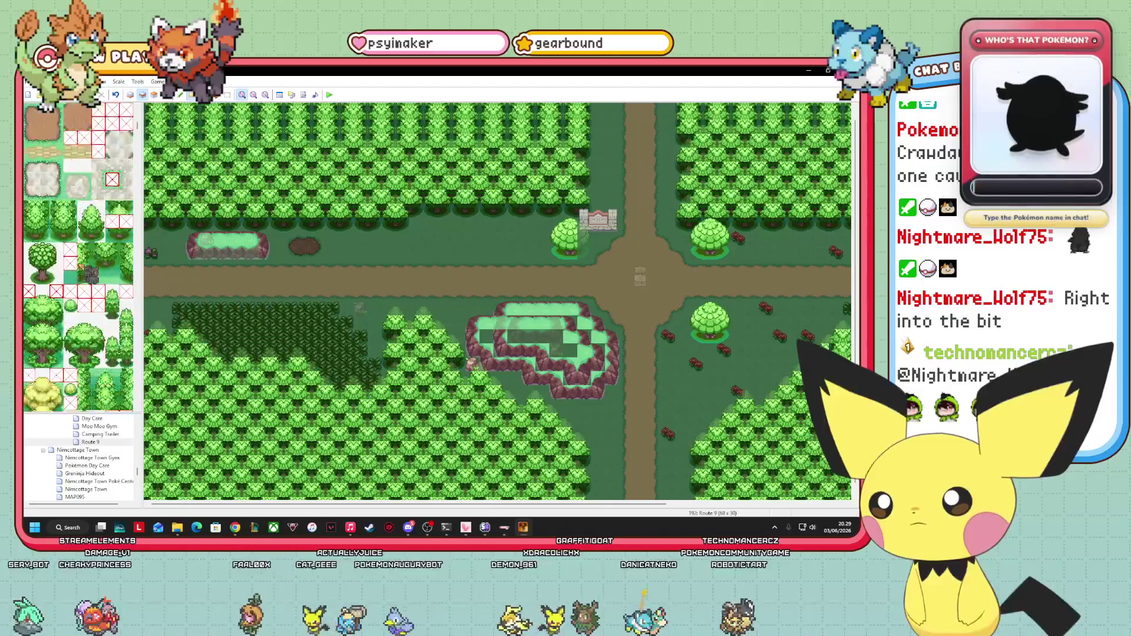
{"action": "scroll", "coordinate": [87, 283], "scroll_direction": "down", "scroll_amount": 10}
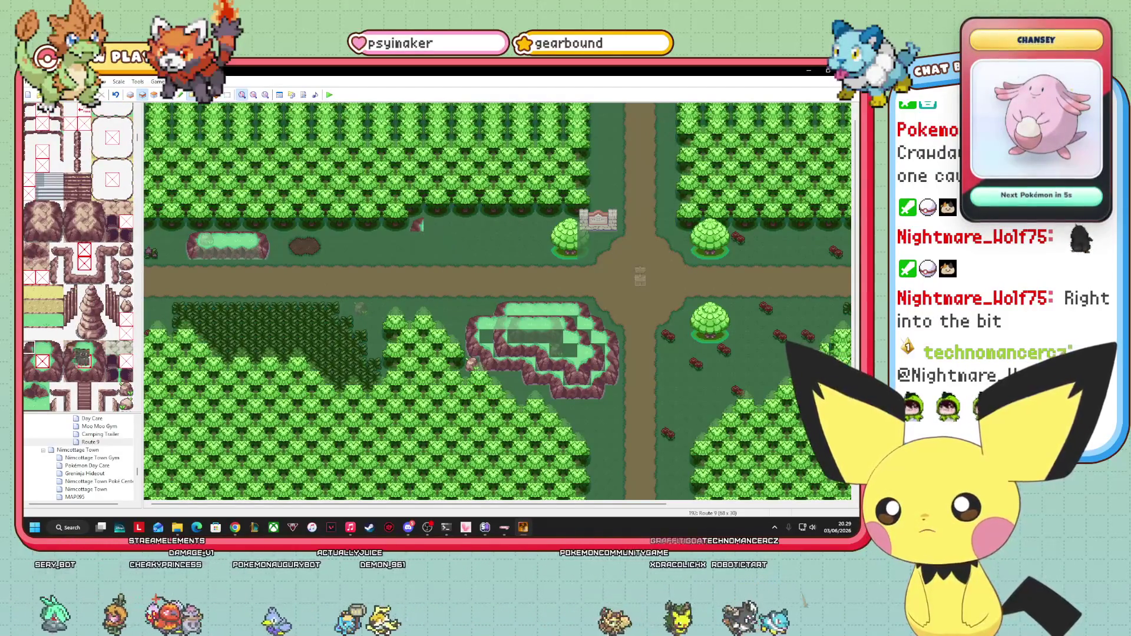
- Paint a raised grass strip north of the road with ledge edges below it
{"action": "left_click", "coordinate": [42, 348]}
{"action": "left_click_drag", "start_coordinate": [415, 225], "coordinate": [514, 226]}
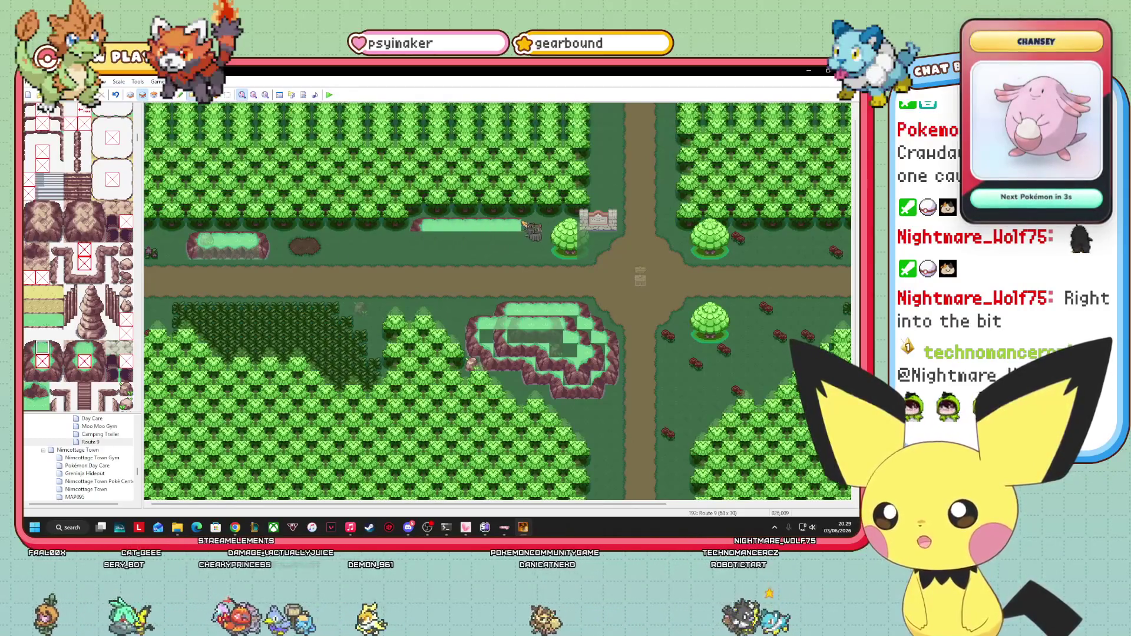
{"action": "left_click", "coordinate": [56, 348]}
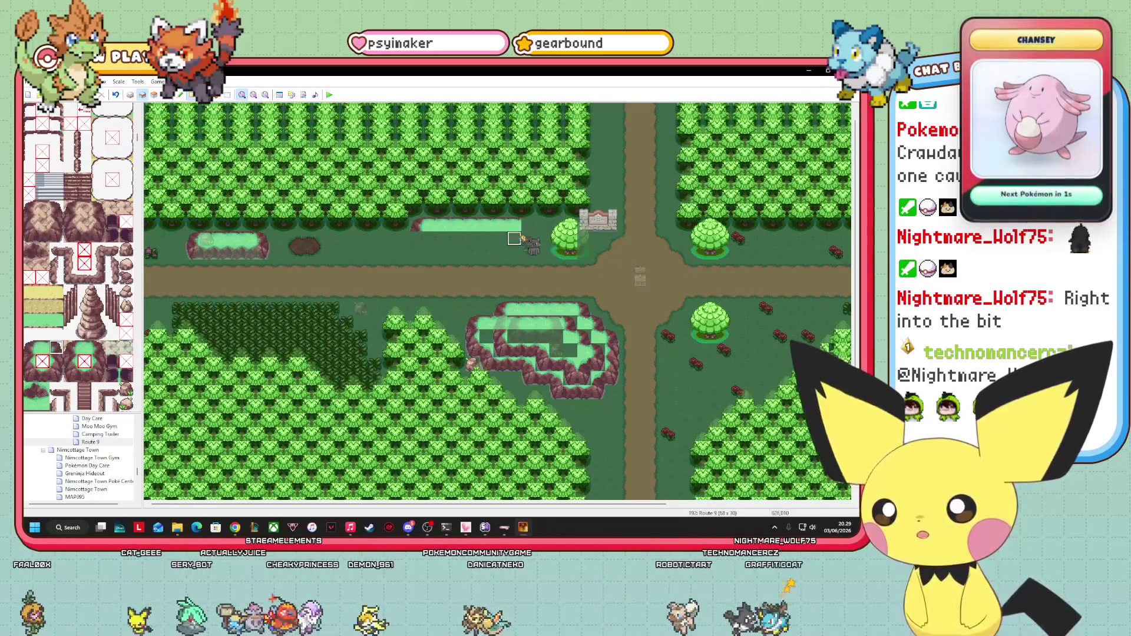
{"action": "left_click", "coordinate": [303, 348]}
{"action": "left_click", "coordinate": [29, 403]}
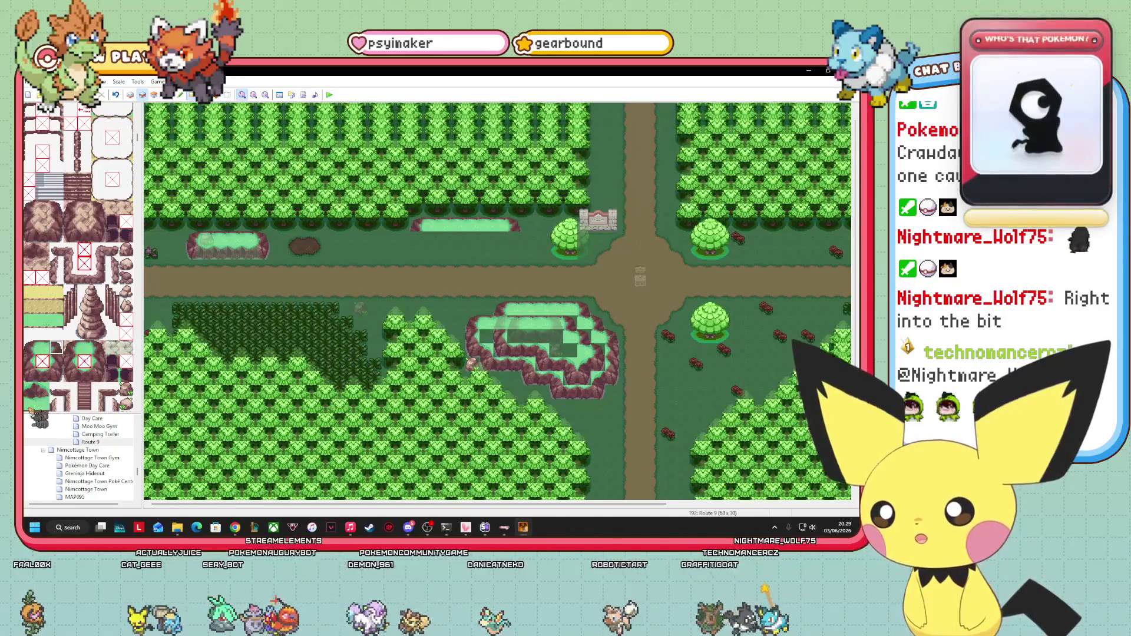
{"action": "left_click", "coordinate": [514, 239]}
{"action": "left_click", "coordinate": [61, 351]}
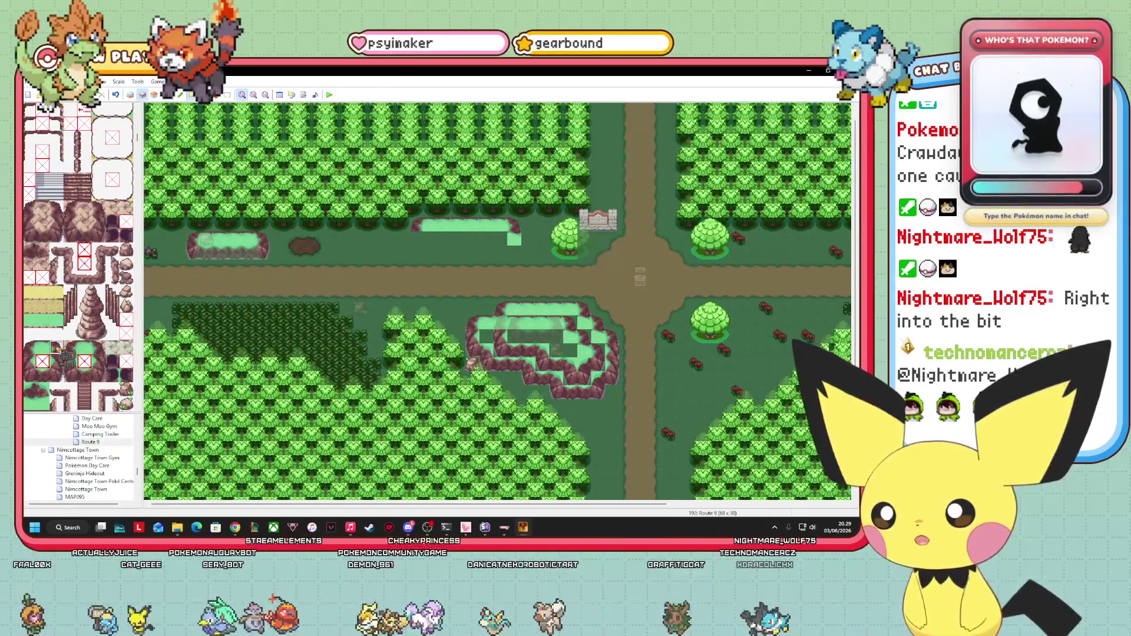
{"action": "left_click", "coordinate": [56, 375]}
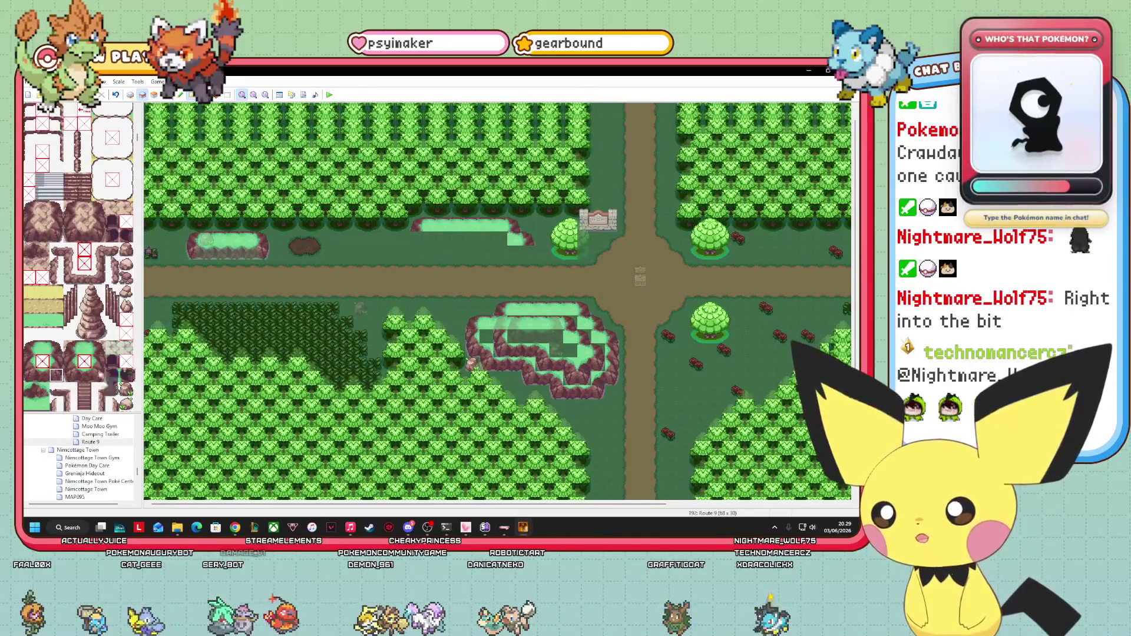
{"action": "left_click", "coordinate": [543, 257]}
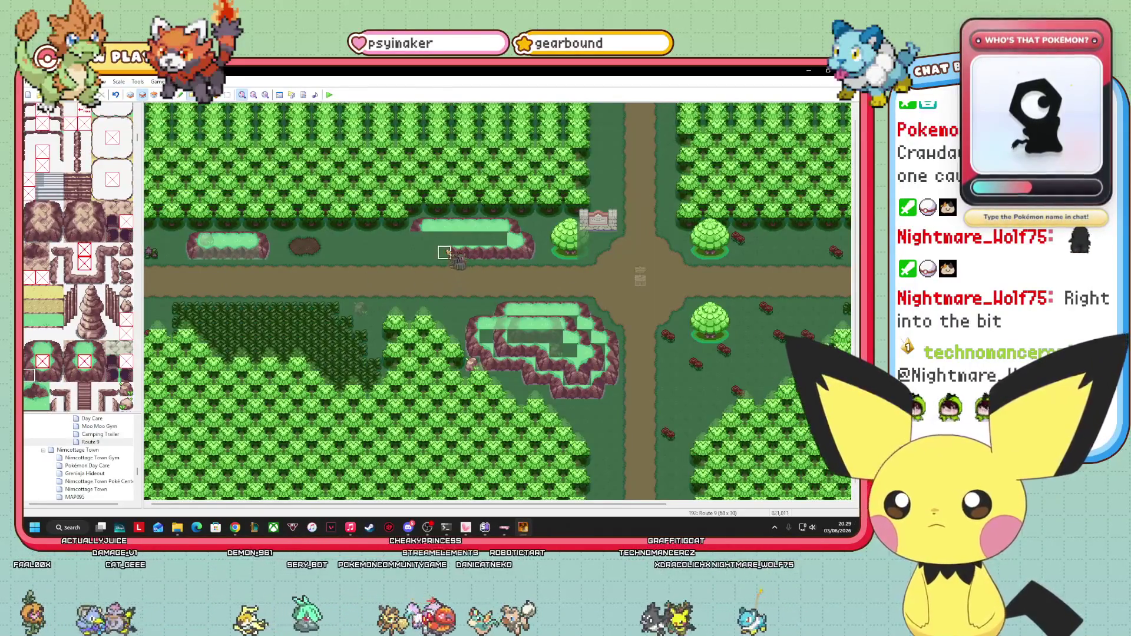
{"action": "left_click", "coordinate": [42, 389]}
{"action": "left_click", "coordinate": [459, 253]}
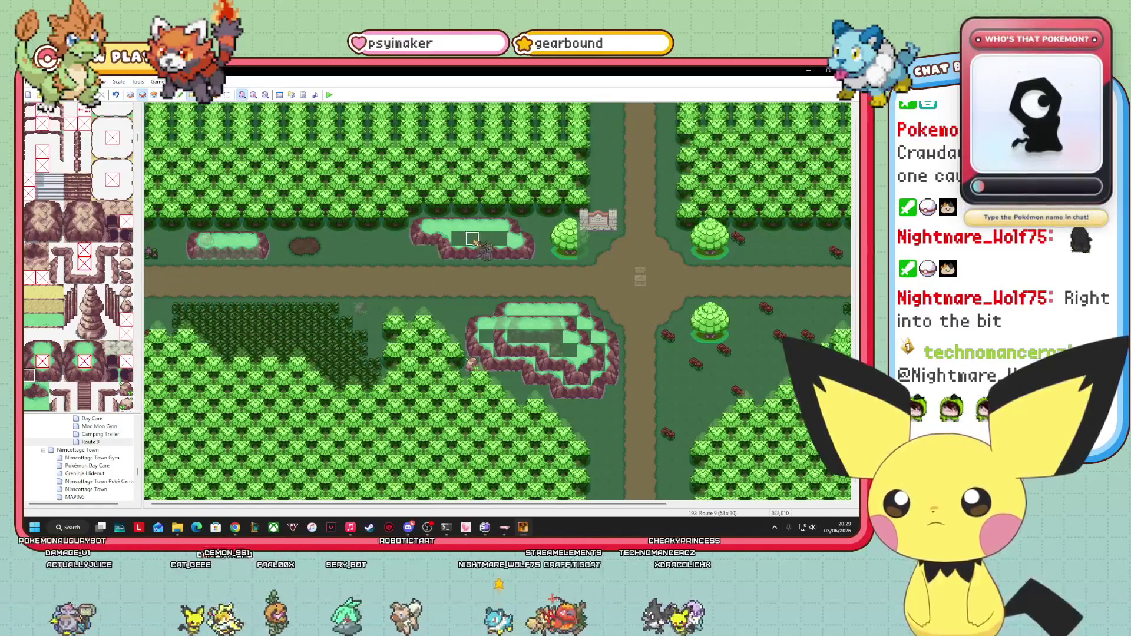
- Drag the event out of the trees onto the path, then return to Layer 2
{"action": "left_click", "coordinate": [166, 94]}
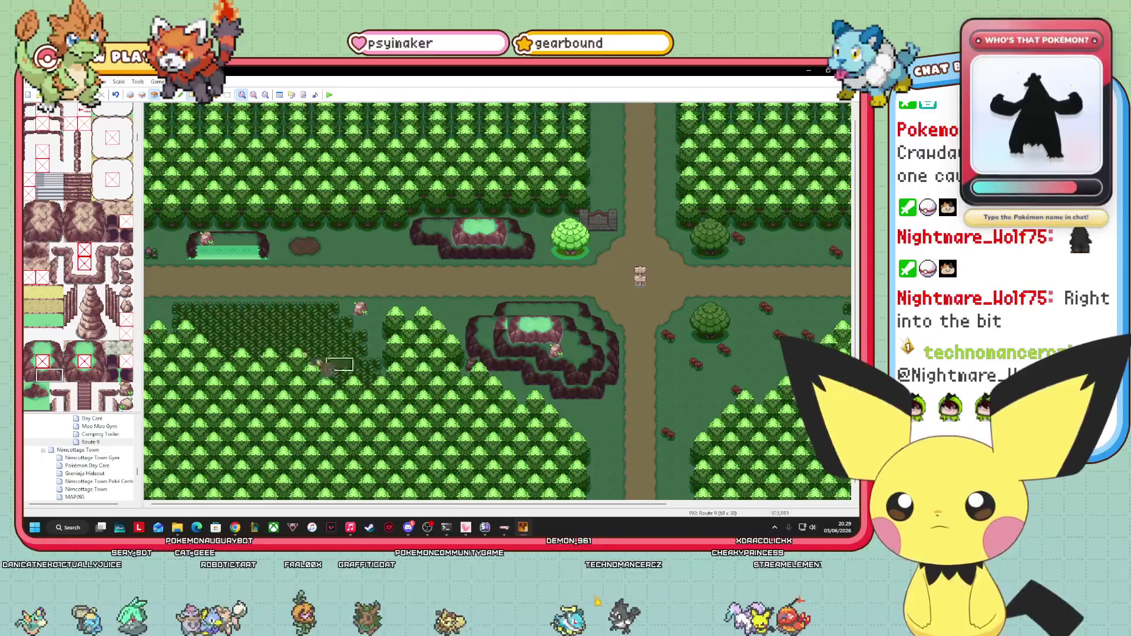
{"action": "key", "text": "F8"}
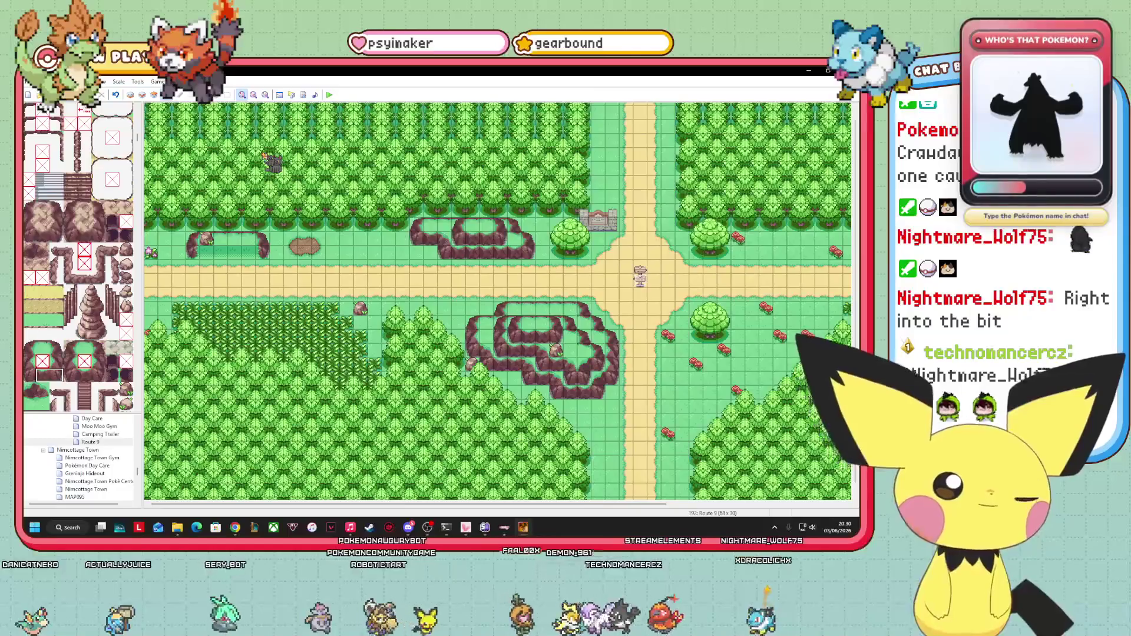
{"action": "mouse_move", "coordinate": [264, 157]}
{"action": "left_mouse_down"}
{"action": "mouse_move", "coordinate": [268, 298]}
{"action": "mouse_move", "coordinate": [353, 270]}
{"action": "left_mouse_up"}
{"action": "key", "text": "F5"}
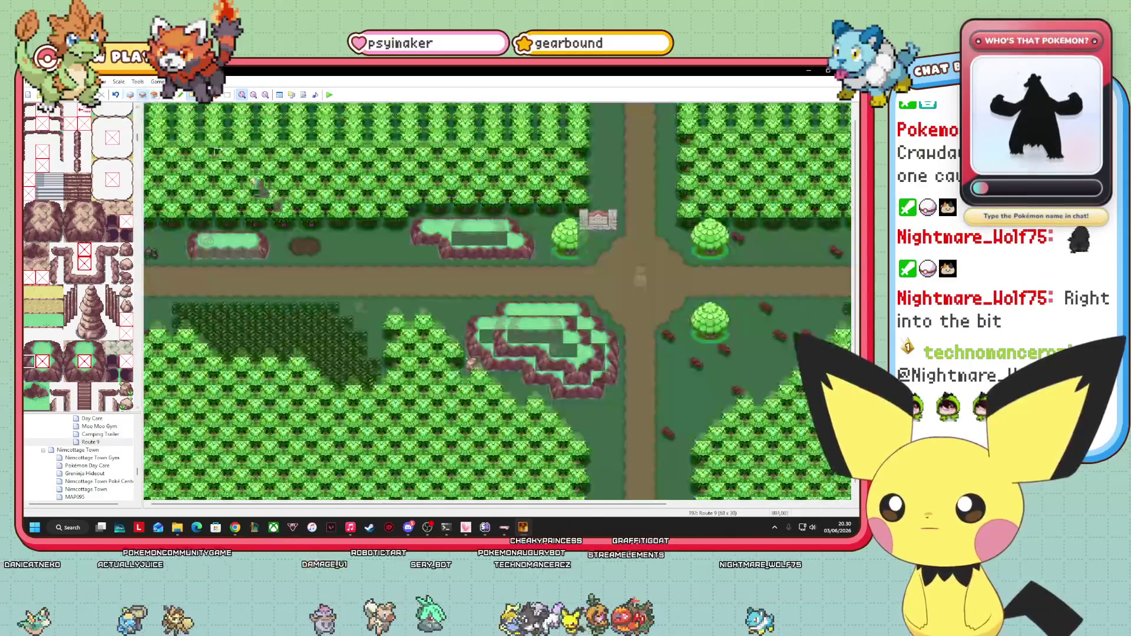
{"action": "key", "text": "F6"}
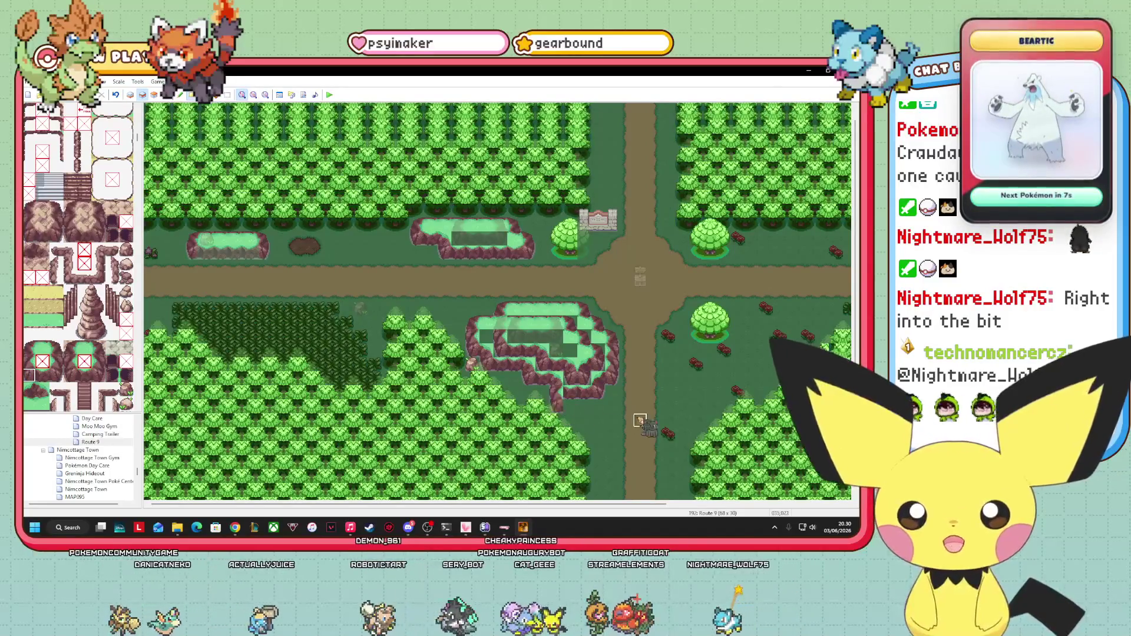
- Extend the rock ledge rightward and down the plateau's east side
{"action": "left_click", "coordinate": [43, 389]}
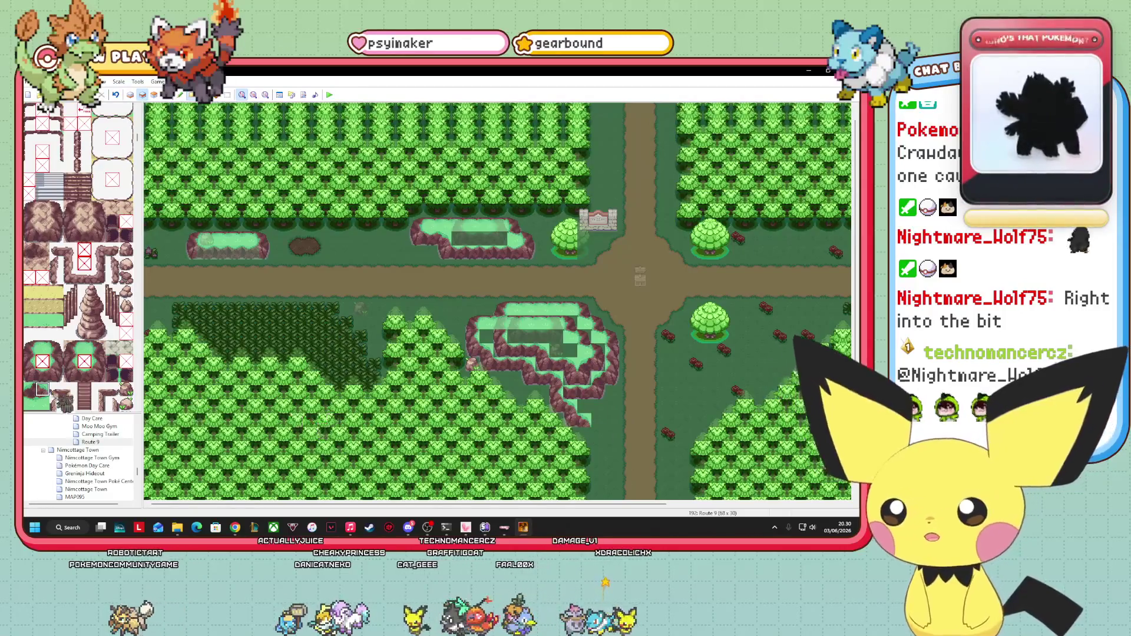
{"action": "left_click", "coordinate": [32, 378]}
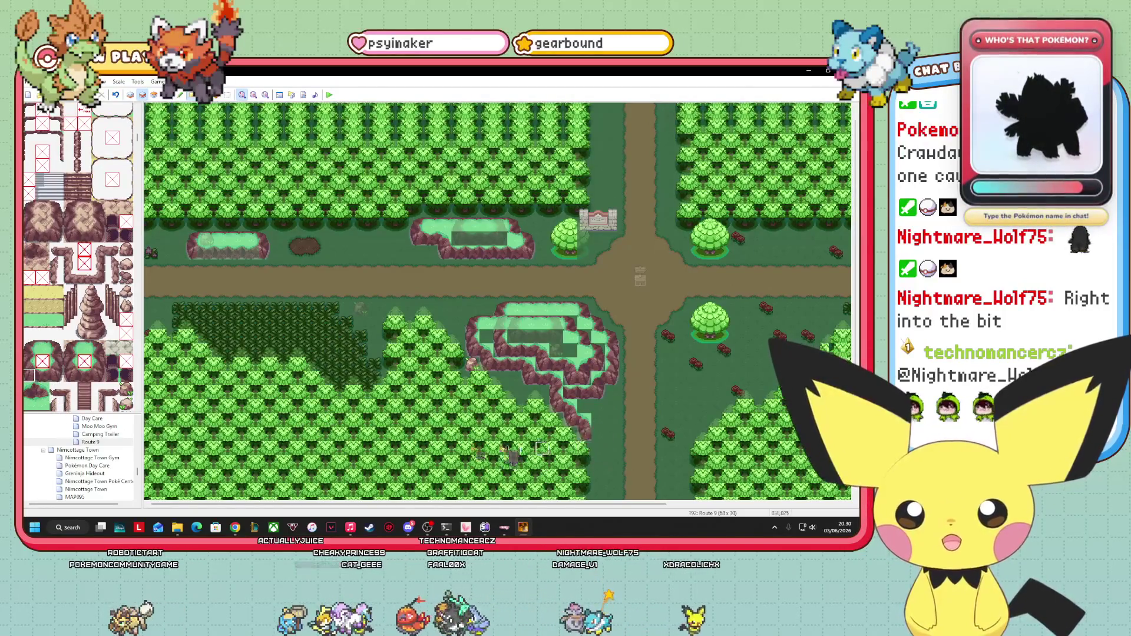
{"action": "left_click_drag", "start_coordinate": [43, 375], "coordinate": [57, 375]}
{"action": "left_click", "coordinate": [603, 434]}
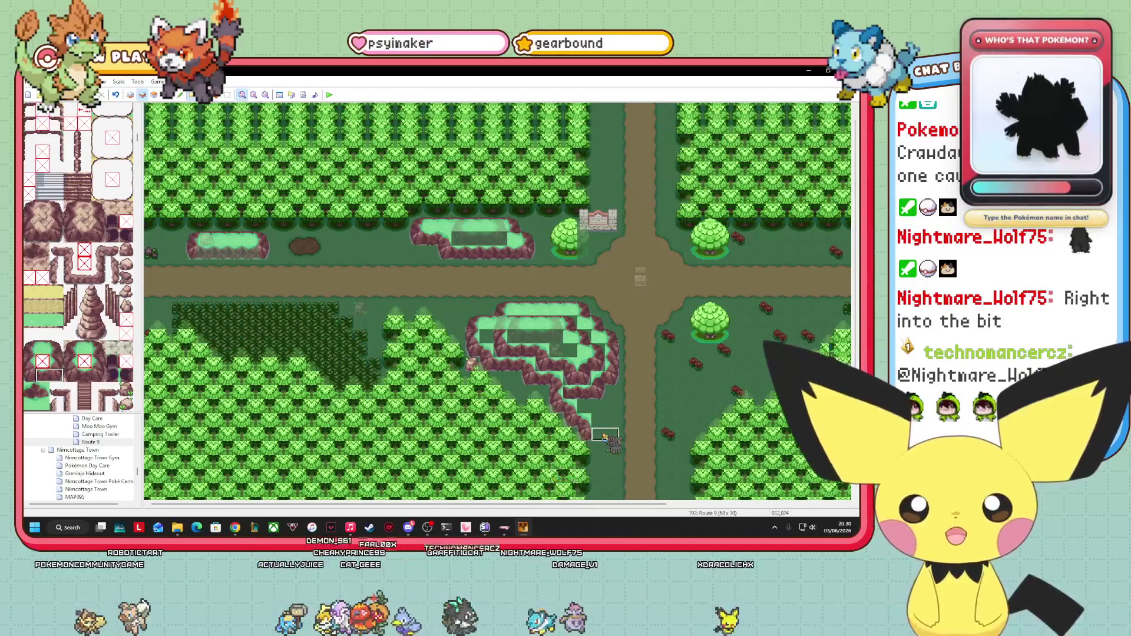
{"action": "left_click", "coordinate": [57, 362]}
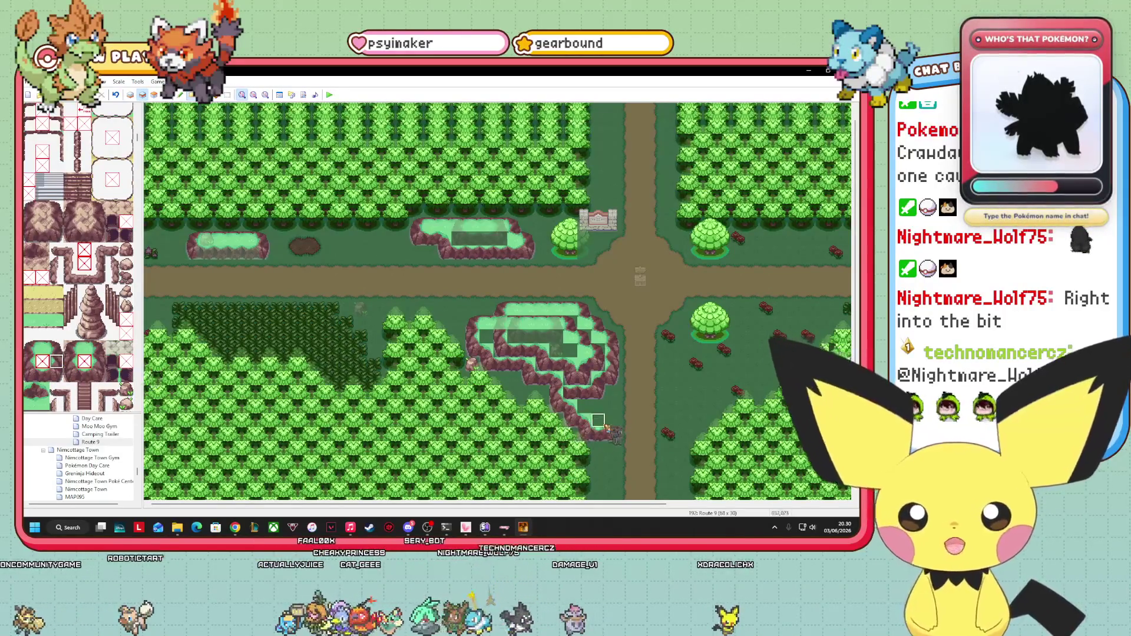
{"action": "left_click", "coordinate": [613, 407]}
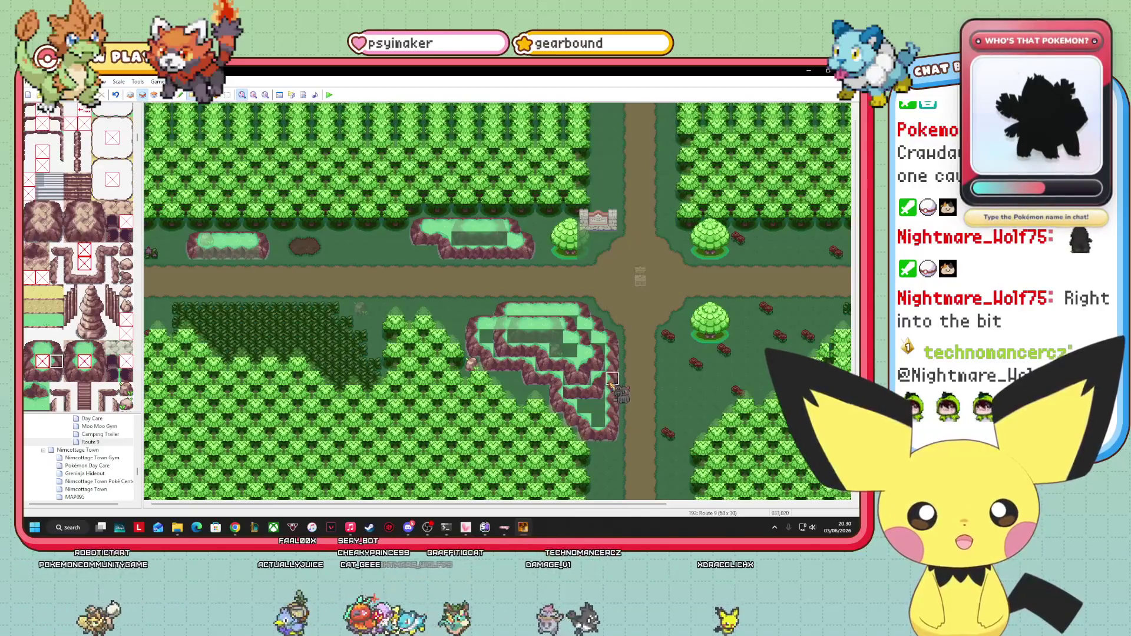
{"action": "scroll", "coordinate": [59, 265], "scroll_direction": "up", "scroll_amount": 10}
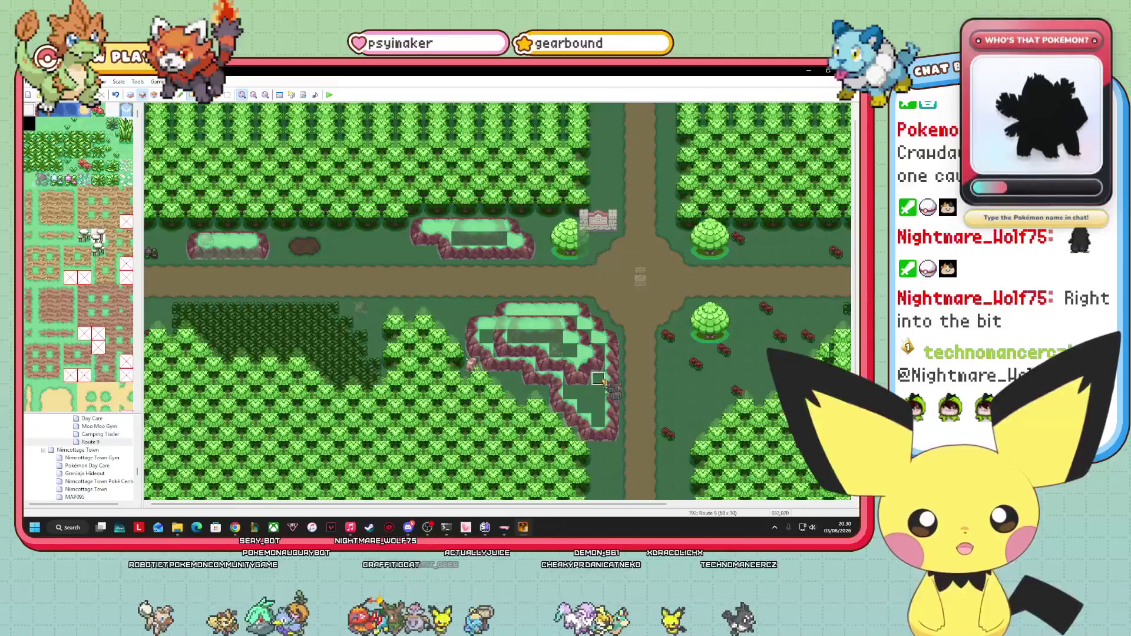
- Add a ledge tile at the cliff's bottom to form an extra stepped tier
{"action": "key", "text": "F8"}
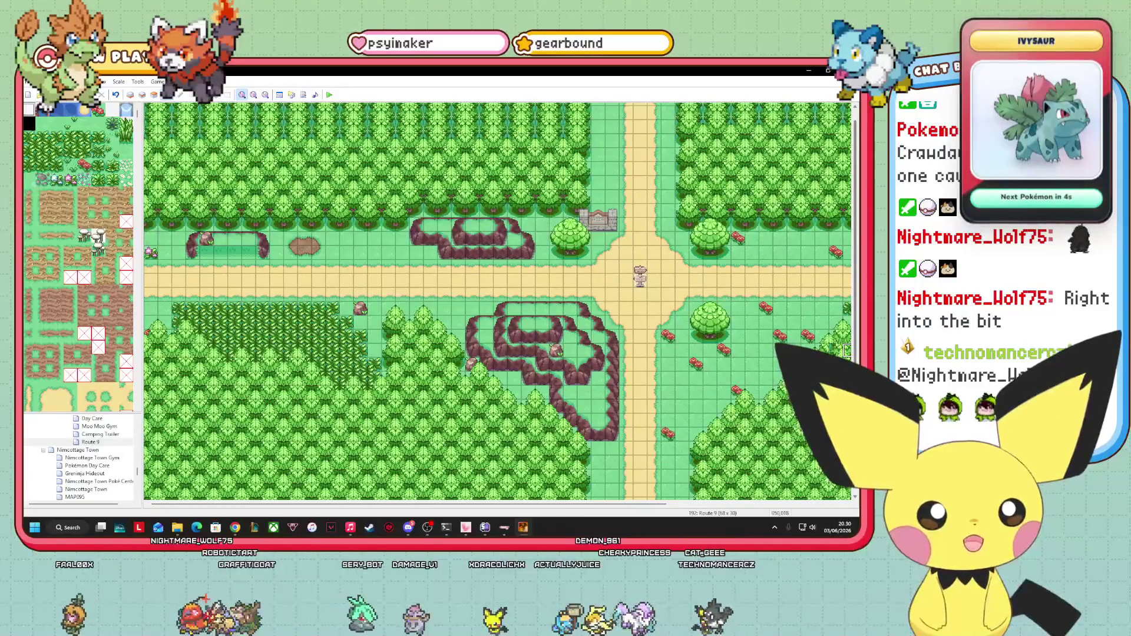
{"action": "scroll", "coordinate": [846, 351], "scroll_direction": "down", "scroll_amount": 1}
{"action": "scroll", "coordinate": [80, 260], "scroll_direction": "up", "scroll_amount": 5}
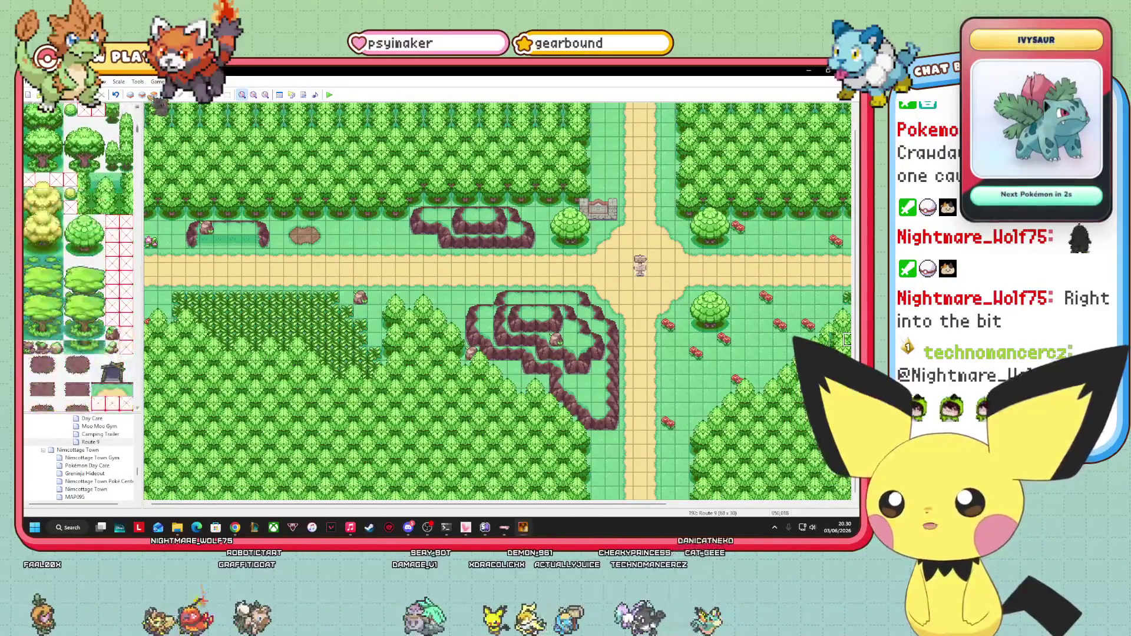
{"action": "left_click", "coordinate": [142, 94]}
{"action": "scroll", "coordinate": [80, 260], "scroll_direction": "down", "scroll_amount": 3}
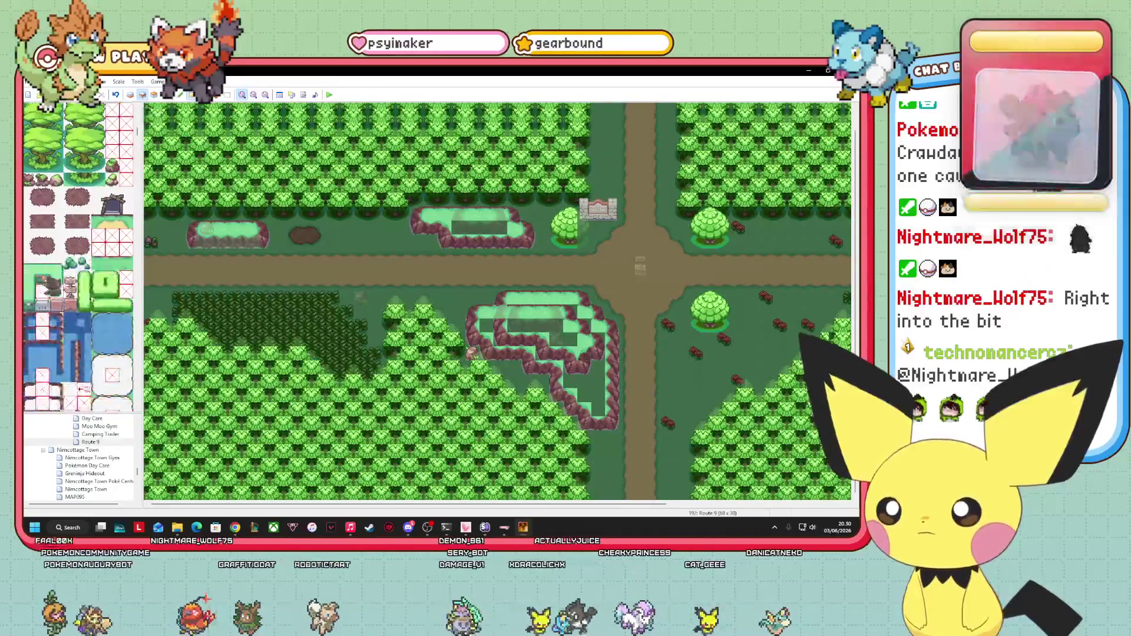
{"action": "scroll", "coordinate": [79, 259], "scroll_direction": "down", "scroll_amount": 5}
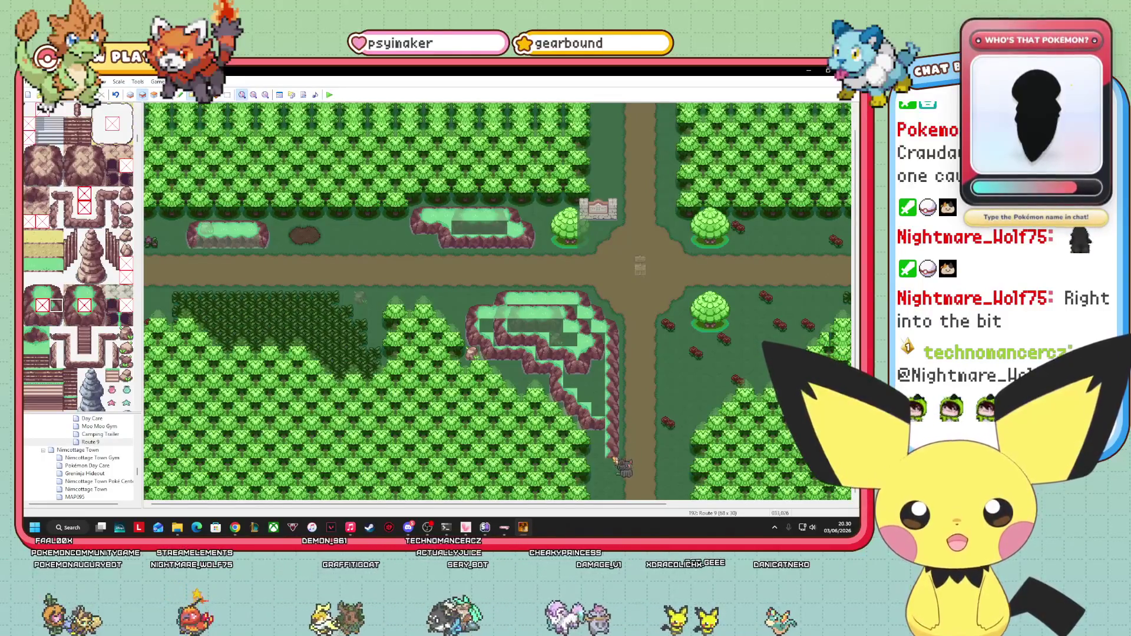
{"action": "left_click", "coordinate": [56, 319]}
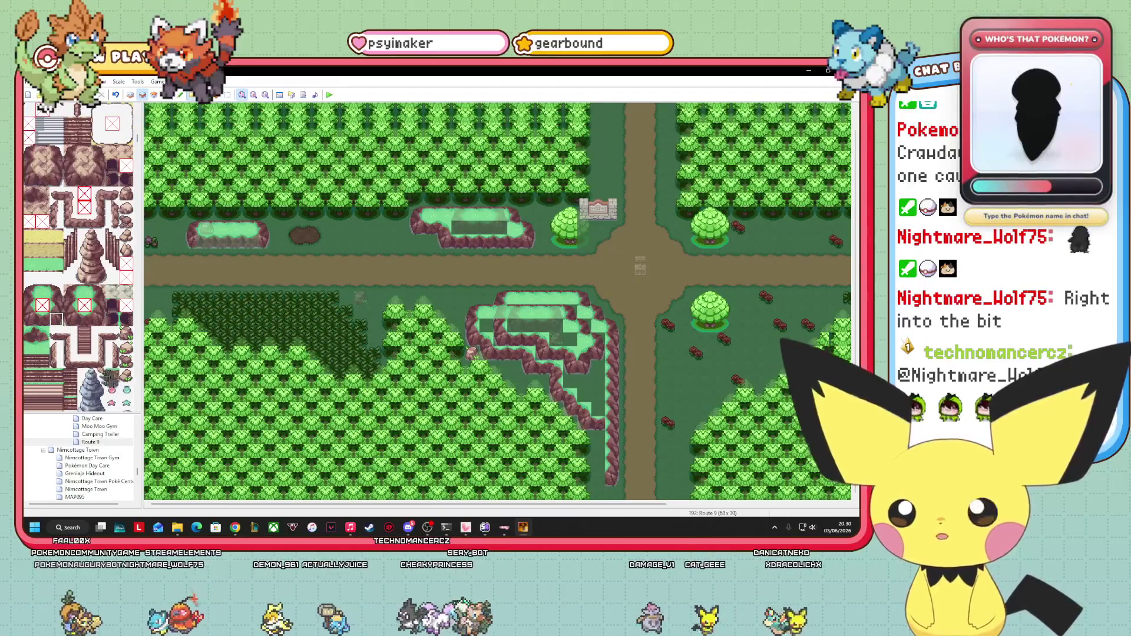
{"action": "left_click", "coordinate": [28, 319]}
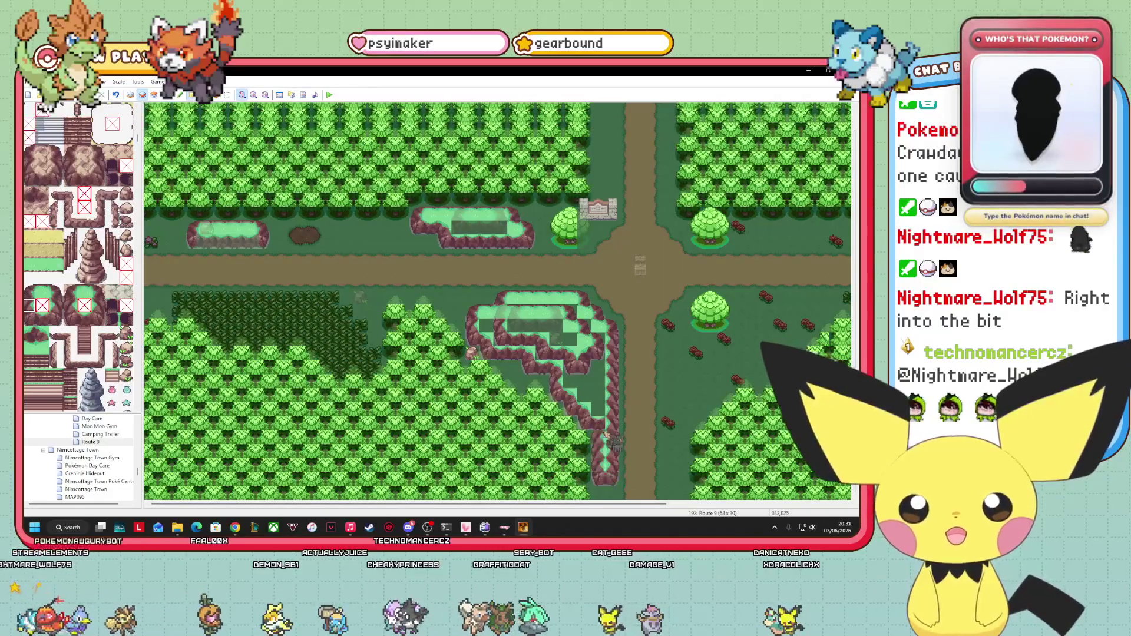
{"action": "scroll", "coordinate": [79, 259], "scroll_direction": "up", "scroll_amount": 1}
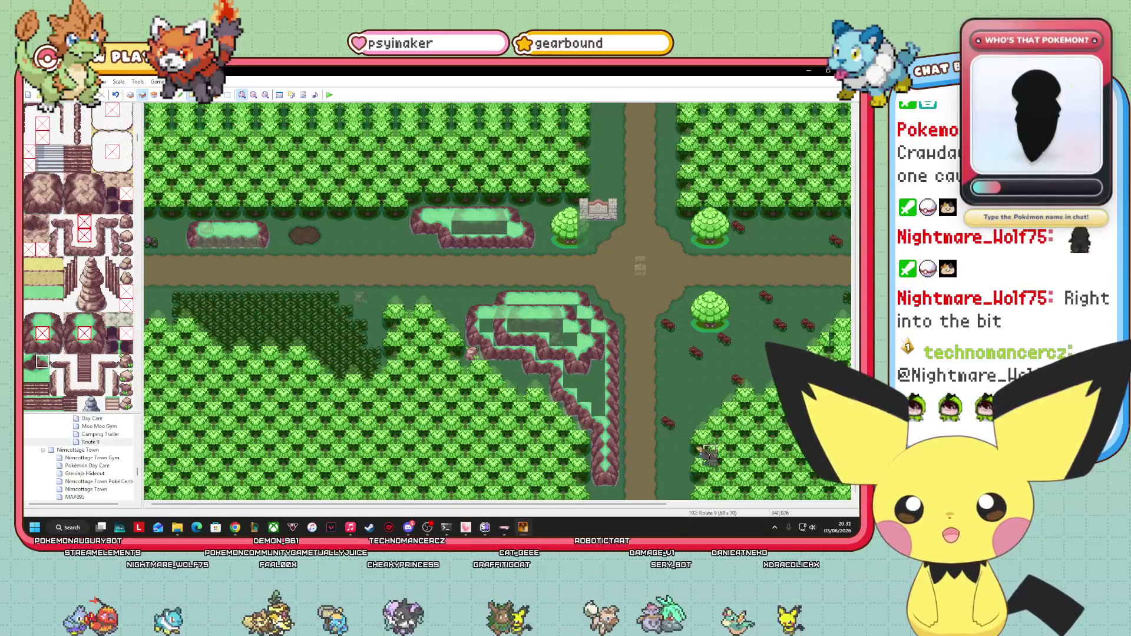
{"action": "left_click", "coordinate": [167, 94]}
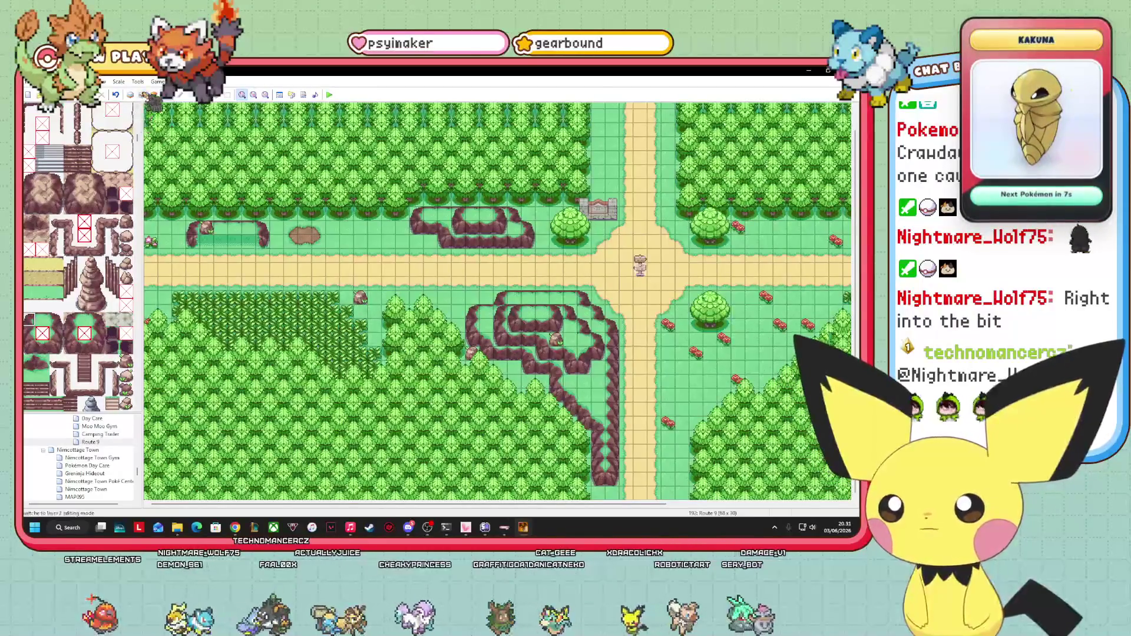
{"action": "left_click", "coordinate": [142, 94]}
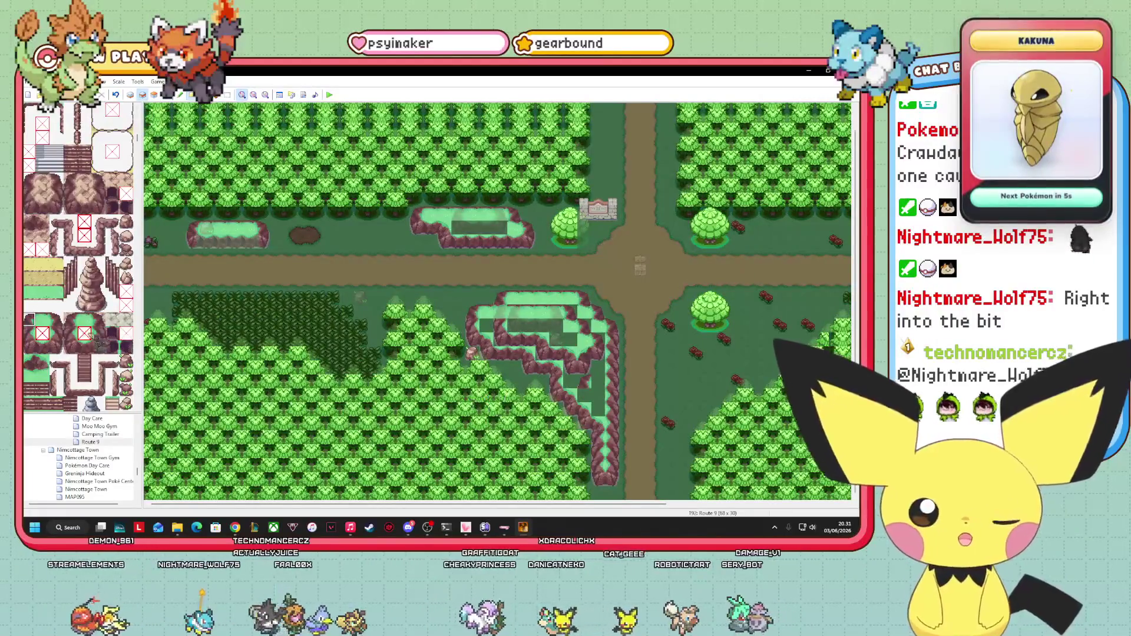
{"action": "left_click", "coordinate": [56, 319]}
{"action": "left_click", "coordinate": [591, 383]}
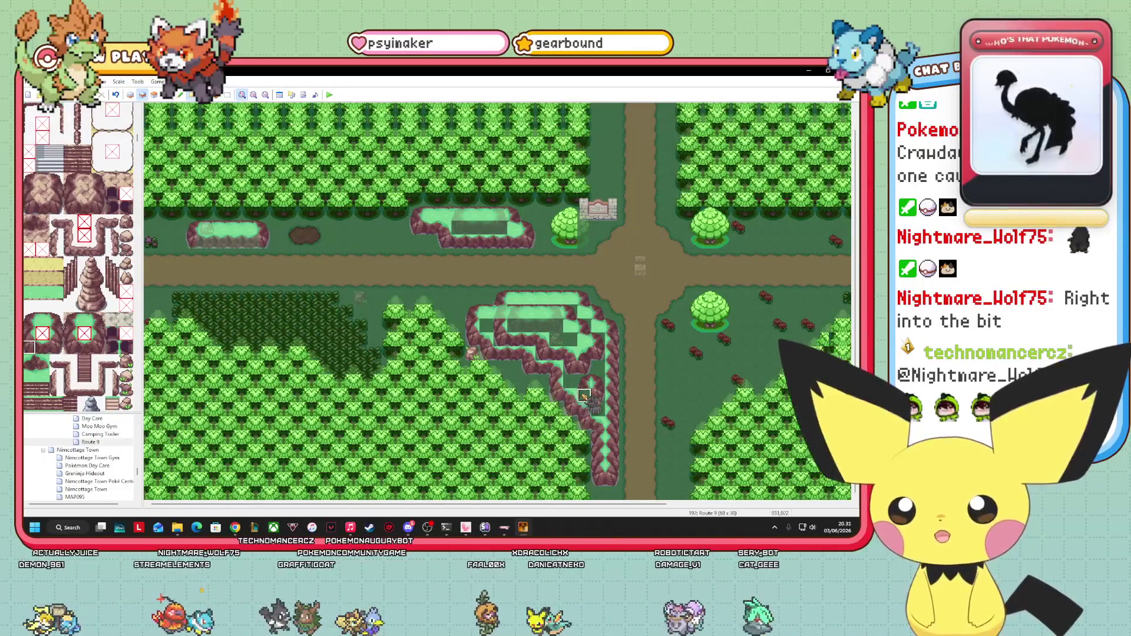
- Review the forest layout with events shown, then switch to Layer 1
{"action": "left_click", "coordinate": [165, 95]}
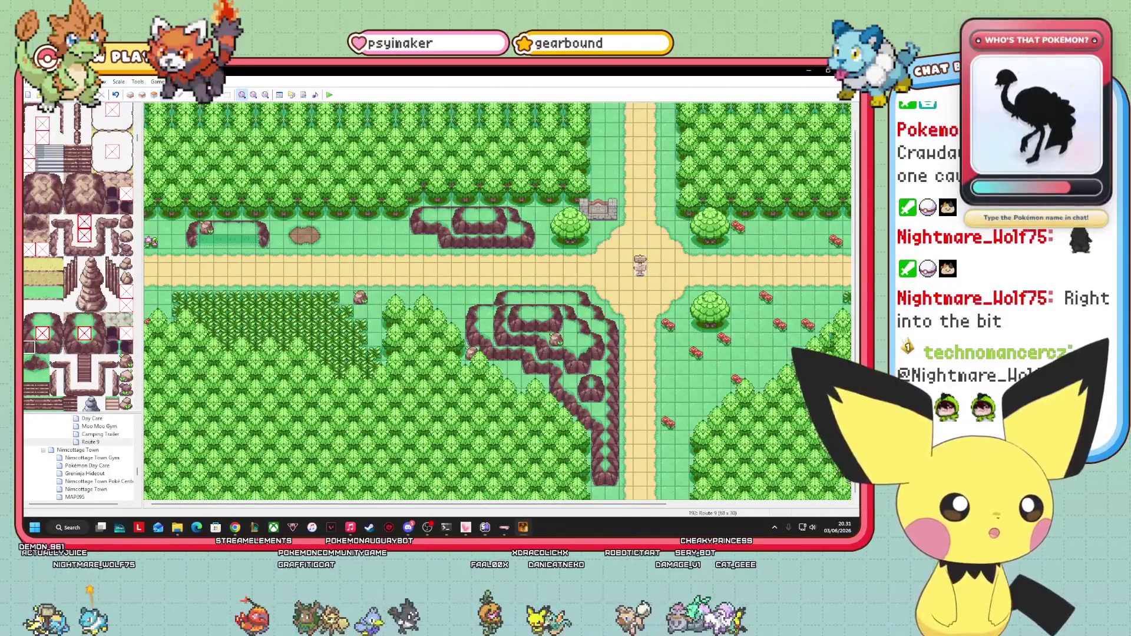
{"action": "scroll", "coordinate": [500, 300], "scroll_direction": "up", "scroll_amount": 1}
{"action": "scroll", "coordinate": [500, 301], "scroll_direction": "down", "scroll_amount": 1}
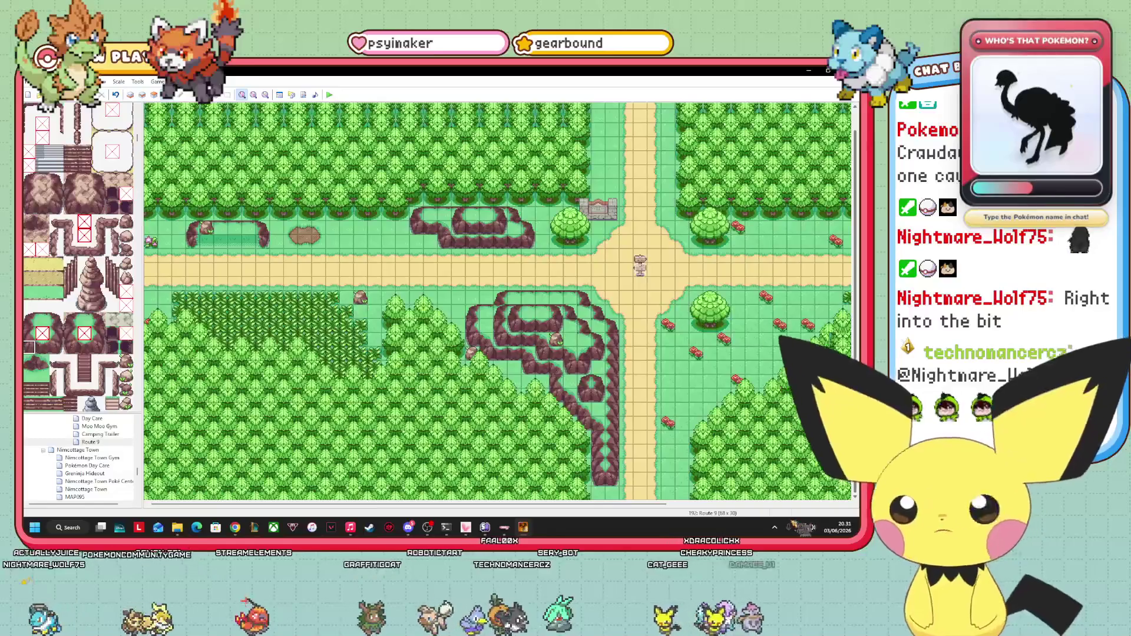
{"action": "scroll", "coordinate": [498, 300], "scroll_direction": "right", "scroll_amount": 3}
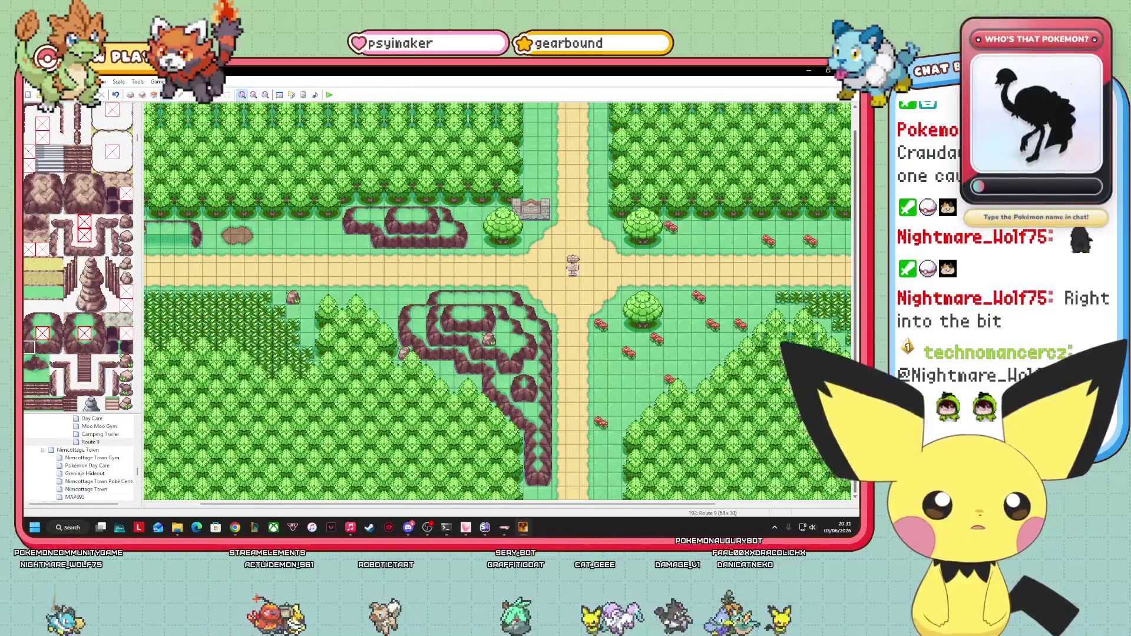
{"action": "left_click", "coordinate": [130, 95]}
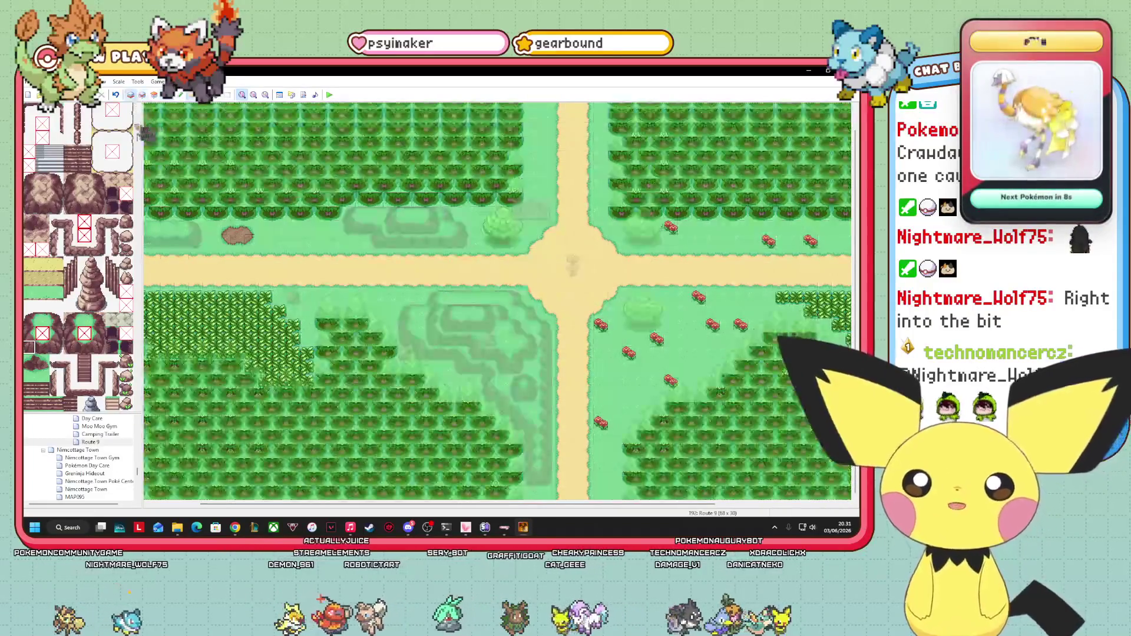
- Place red flowers on the grass along the western, eastern and northern paths
{"action": "scroll", "coordinate": [78, 256], "scroll_direction": "up", "scroll_amount": 10}
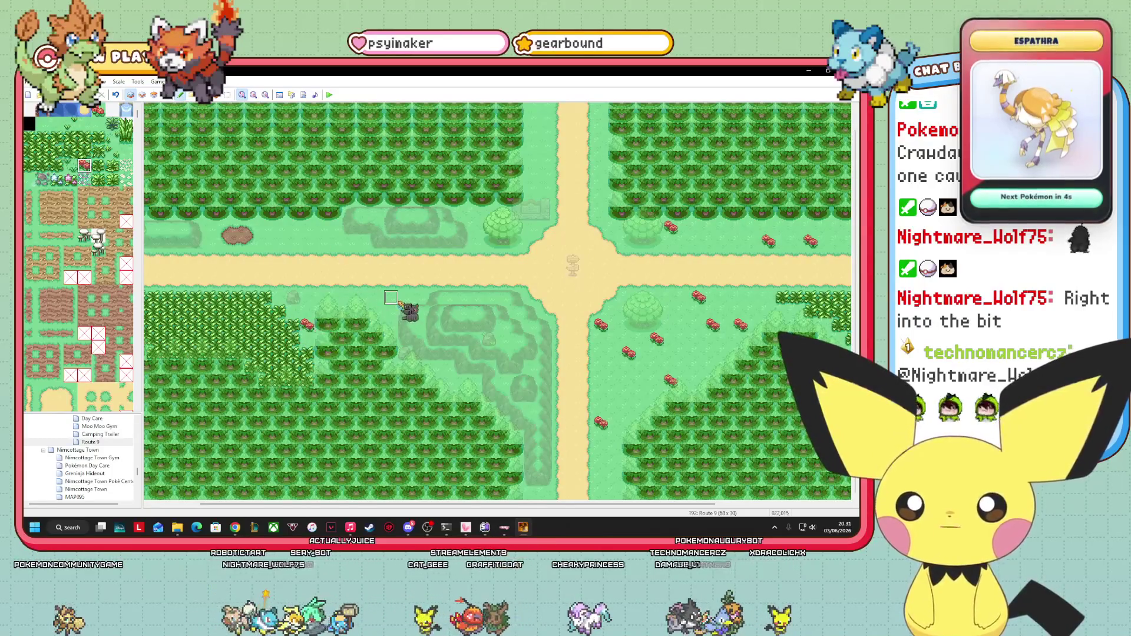
{"action": "left_click", "coordinate": [334, 240]}
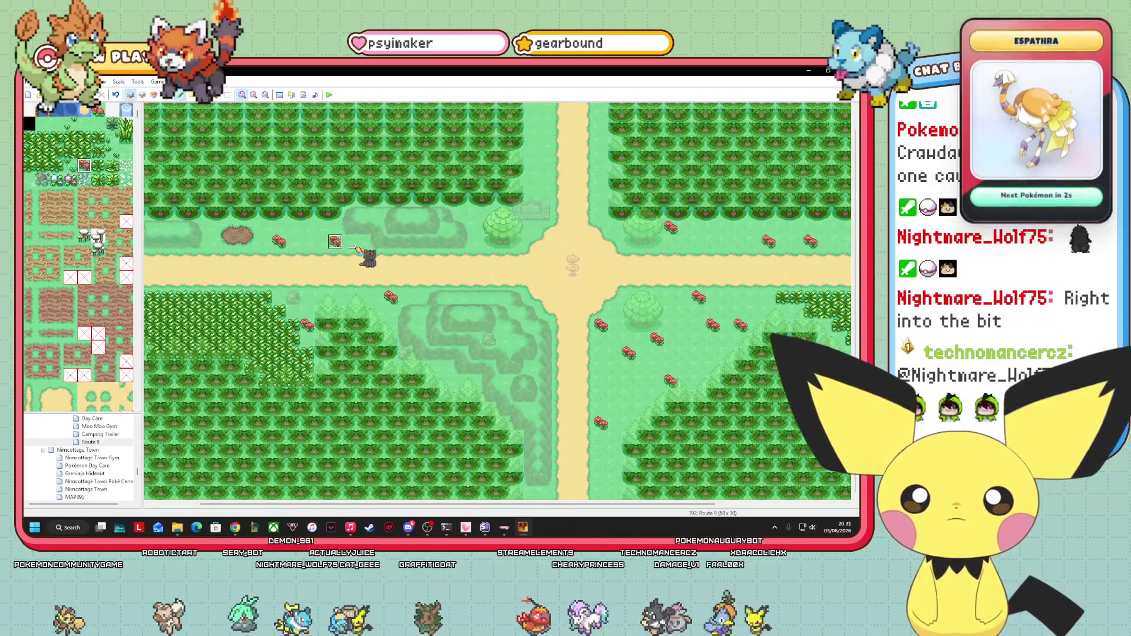
{"action": "left_click", "coordinate": [419, 213]}
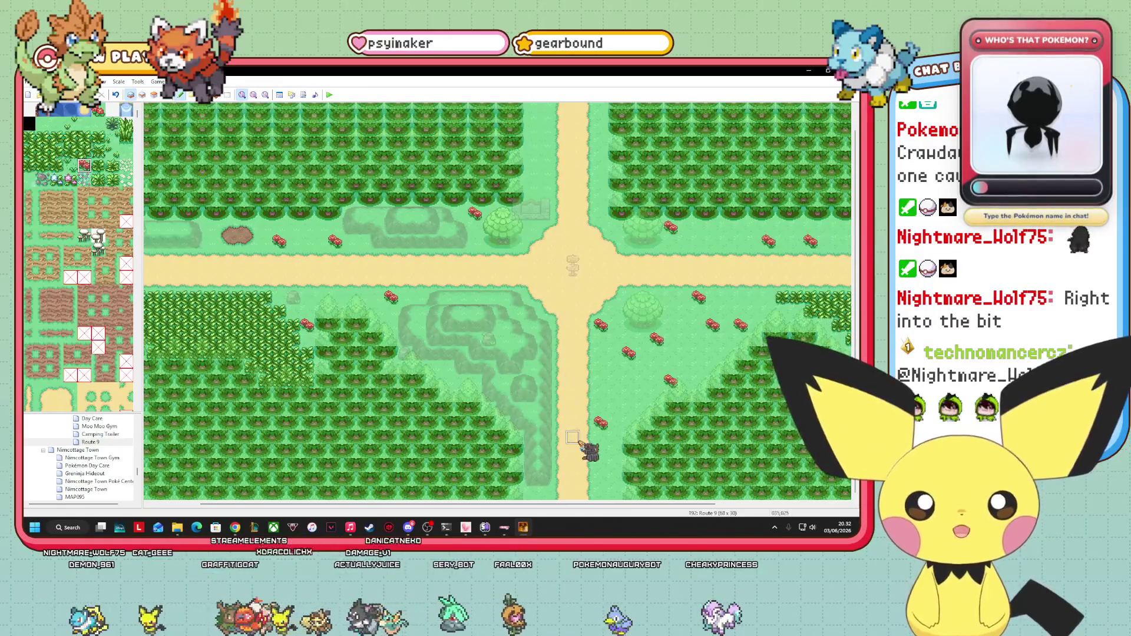
{"action": "left_click_drag", "start_coordinate": [412, 505], "coordinate": [363, 505]}
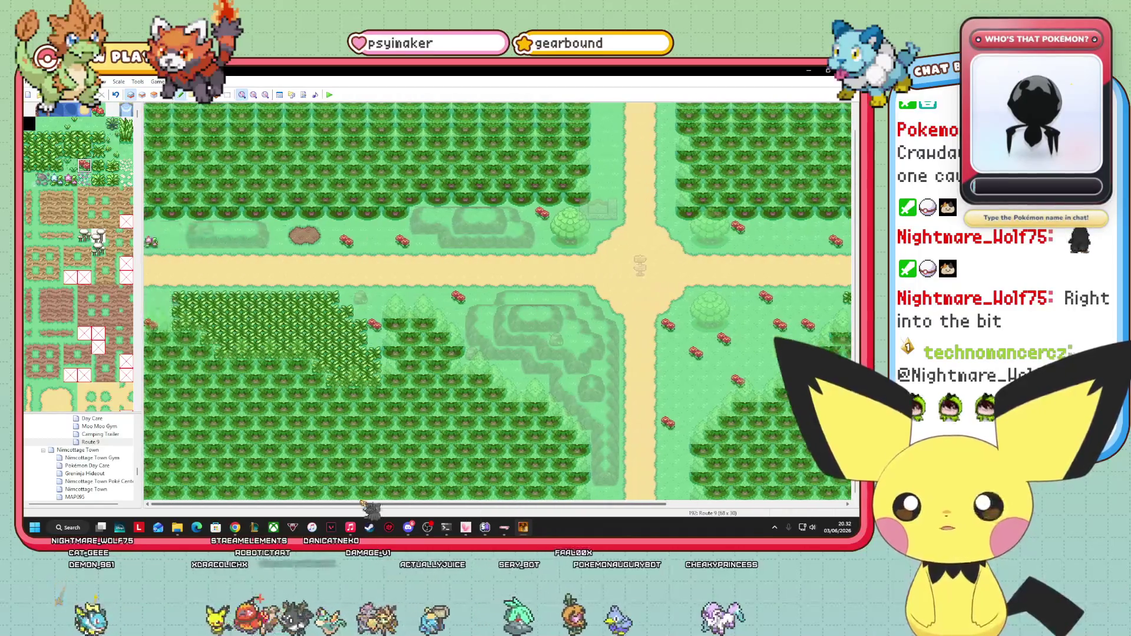
{"action": "left_click", "coordinate": [165, 295]}
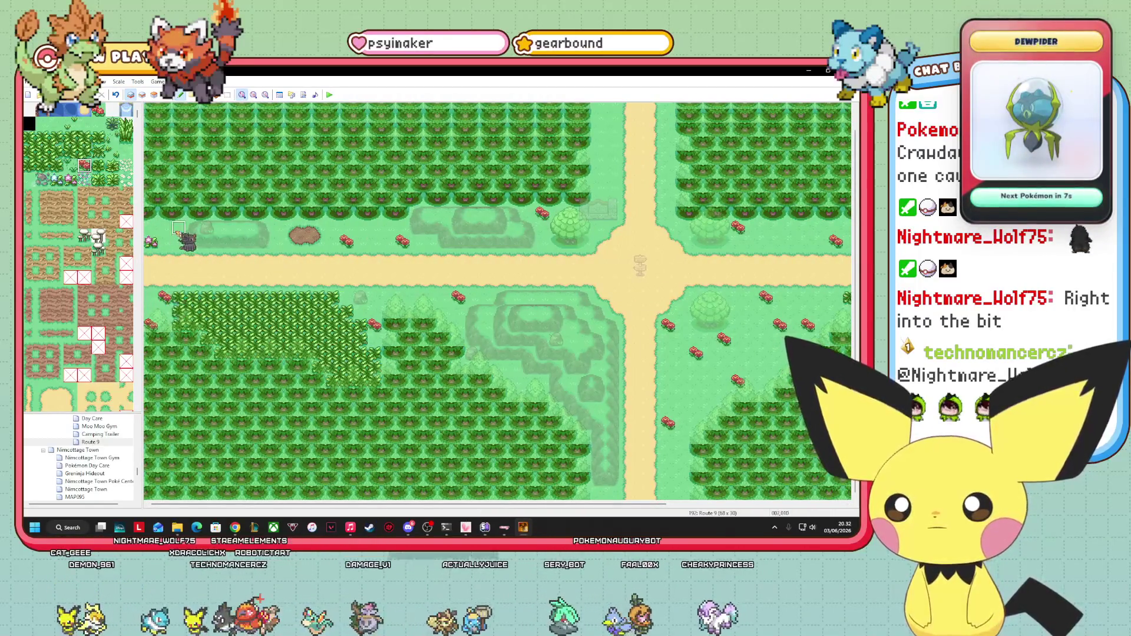
{"action": "left_click", "coordinate": [179, 229]}
{"action": "left_click", "coordinate": [276, 239]}
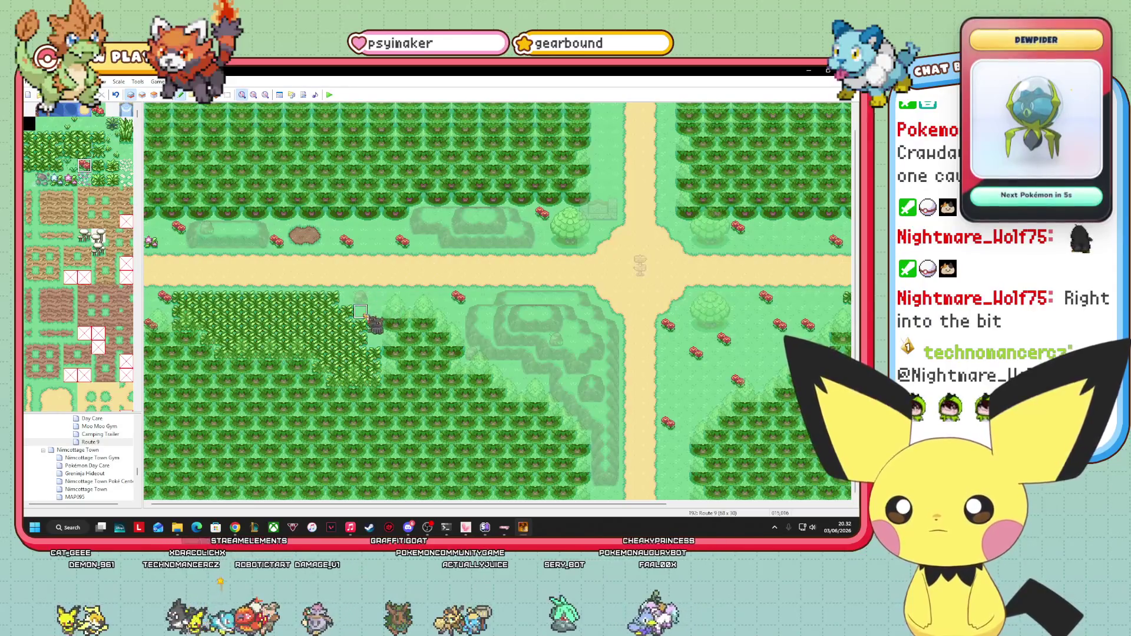
{"action": "left_click", "coordinate": [374, 323]}
{"action": "left_click", "coordinate": [374, 228]}
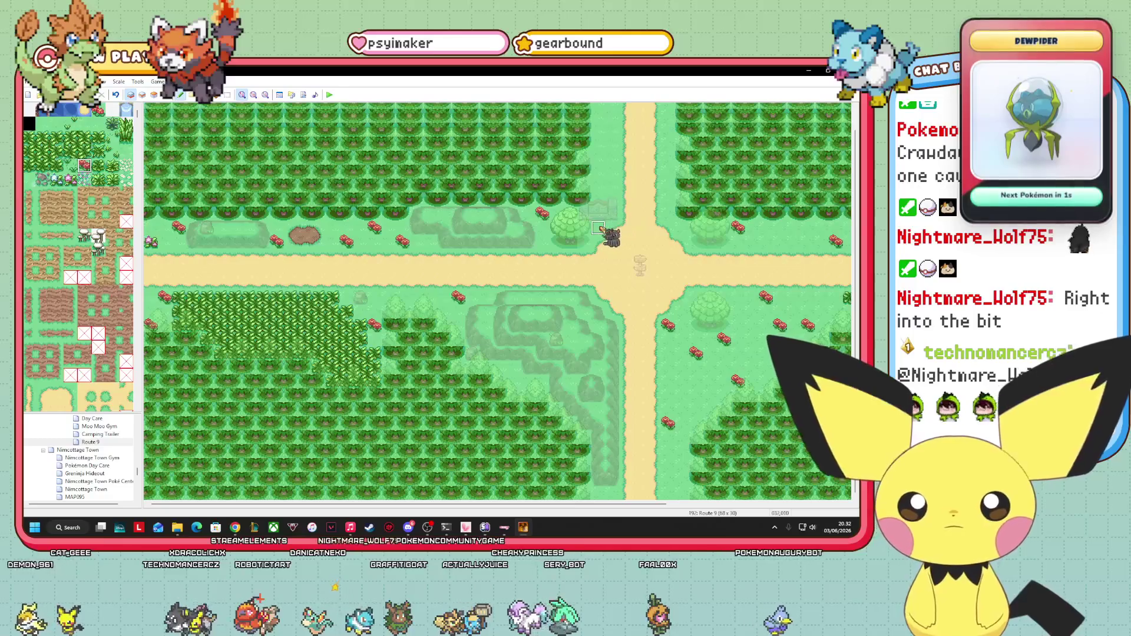
{"action": "left_click", "coordinate": [599, 229]}
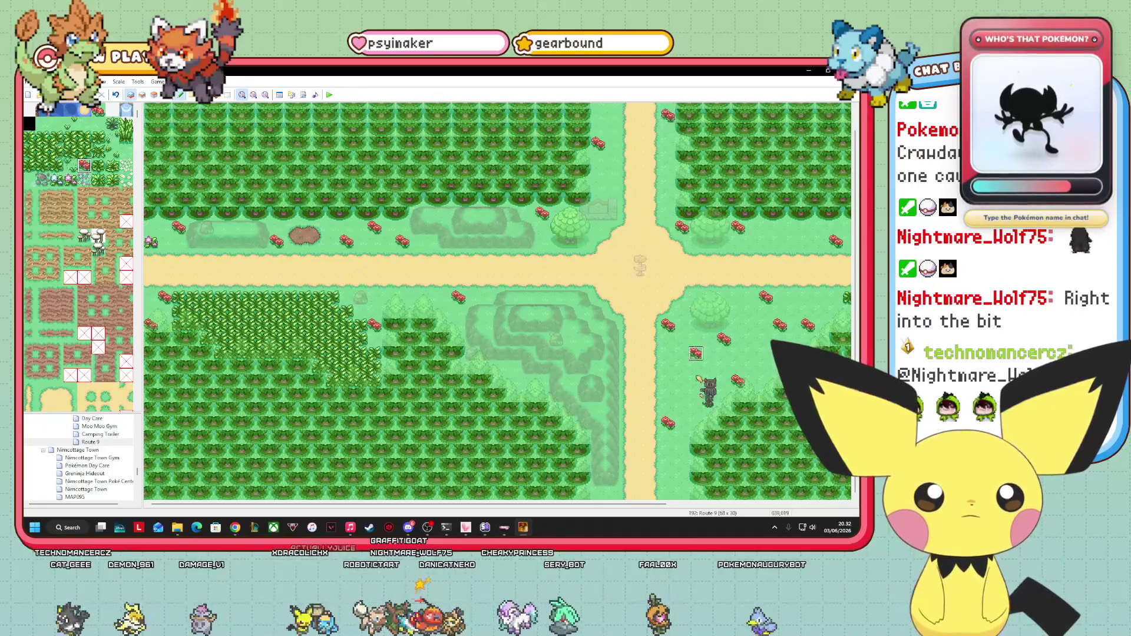
{"action": "scroll", "coordinate": [498, 301], "scroll_direction": "right", "scroll_amount": 1}
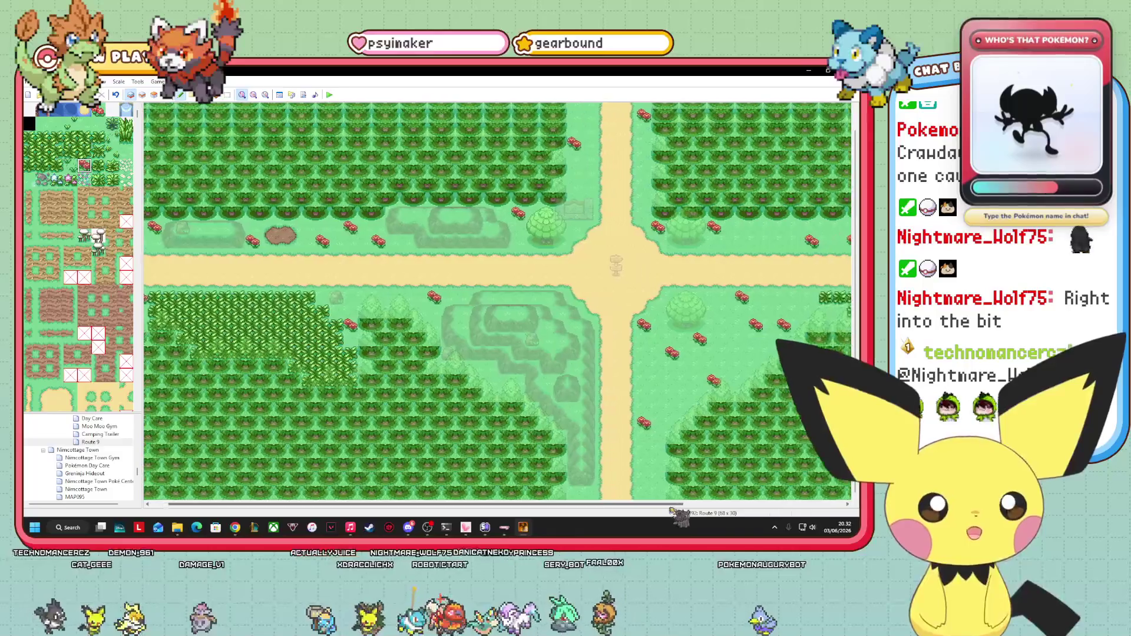
- Browse Route 9 with its events shown, switch to Layer 2, then return to the events view
{"action": "scroll", "coordinate": [498, 301], "scroll_direction": "right", "scroll_amount": 5}
{"action": "key", "text": "F8"}
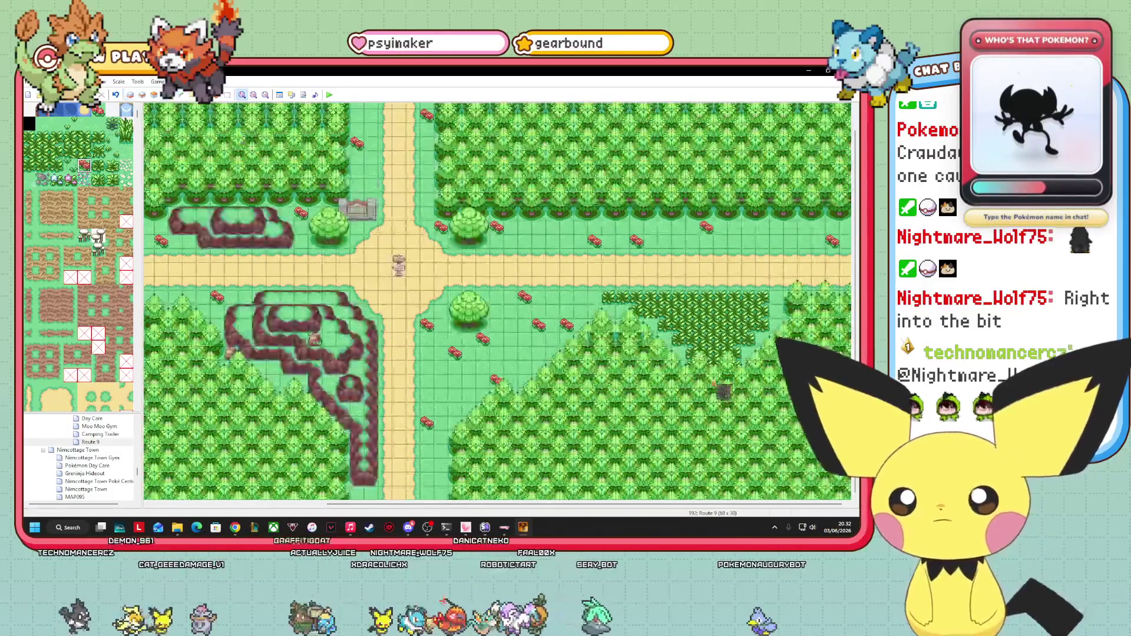
{"action": "scroll", "coordinate": [497, 300], "scroll_direction": "left", "scroll_amount": 5}
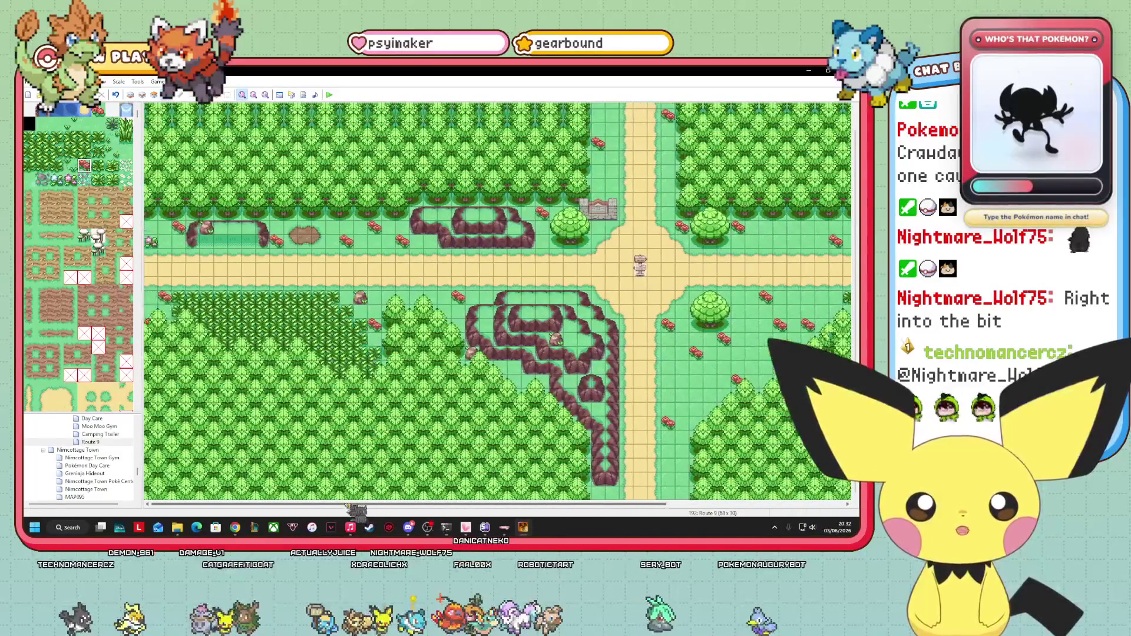
{"action": "scroll", "coordinate": [498, 300], "scroll_direction": "right", "scroll_amount": 5}
{"action": "scroll", "coordinate": [498, 300], "scroll_direction": "up", "scroll_amount": 1}
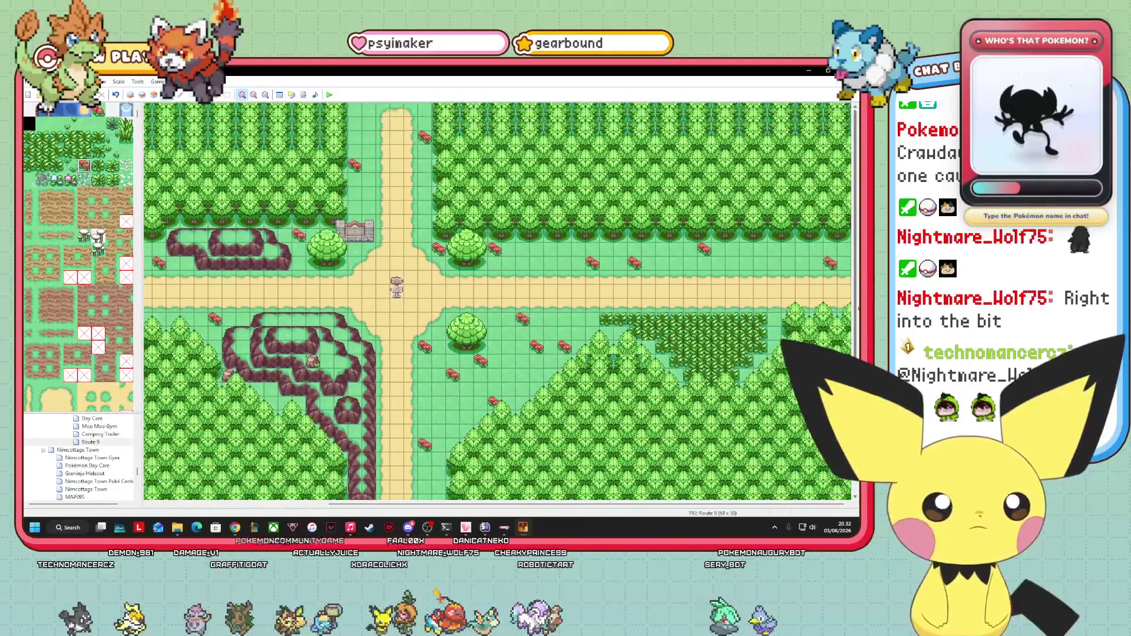
{"action": "scroll", "coordinate": [498, 301], "scroll_direction": "down", "scroll_amount": 1}
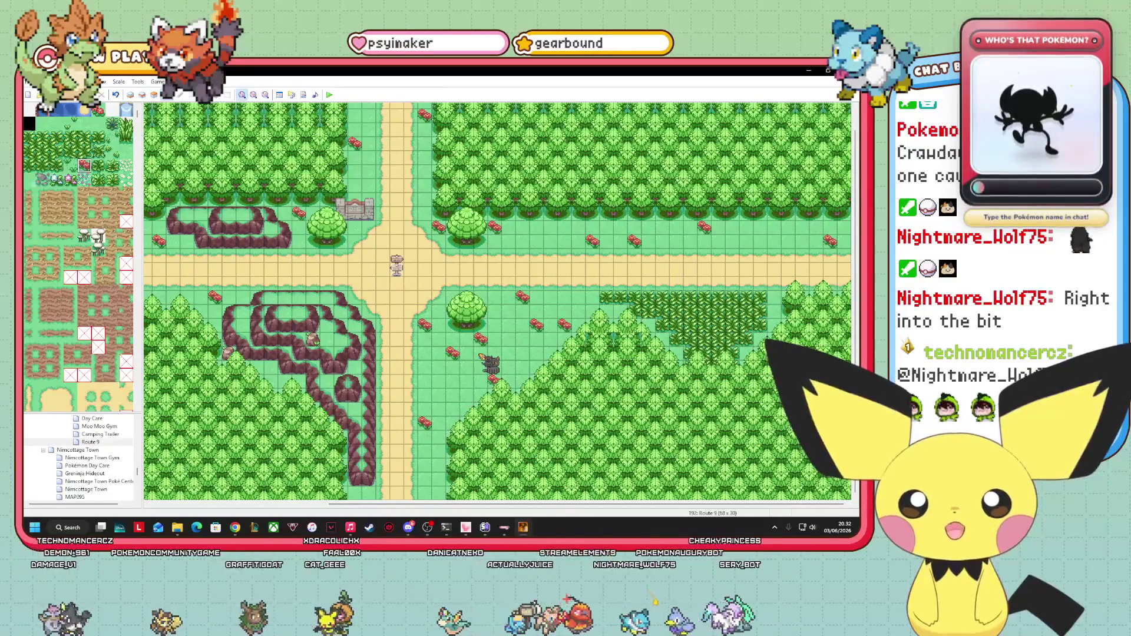
{"action": "scroll", "coordinate": [78, 259], "scroll_direction": "down", "scroll_amount": 5}
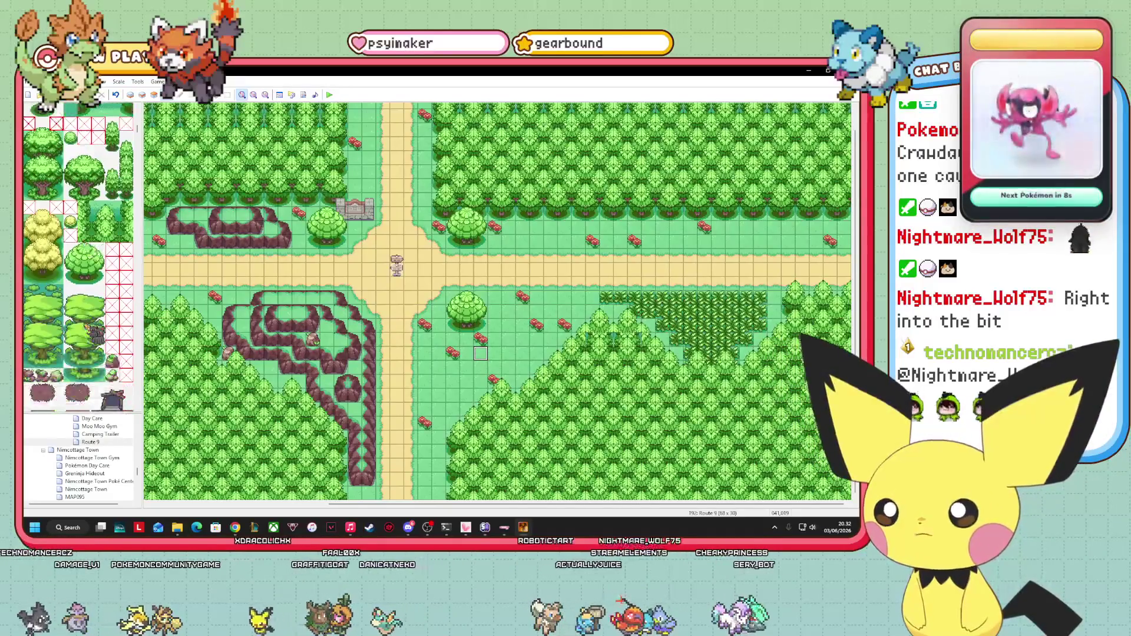
{"action": "scroll", "coordinate": [79, 260], "scroll_direction": "down", "scroll_amount": 10}
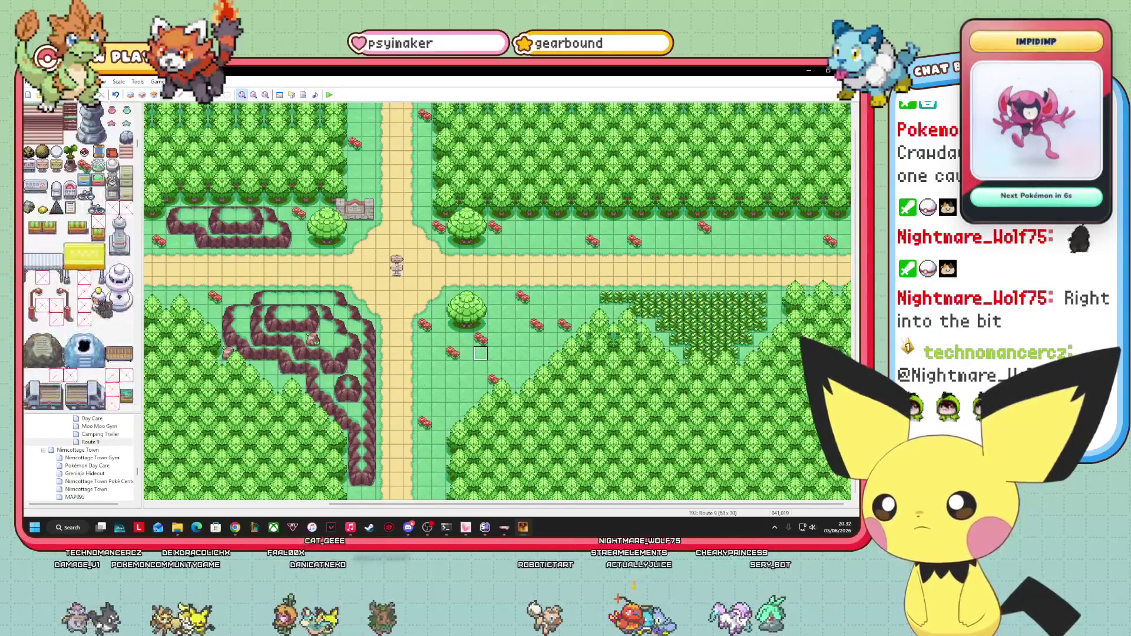
{"action": "scroll", "coordinate": [78, 257], "scroll_direction": "up", "scroll_amount": 5}
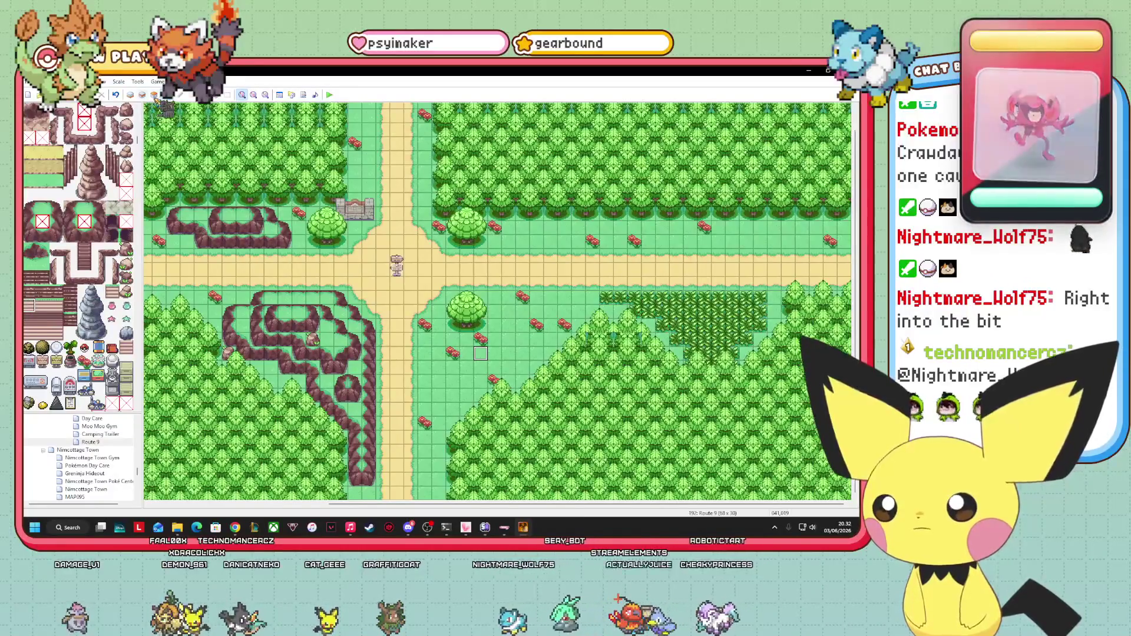
{"action": "left_click", "coordinate": [142, 95]}
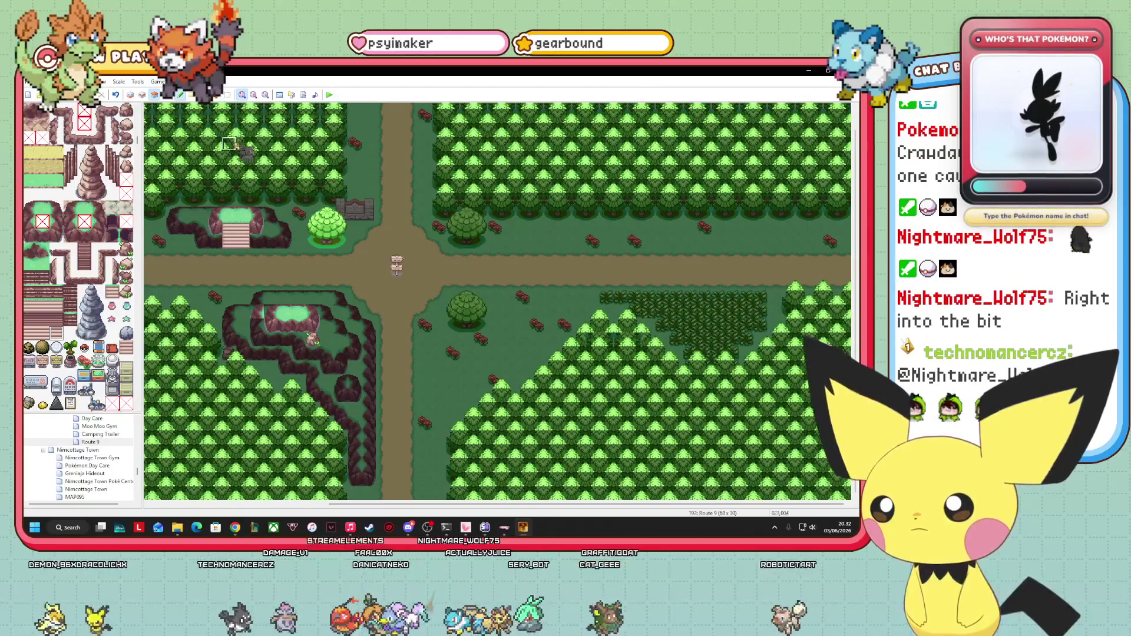
{"action": "key", "text": "F8"}
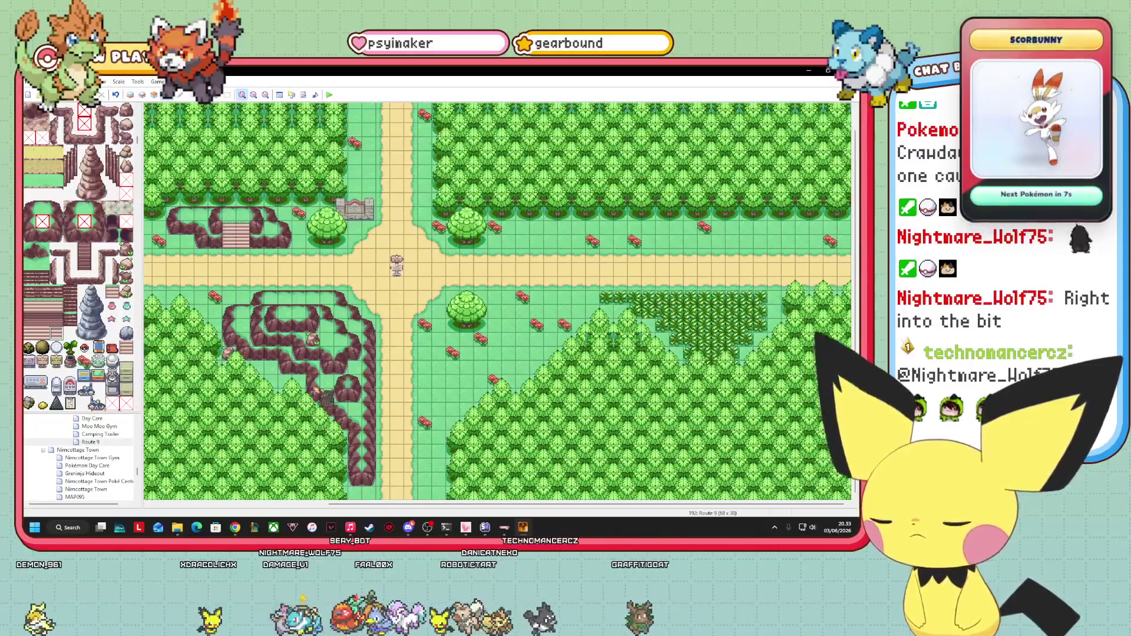
- On the ledge and tree layer (Layer 2), pick a tree tile from the tileset
{"action": "scroll", "coordinate": [79, 256], "scroll_direction": "down", "scroll_amount": 5}
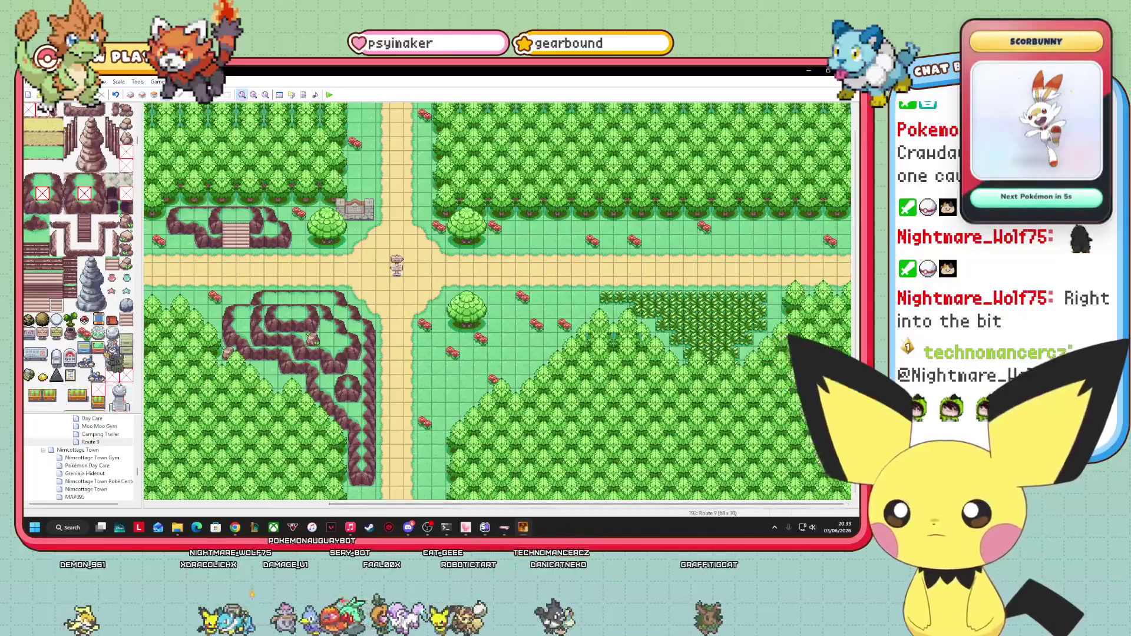
{"action": "scroll", "coordinate": [78, 257], "scroll_direction": "down", "scroll_amount": 8}
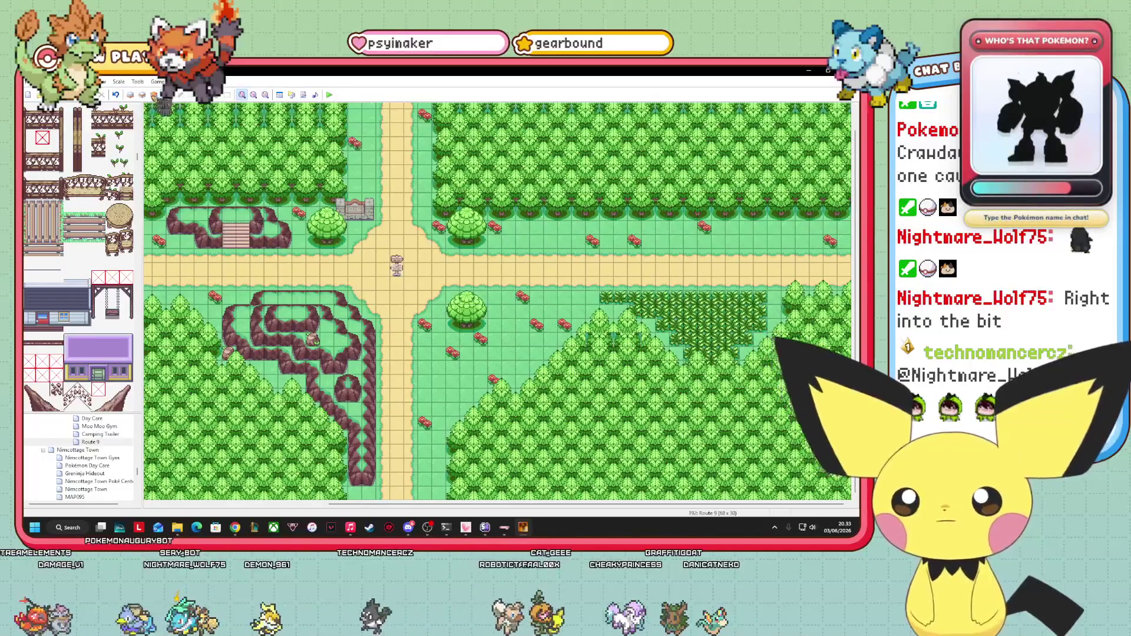
{"action": "left_click", "coordinate": [154, 96]}
{"action": "left_click", "coordinate": [143, 95]}
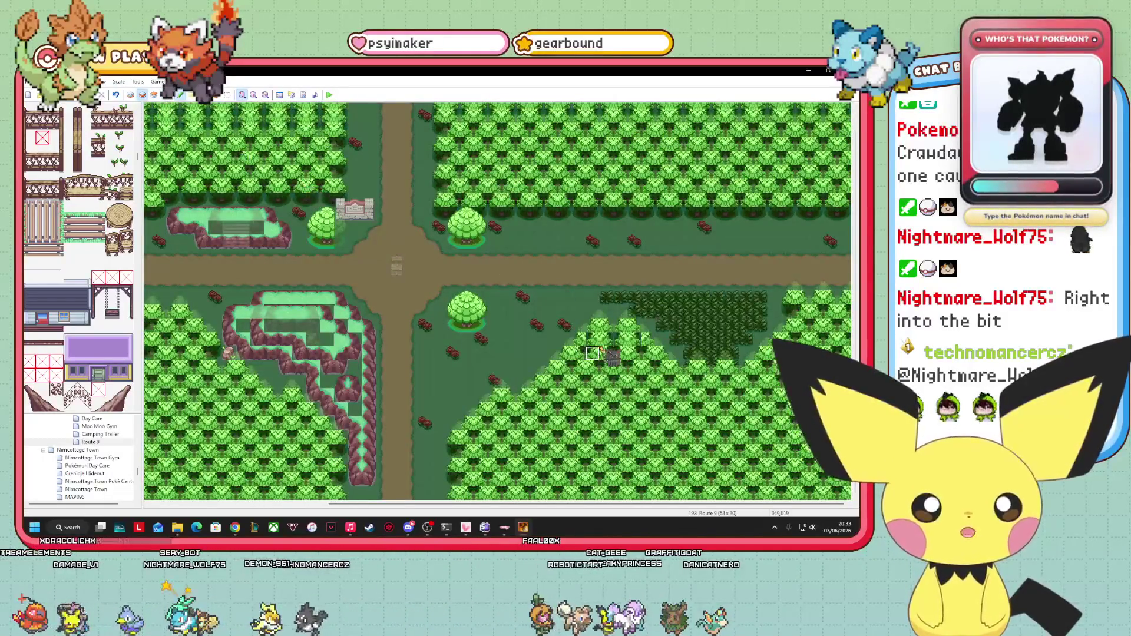
{"action": "scroll", "coordinate": [127, 333], "scroll_direction": "up", "scroll_amount": 15}
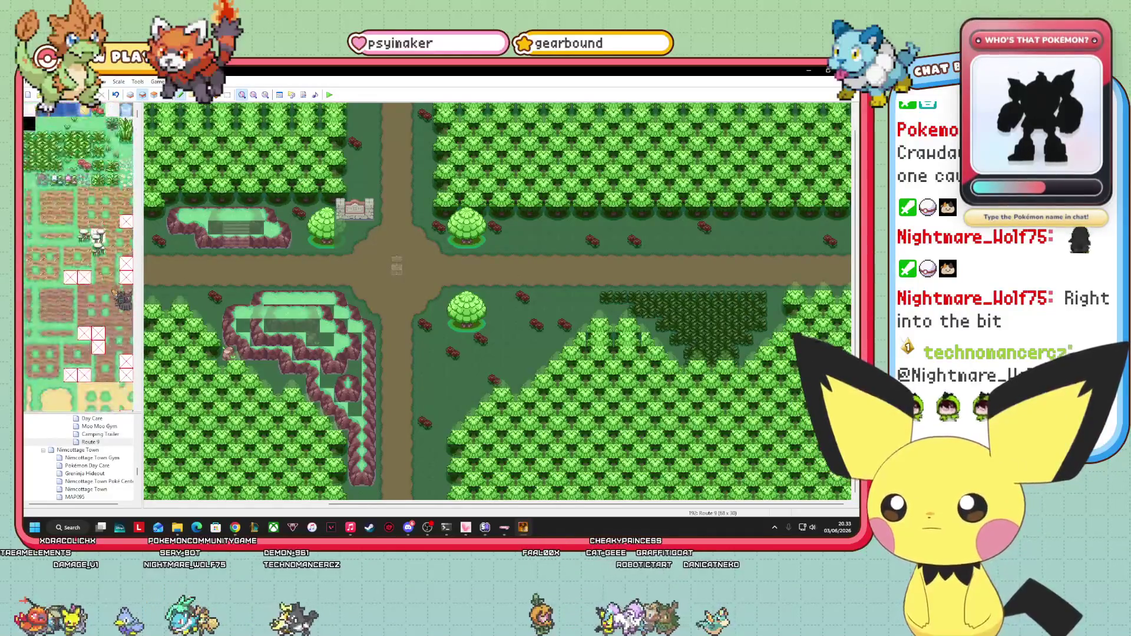
{"action": "scroll", "coordinate": [96, 324], "scroll_direction": "up", "scroll_amount": 10}
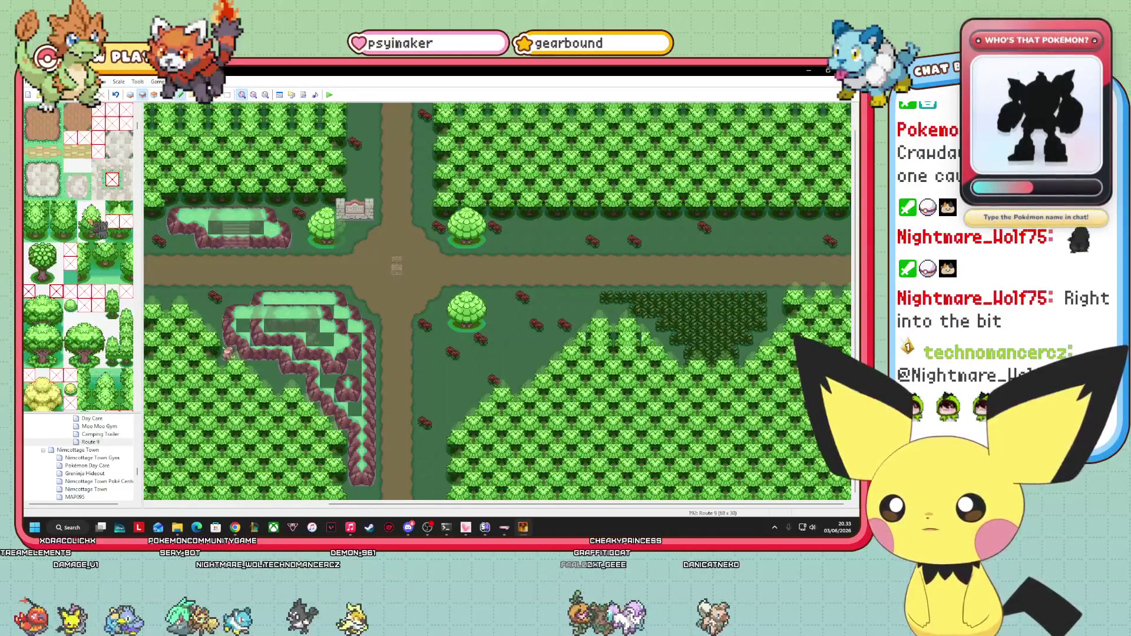
{"action": "left_click", "coordinate": [94, 221]}
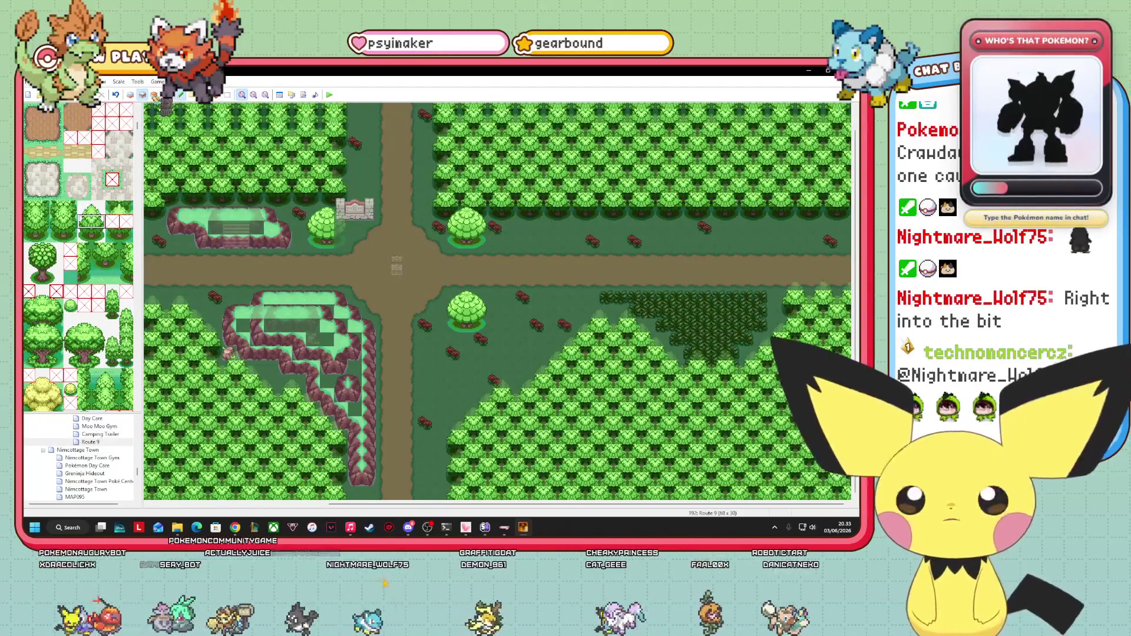
- Return to the events view, scroll across Route 9, and enter event editing mode
{"action": "left_click", "coordinate": [177, 98]}
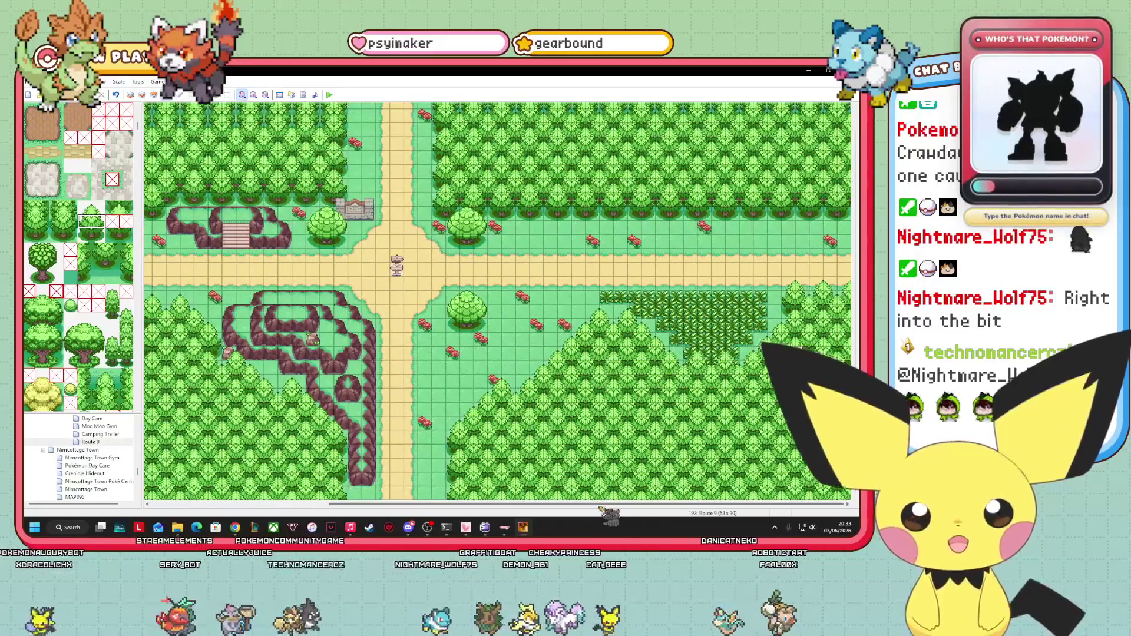
{"action": "left_click_drag", "start_coordinate": [600, 507], "coordinate": [529, 513]}
{"action": "scroll", "coordinate": [79, 259], "scroll_direction": "down", "scroll_amount": 3}
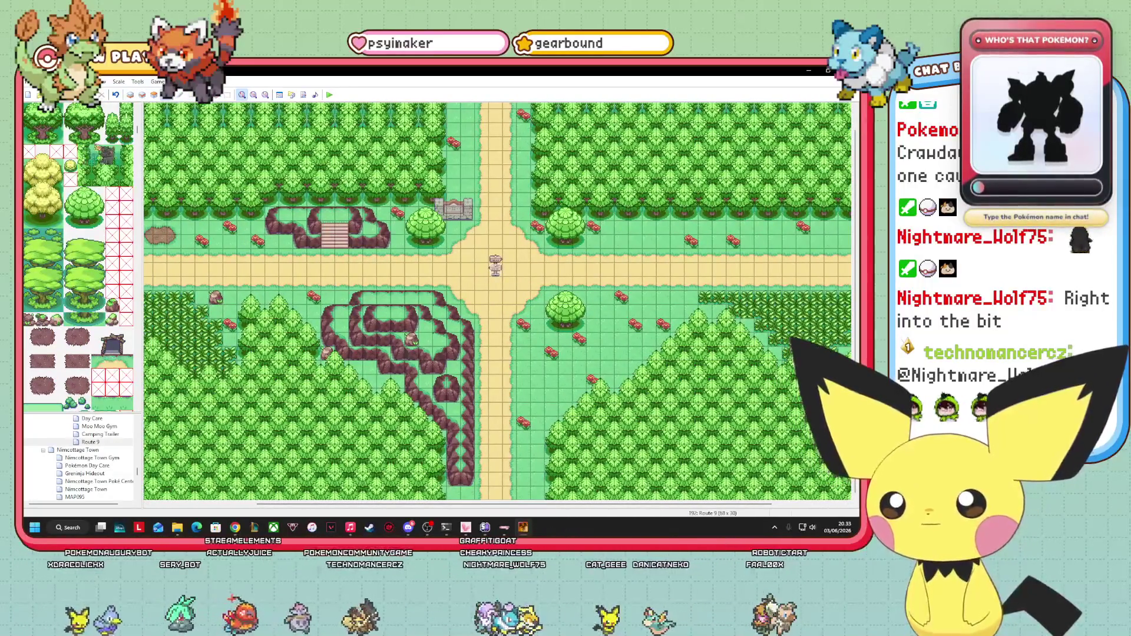
{"action": "scroll", "coordinate": [78, 259], "scroll_direction": "down", "scroll_amount": 3}
{"action": "scroll", "coordinate": [78, 258], "scroll_direction": "up", "scroll_amount": 3}
{"action": "scroll", "coordinate": [78, 257], "scroll_direction": "up", "scroll_amount": 3}
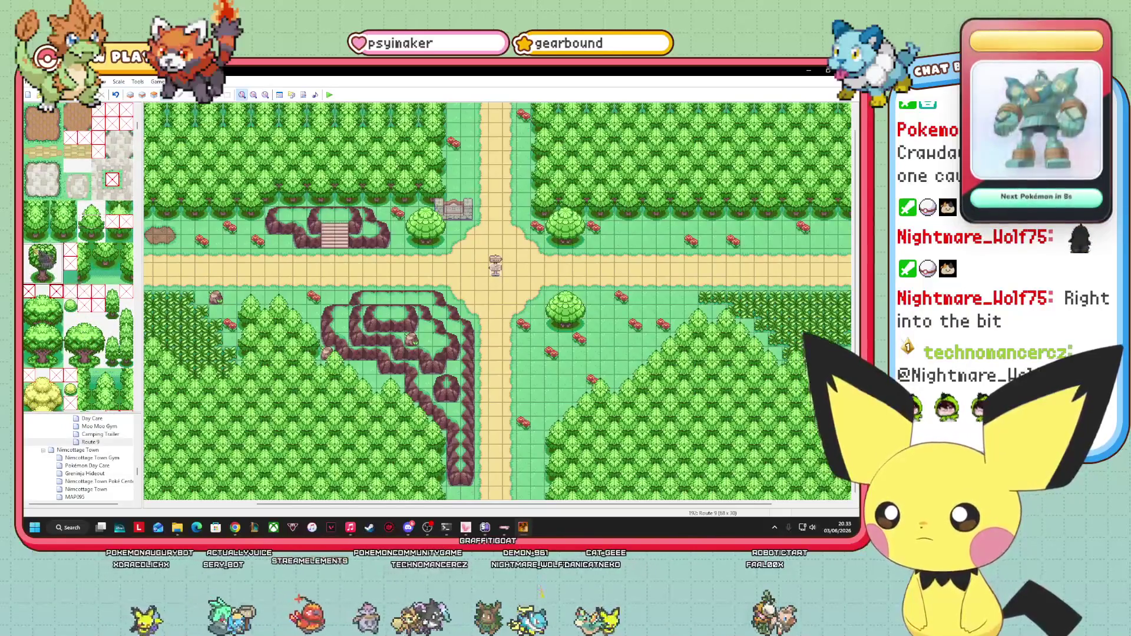
{"action": "left_click", "coordinate": [165, 94]}
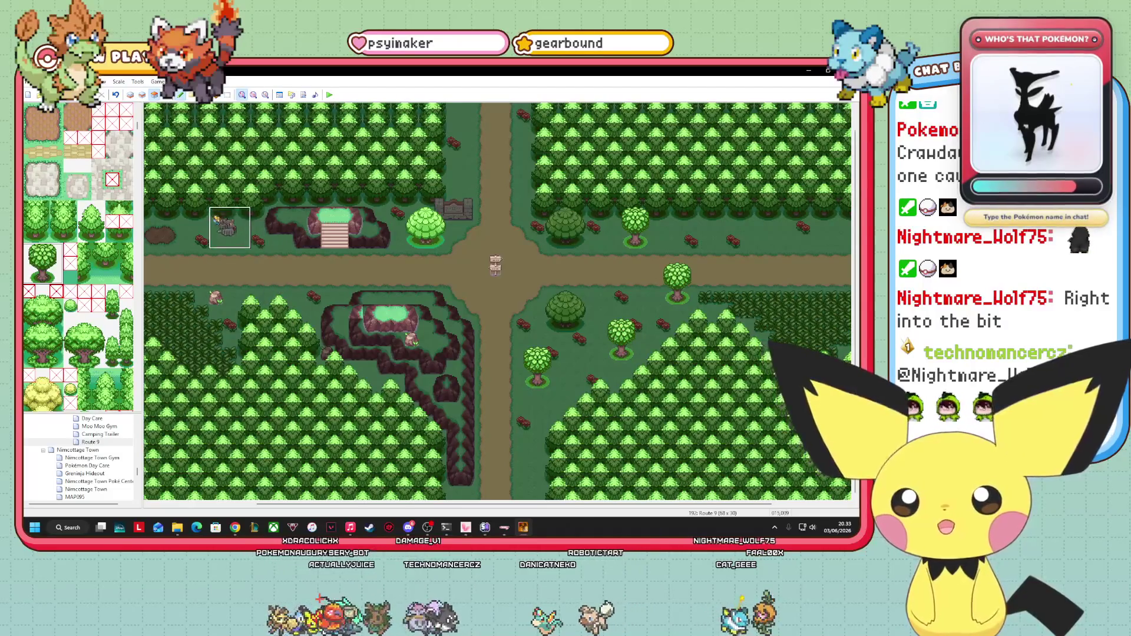
- Scroll Route 9 sideways and switch to editing the second tile layer
{"action": "mouse_move", "coordinate": [283, 505]}
{"action": "left_mouse_down"}
{"action": "mouse_move", "coordinate": [178, 507]}
{"action": "mouse_move", "coordinate": [321, 506]}
{"action": "left_mouse_up"}
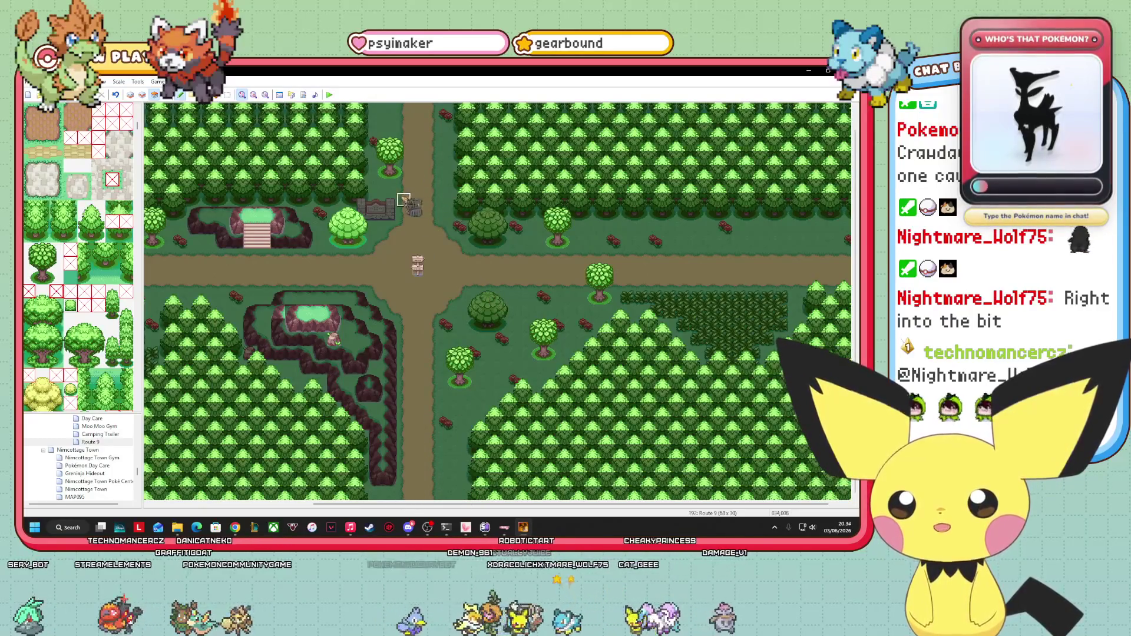
{"action": "left_click", "coordinate": [142, 94]}
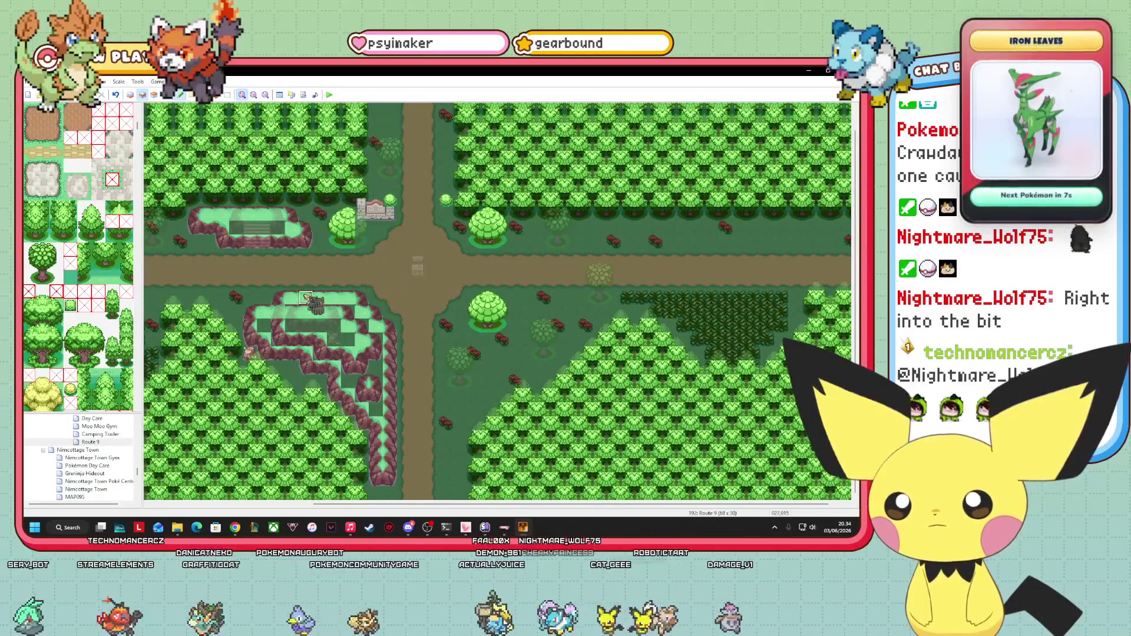
- Scroll down the tileset past the fence, building and wall tiles
{"action": "scroll", "coordinate": [117, 297], "scroll_direction": "down", "scroll_amount": 15}
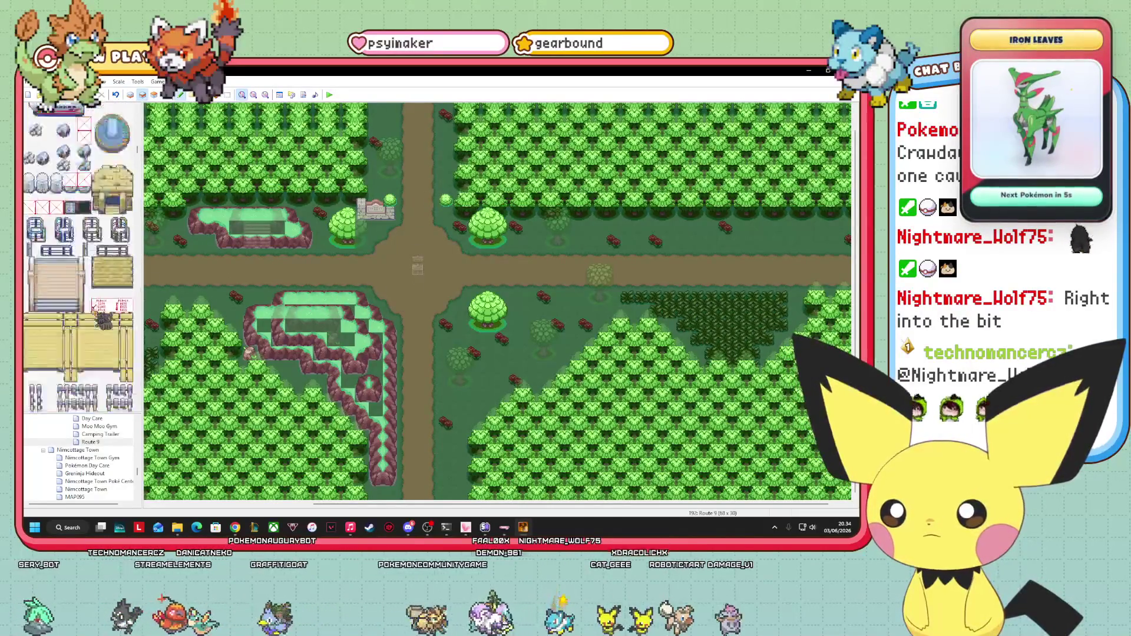
{"action": "scroll", "coordinate": [78, 258], "scroll_direction": "down", "scroll_amount": 15}
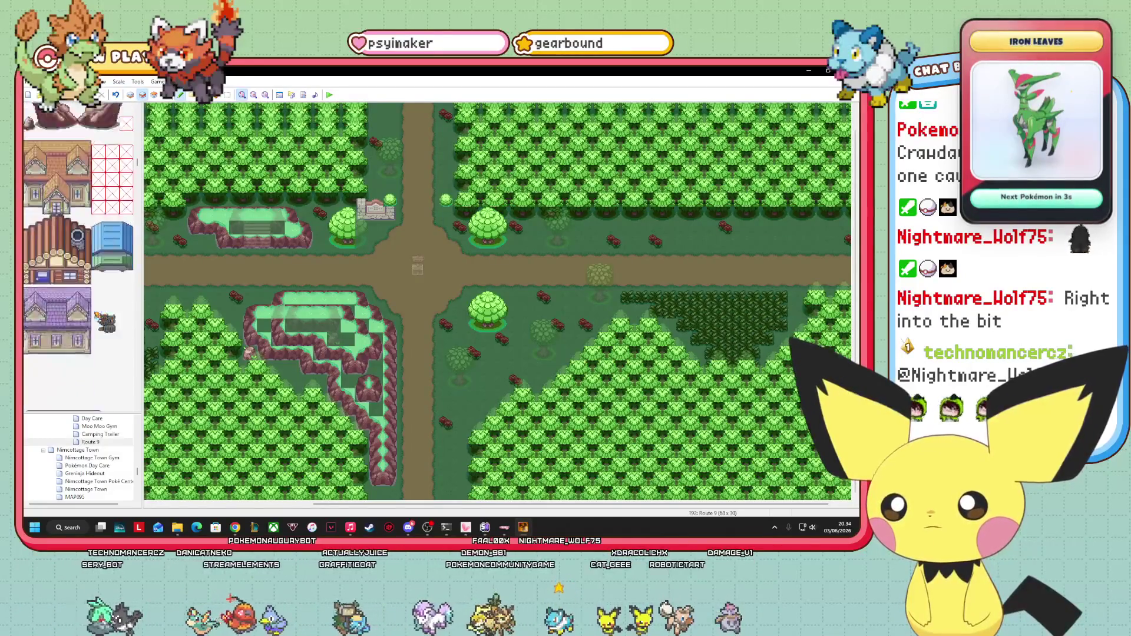
{"action": "scroll", "coordinate": [106, 321], "scroll_direction": "down", "scroll_amount": 15}
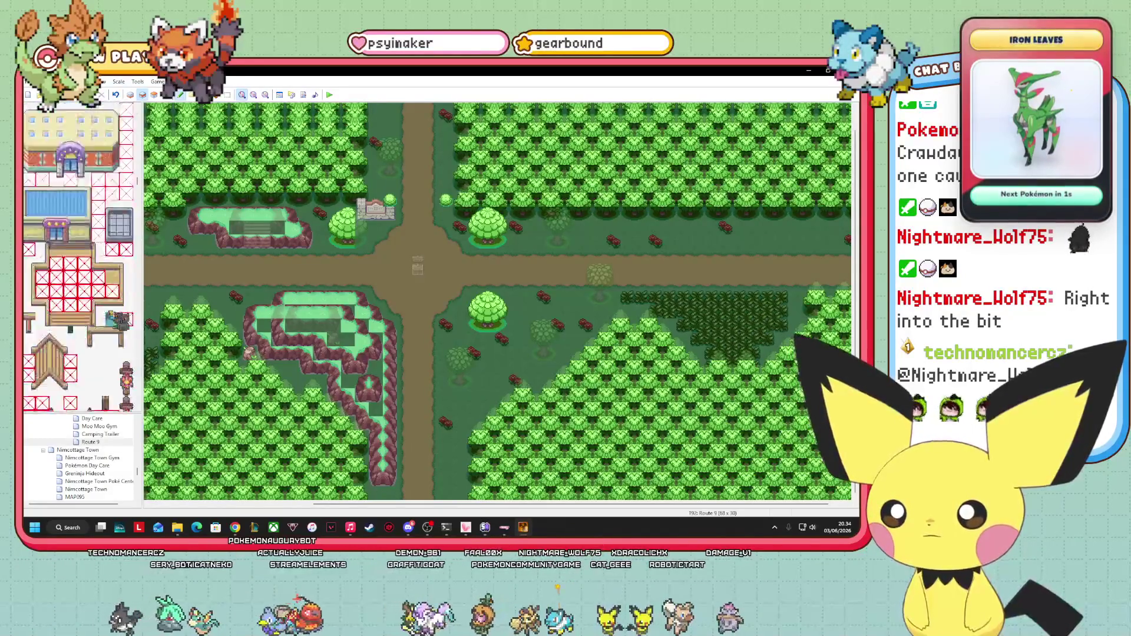
{"action": "scroll", "coordinate": [121, 323], "scroll_direction": "down", "scroll_amount": 5}
{"action": "scroll", "coordinate": [122, 323], "scroll_direction": "down", "scroll_amount": 15}
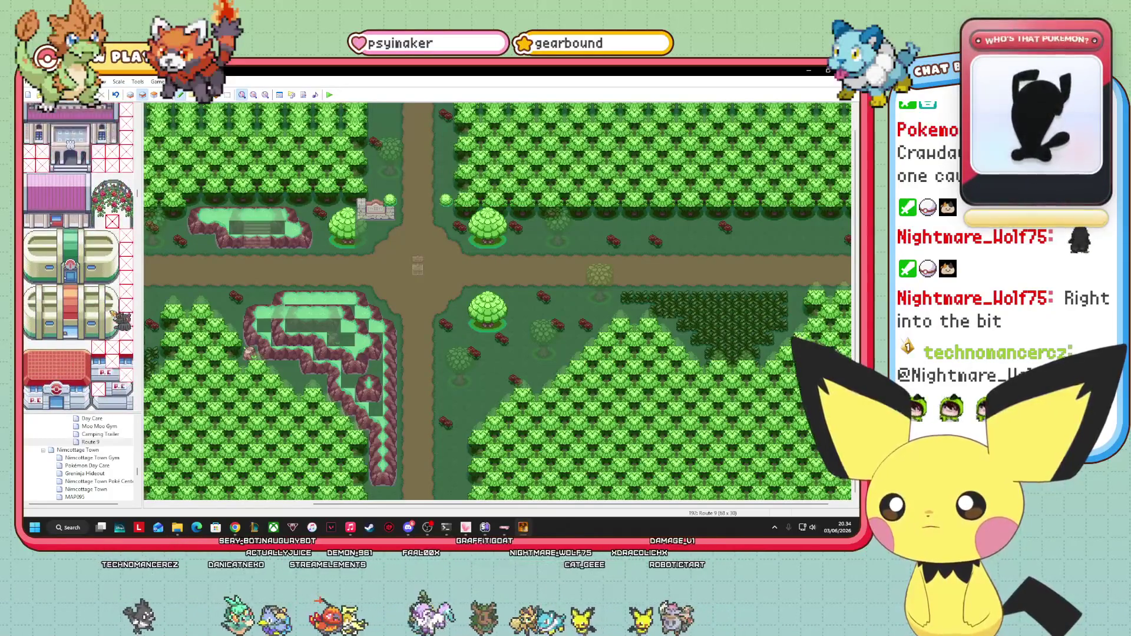
{"action": "scroll", "coordinate": [124, 321], "scroll_direction": "down", "scroll_amount": 15}
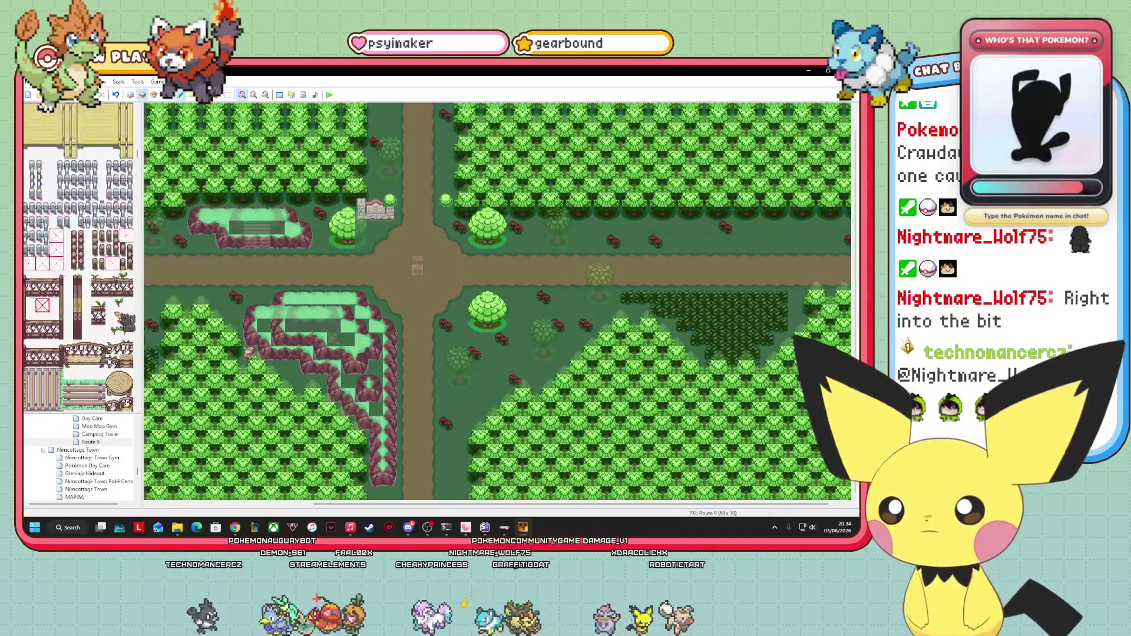
{"action": "scroll", "coordinate": [121, 326], "scroll_direction": "down", "scroll_amount": 15}
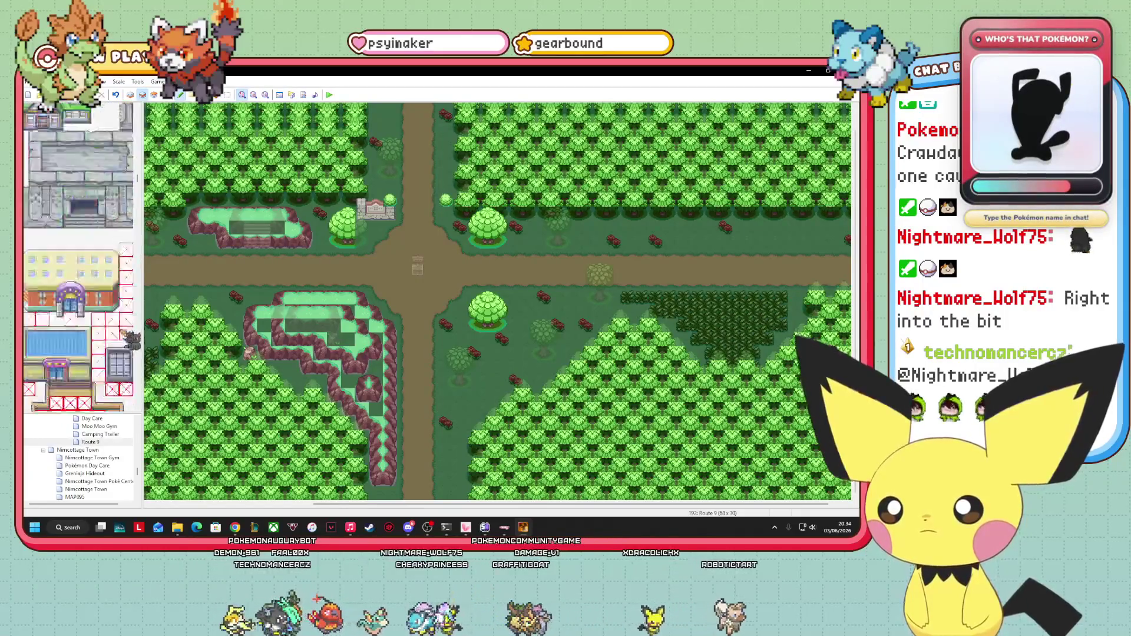
{"action": "scroll", "coordinate": [127, 338], "scroll_direction": "down", "scroll_amount": 5}
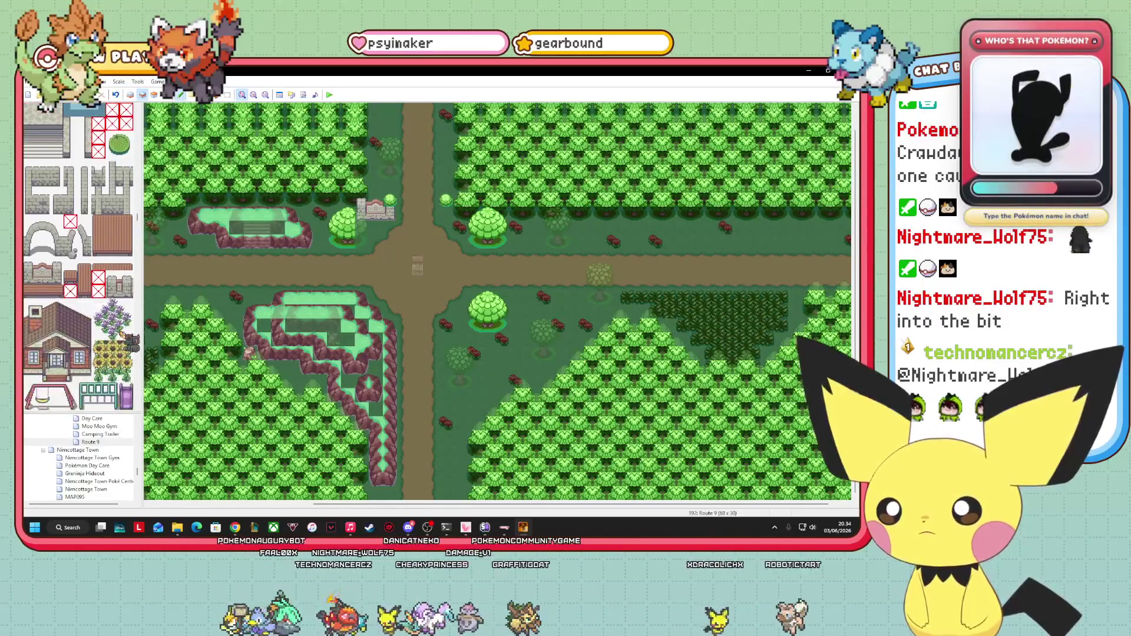
- Cycle through Layer 3 and the events view, then switch to the bottom ground layer
{"action": "key", "text": "F7"}
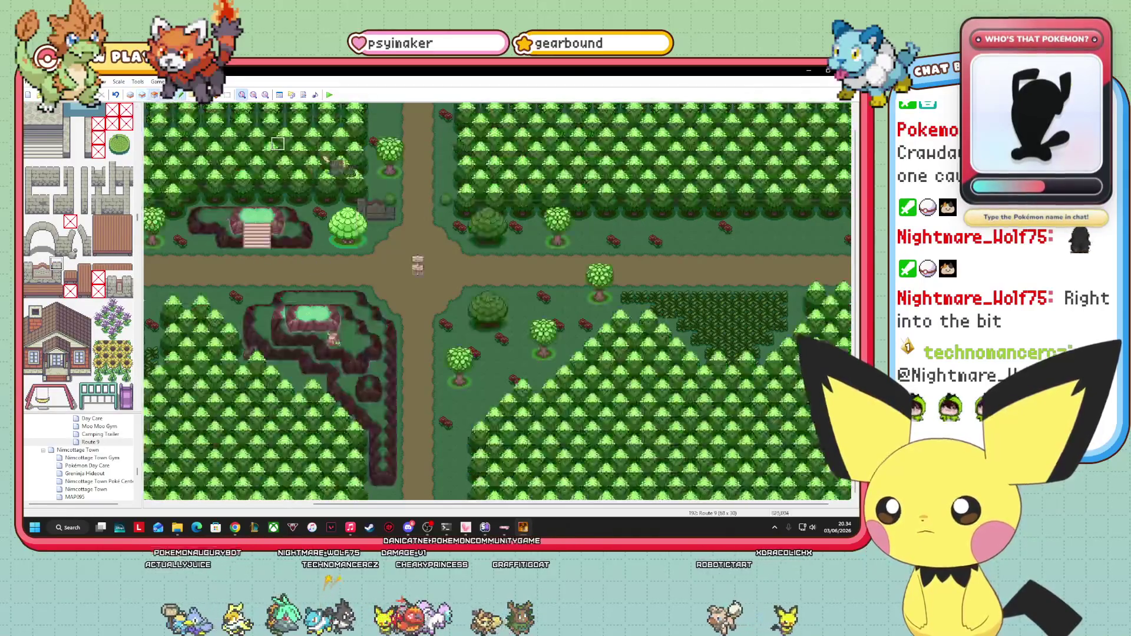
{"action": "key", "text": "F8"}
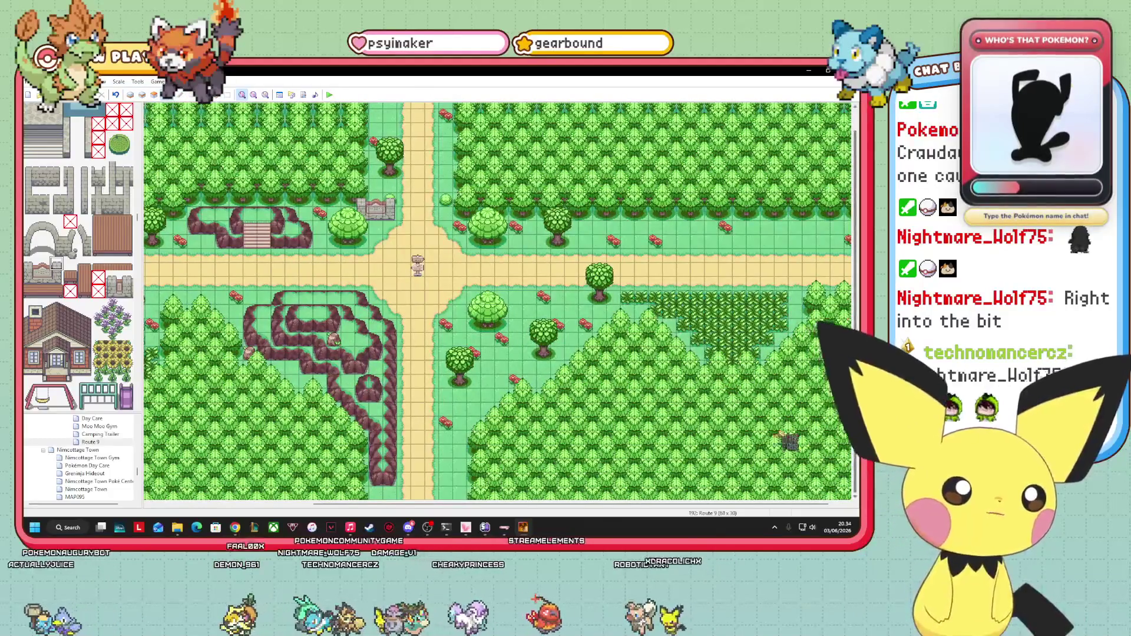
{"action": "scroll", "coordinate": [498, 301], "scroll_direction": "right", "scroll_amount": 2}
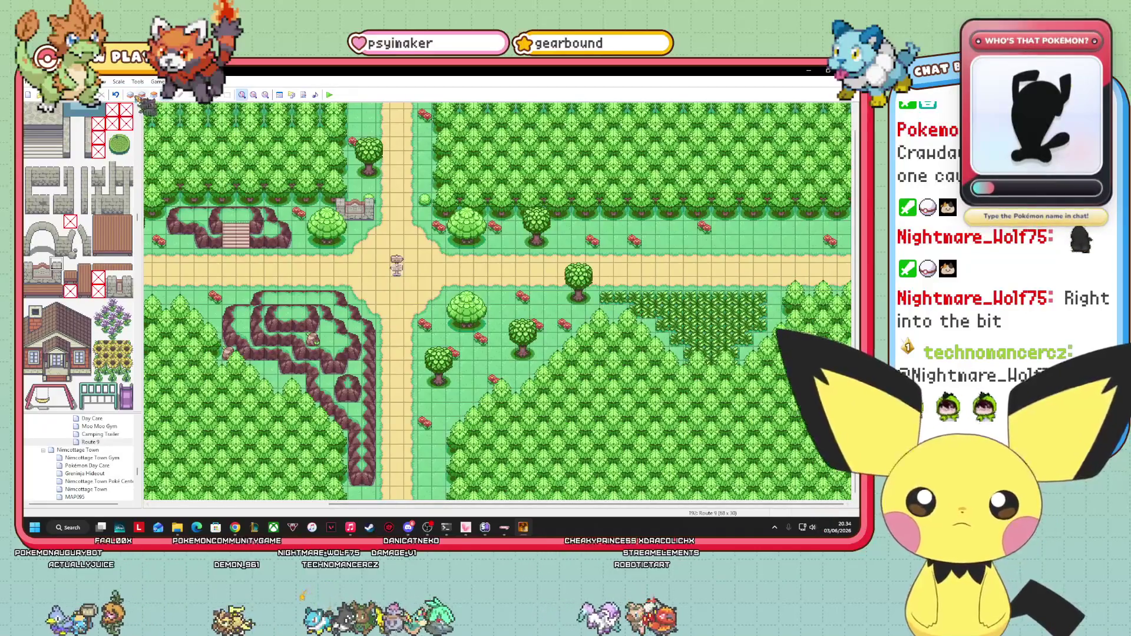
{"action": "left_click", "coordinate": [130, 95]}
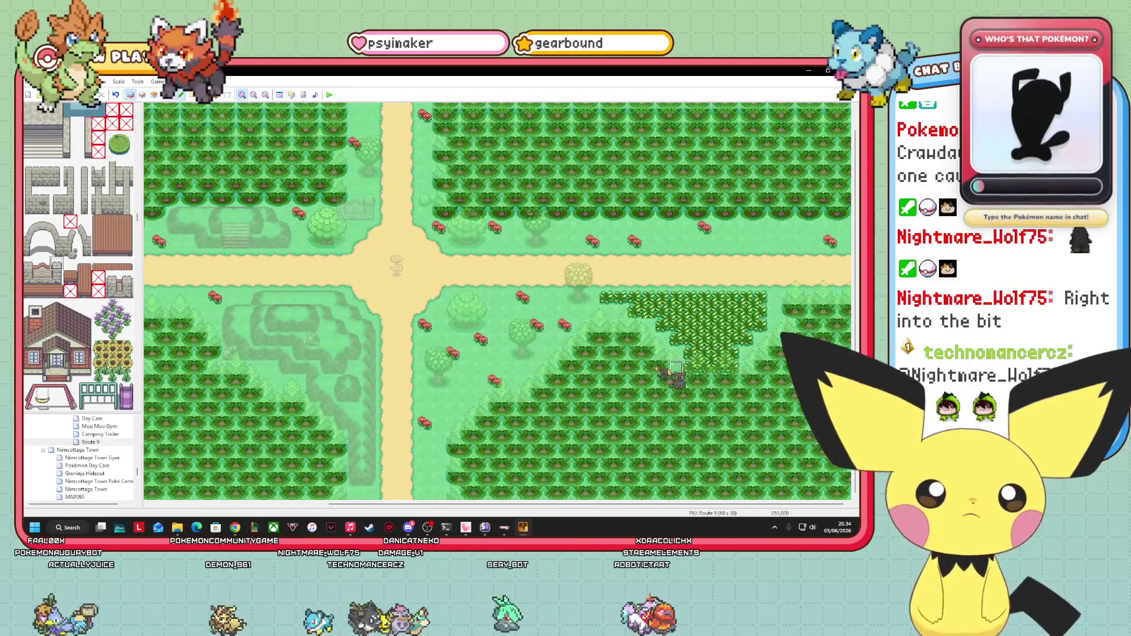
- Bring the ground tiles back into view and copy grass tiles from the map, including beside the tall grass
{"action": "left_click_drag", "start_coordinate": [137, 323], "coordinate": [137, 108]}
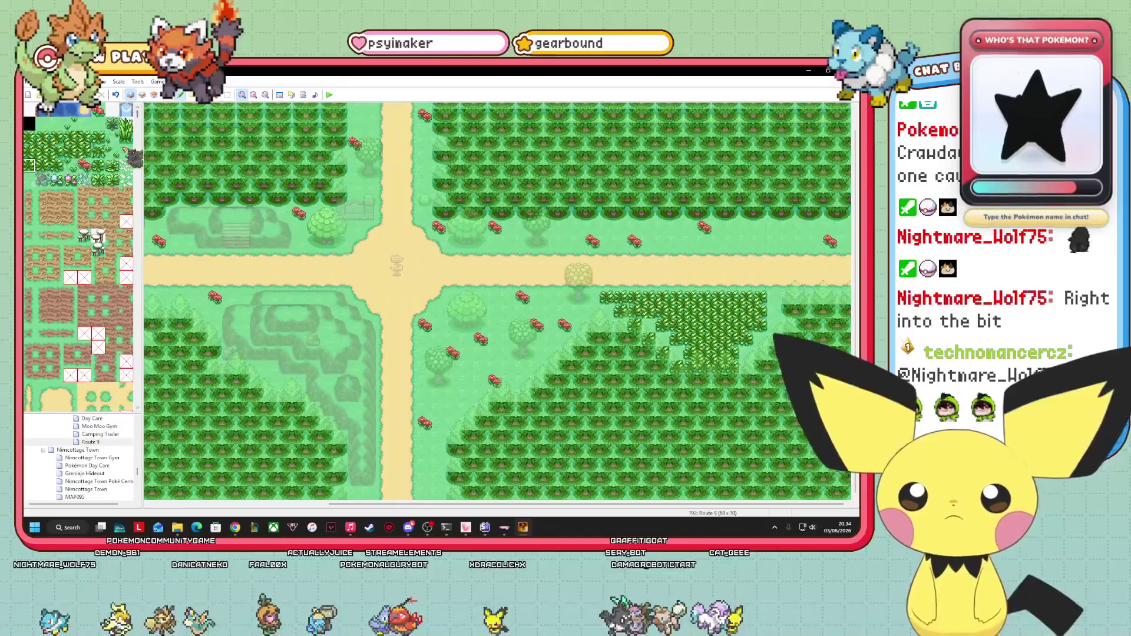
{"action": "left_click", "coordinate": [71, 151]}
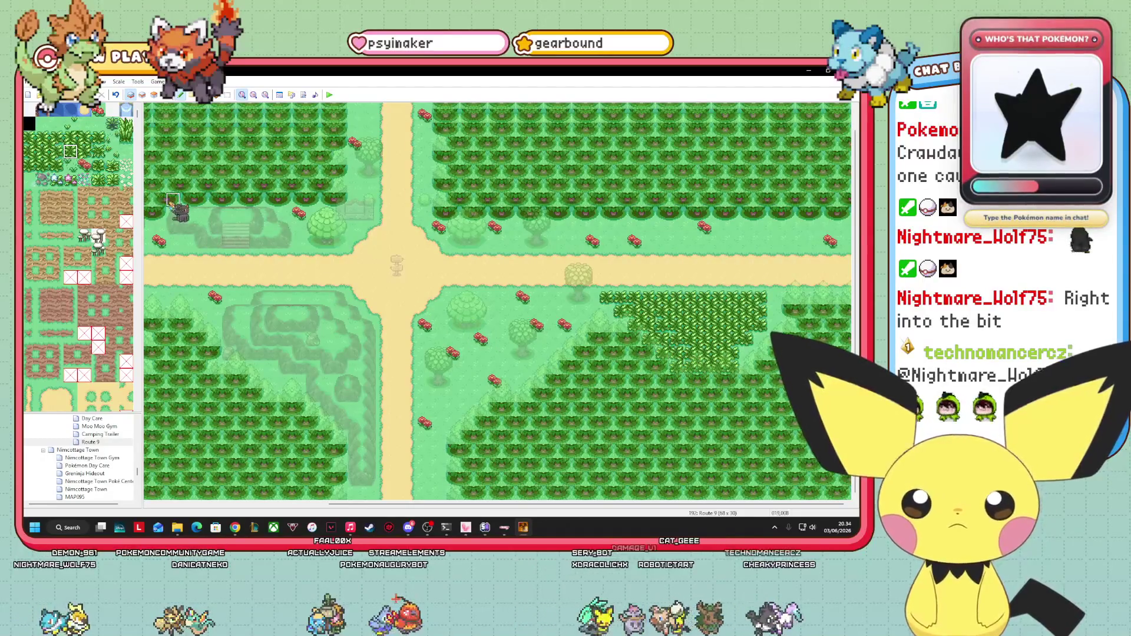
{"action": "right_click", "coordinate": [177, 206]}
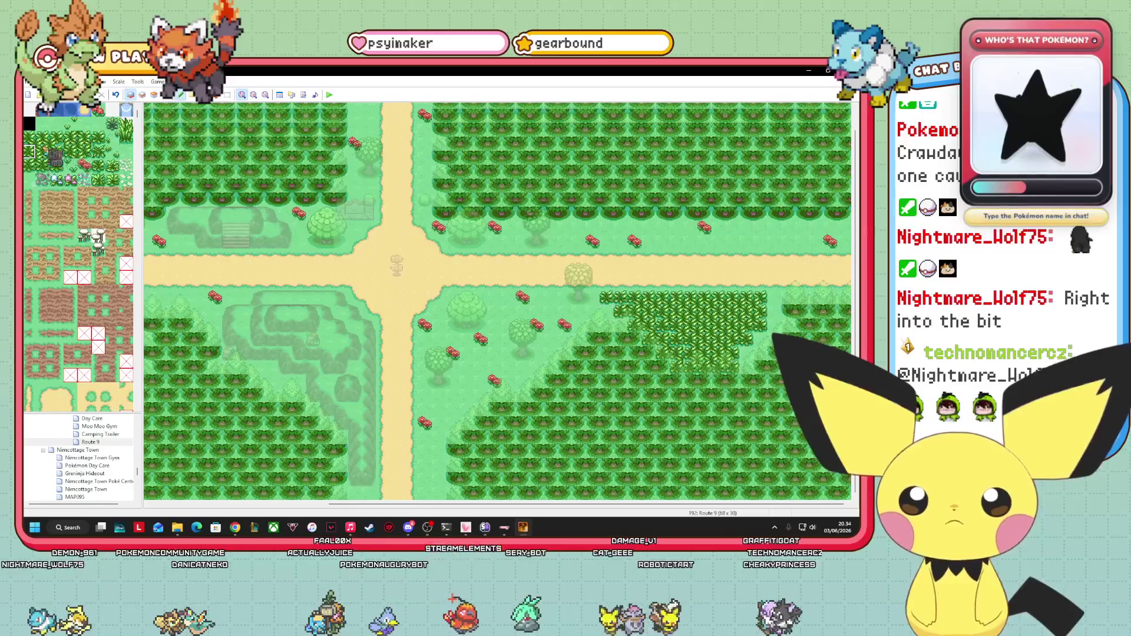
{"action": "right_click", "coordinate": [221, 231]}
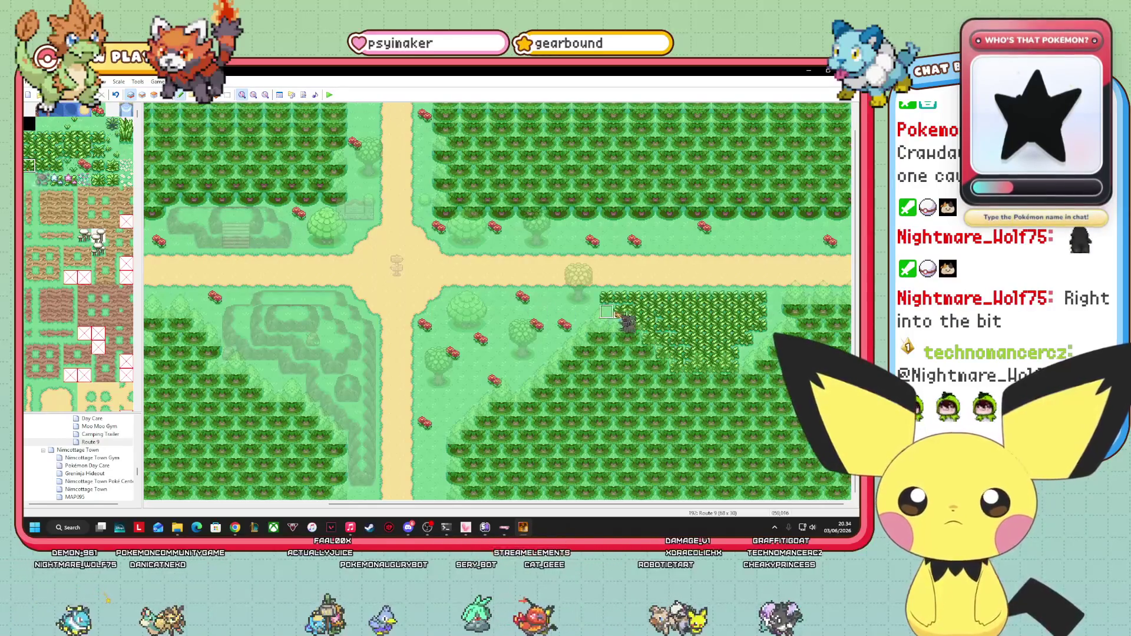
{"action": "right_click", "coordinate": [634, 311]}
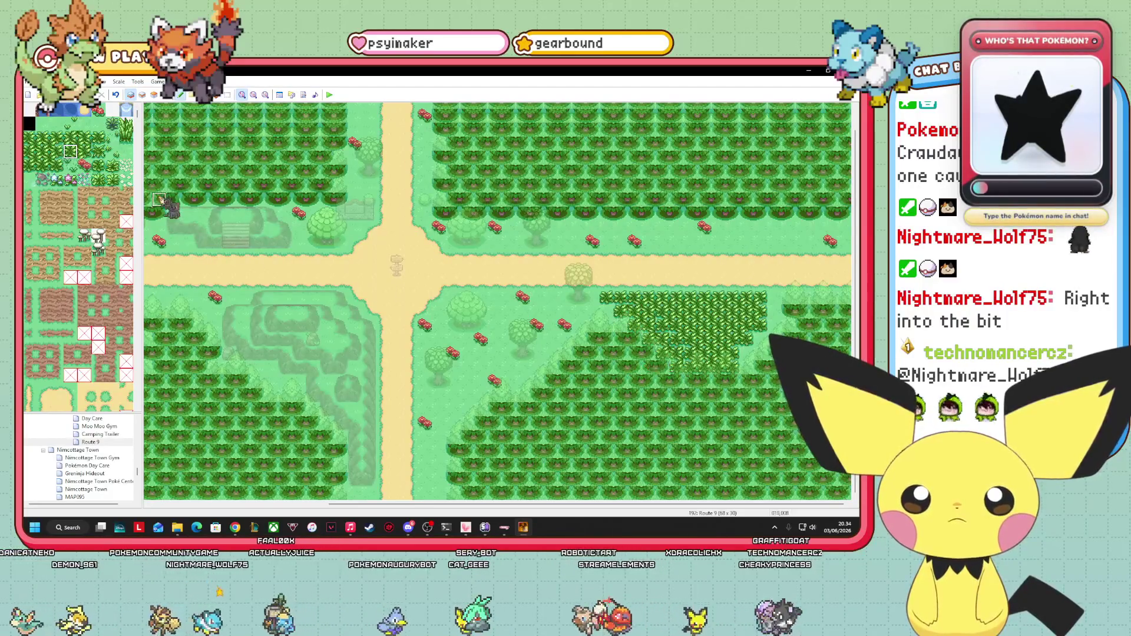
{"action": "left_click", "coordinate": [42, 137]}
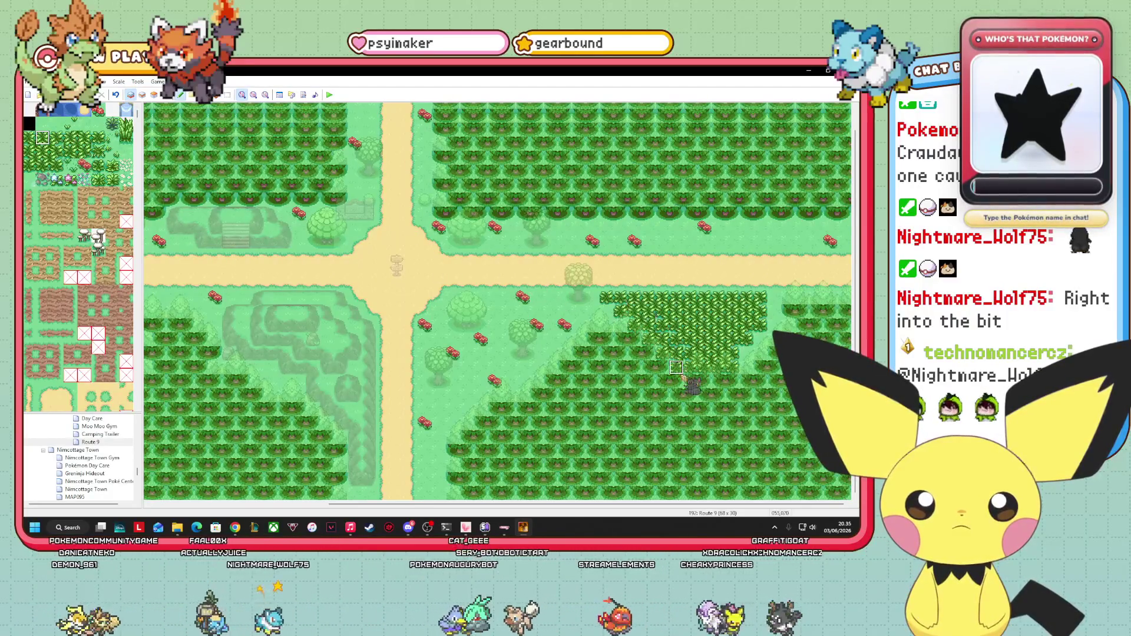
{"action": "right_click", "coordinate": [511, 278]}
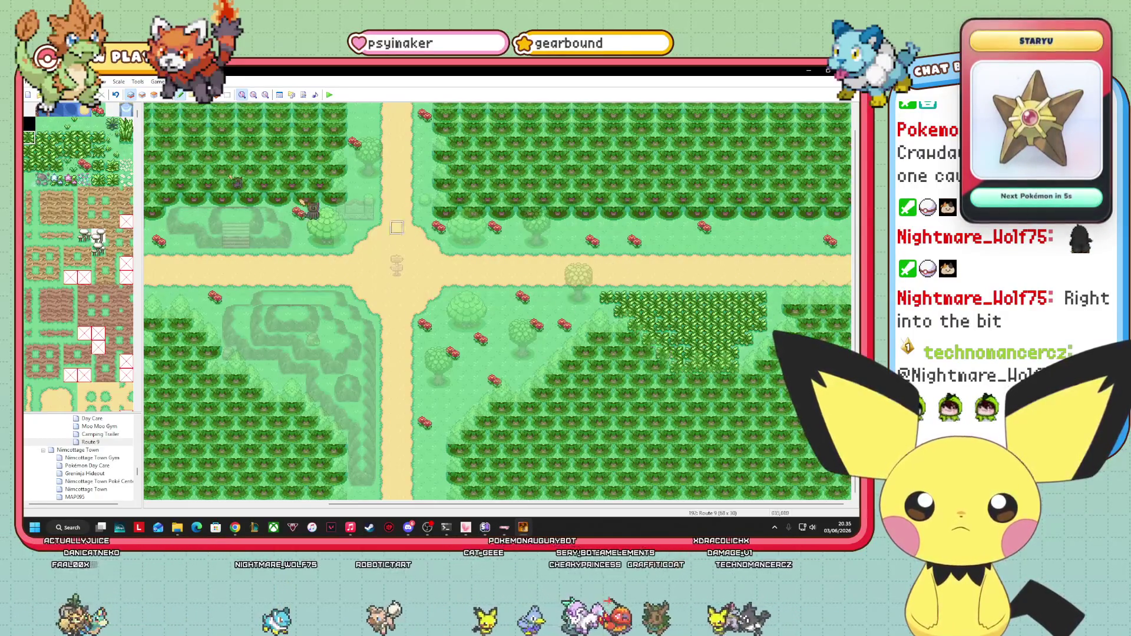
{"action": "right_click", "coordinate": [537, 353]}
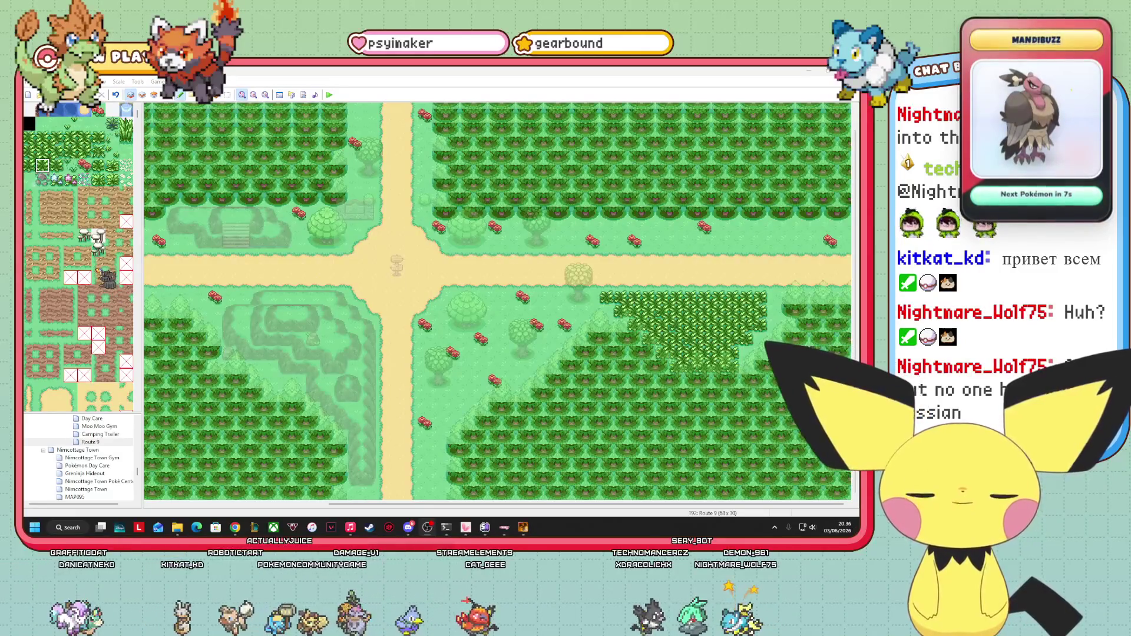
{"action": "scroll", "coordinate": [78, 256], "scroll_direction": "down", "scroll_amount": 2}
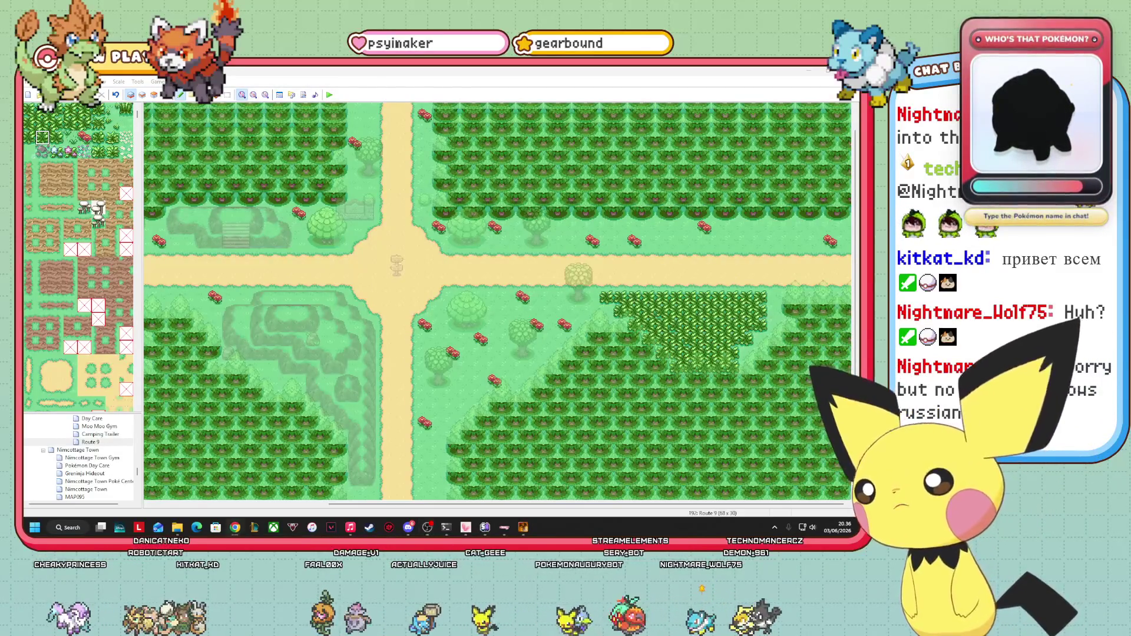
{"action": "left_click_drag", "start_coordinate": [594, 276], "coordinate": [338, 342]}
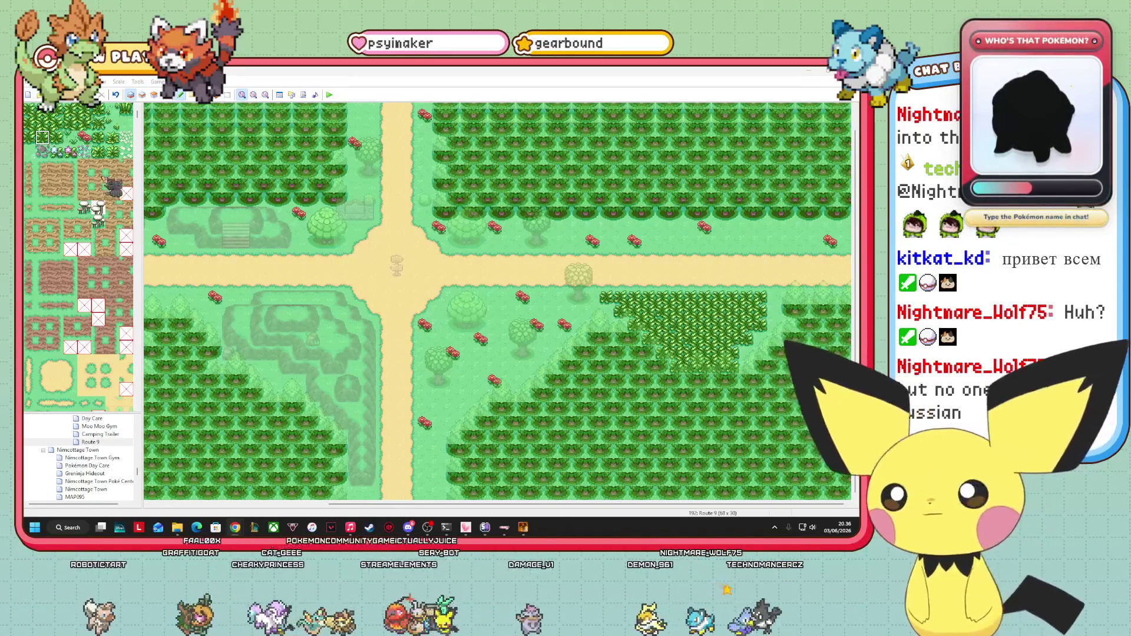
{"action": "left_click", "coordinate": [56, 138]}
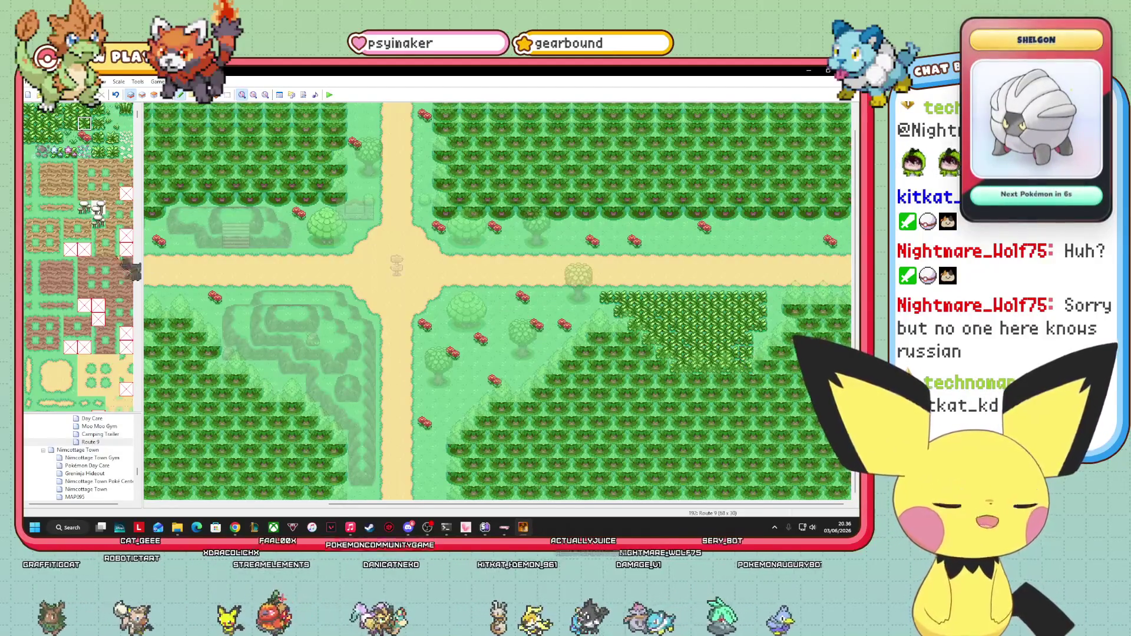
{"action": "left_click", "coordinate": [56, 137]}
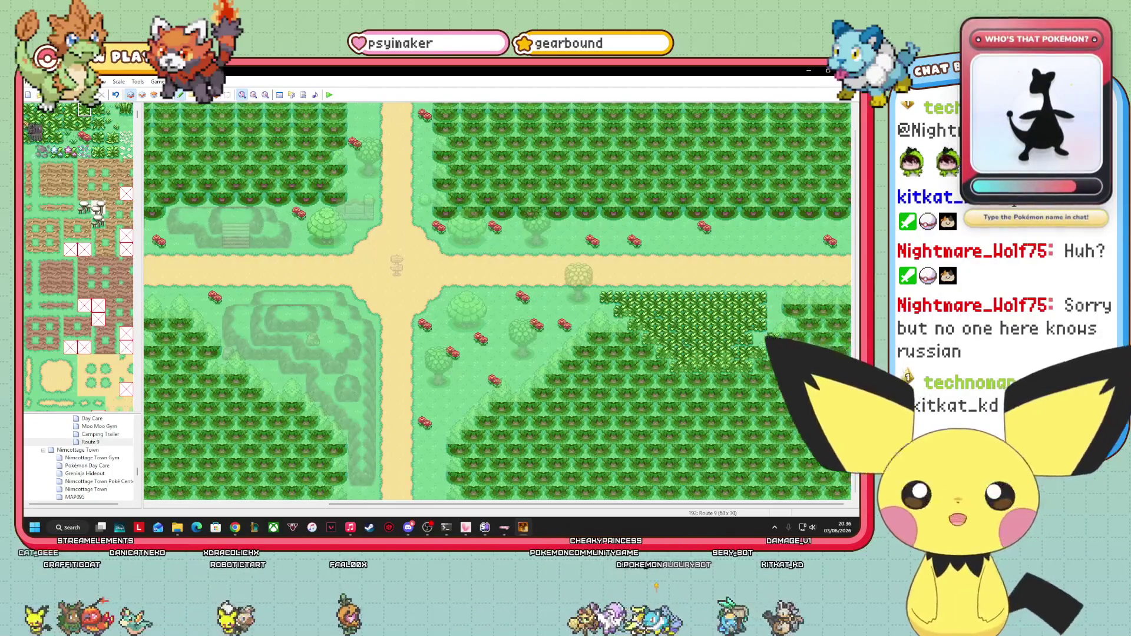
- Try several ground tiles in the tileset and settle on a bush tile
{"action": "left_click", "coordinate": [56, 109]}
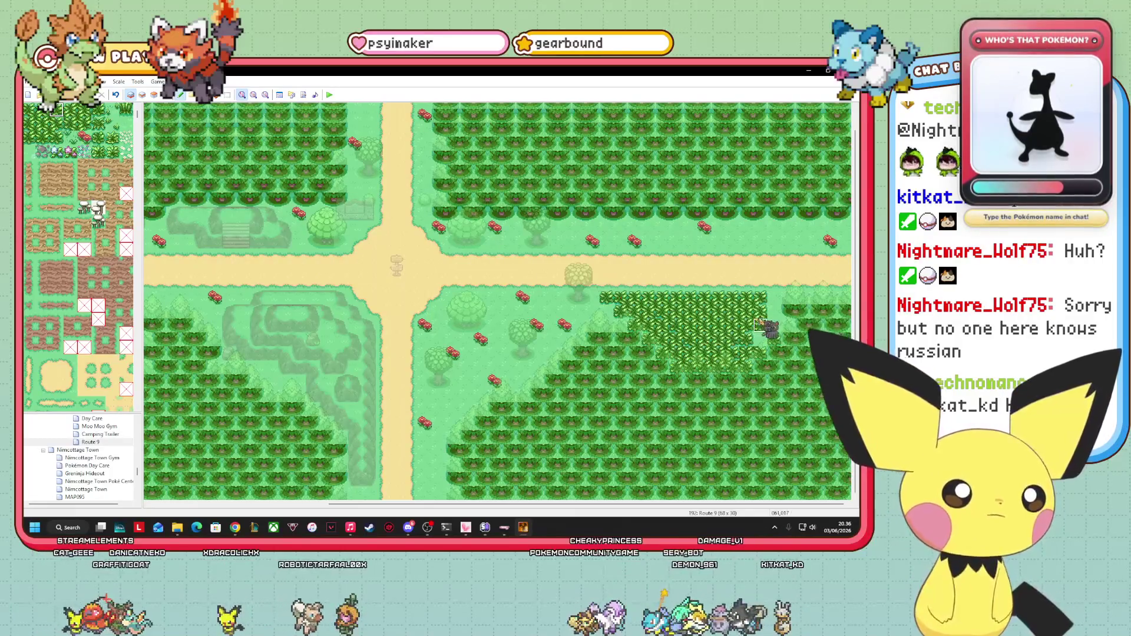
{"action": "left_click", "coordinate": [56, 123]}
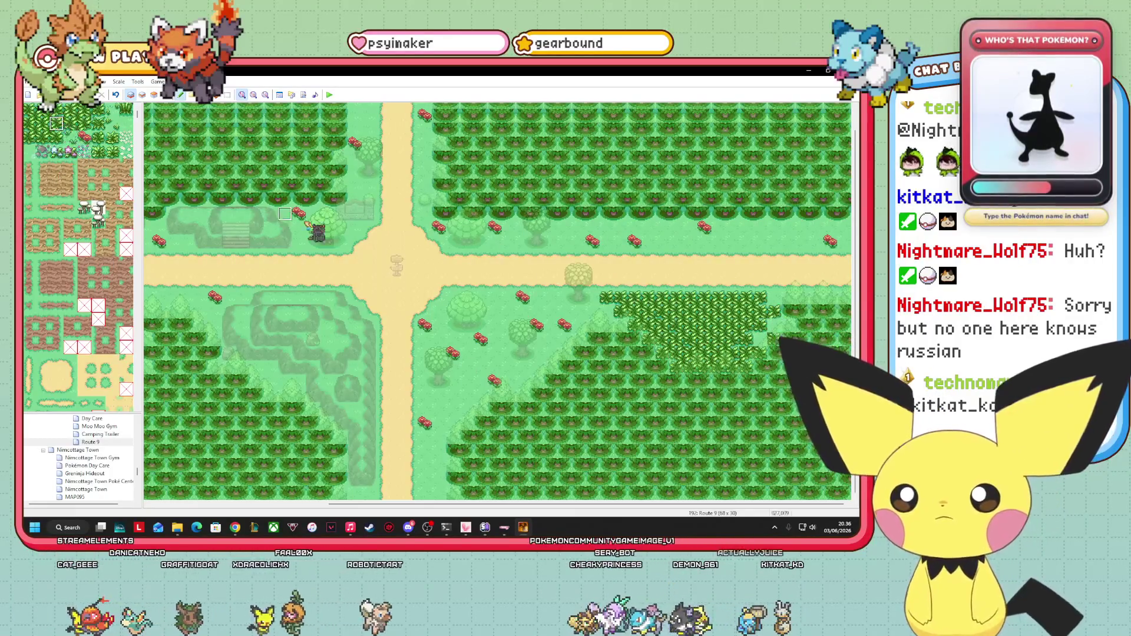
{"action": "left_click", "coordinate": [84, 123]}
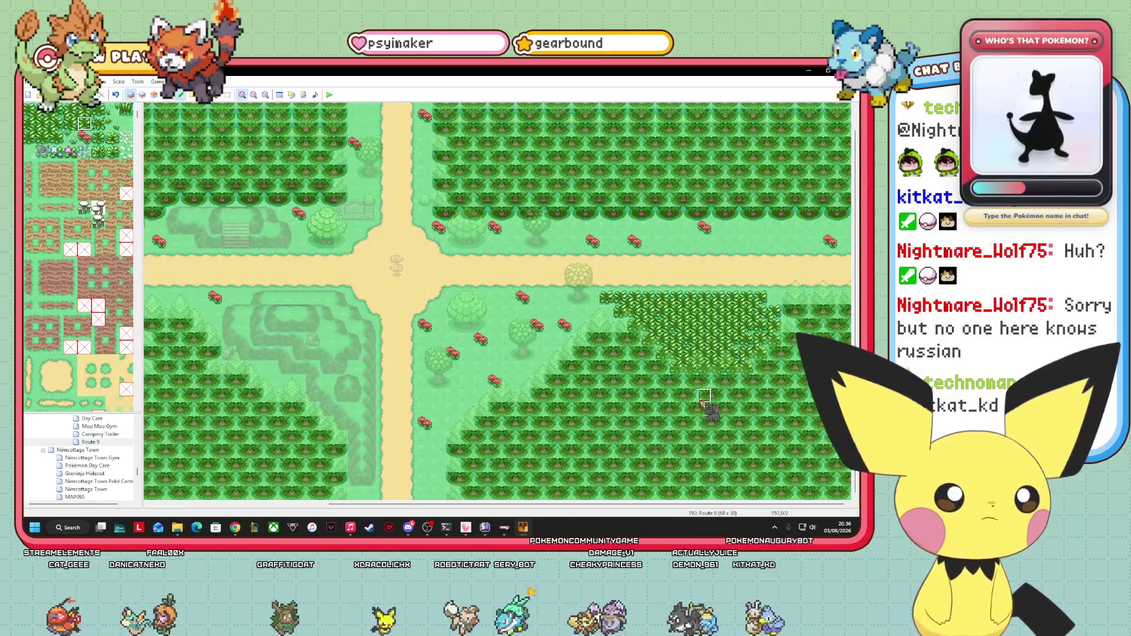
{"action": "left_click", "coordinate": [42, 124]}
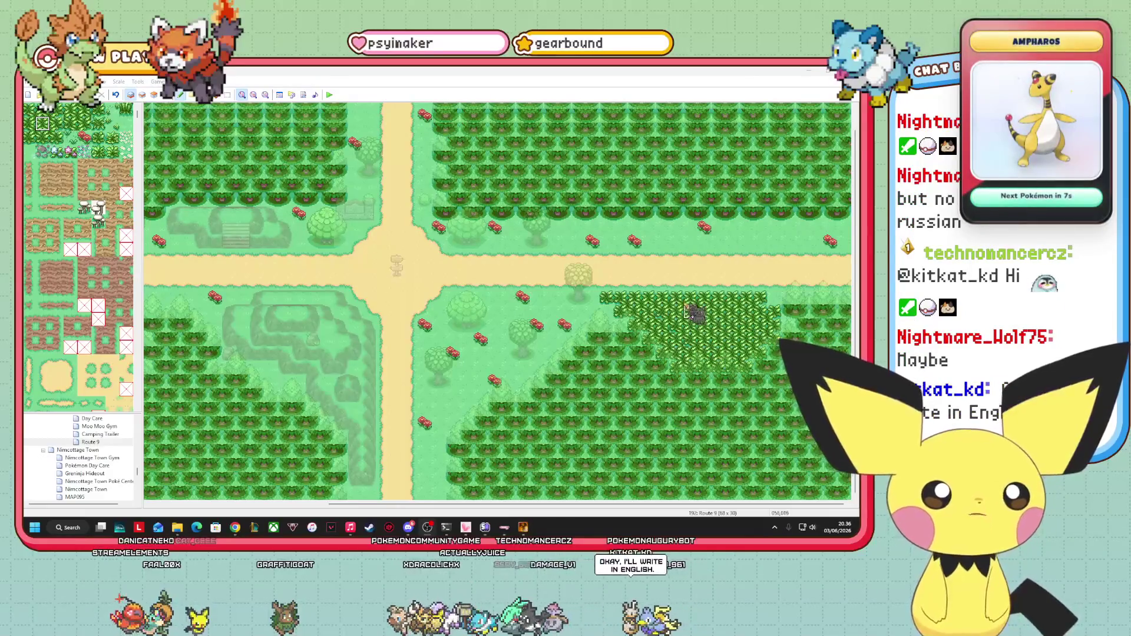
- Return to Layer 1 and place two bushes on the Route 9 grass
{"action": "left_click", "coordinate": [187, 115]}
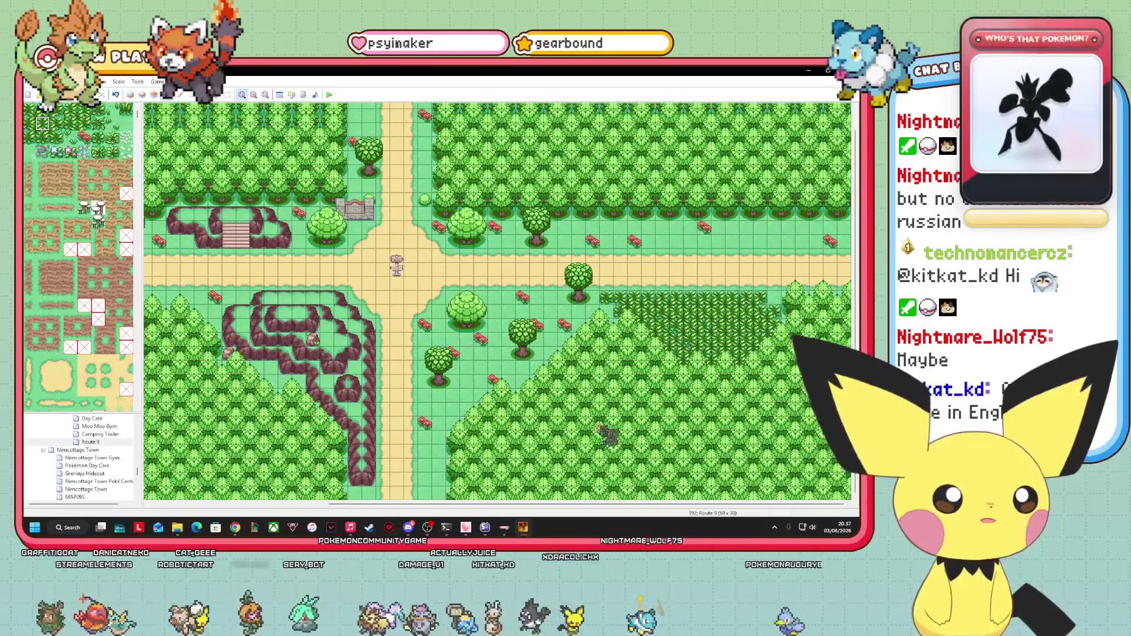
{"action": "key", "text": "F5"}
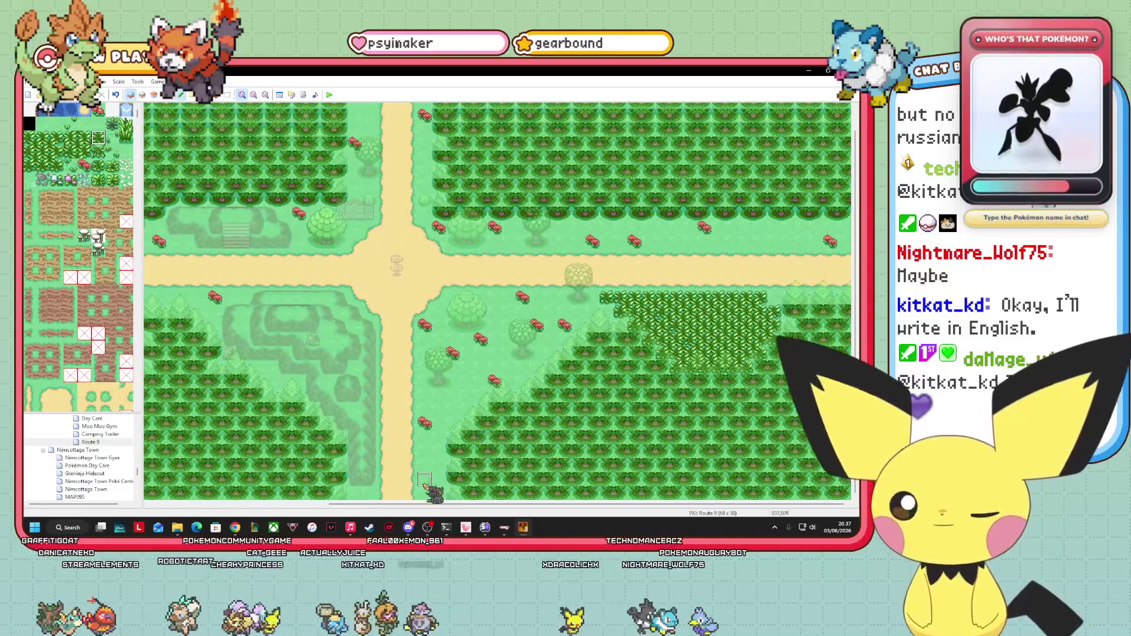
{"action": "left_click", "coordinate": [424, 492]}
{"action": "left_click", "coordinate": [439, 325]}
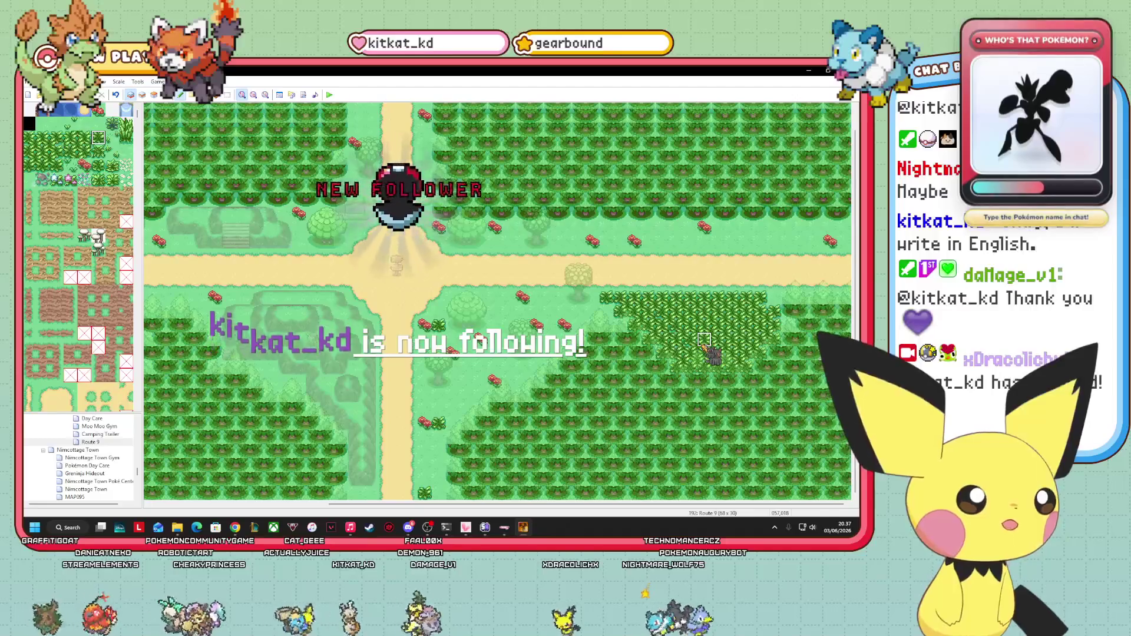
- Add three more bushes and two grass tufts across the open grass
{"action": "left_click", "coordinate": [550, 311]}
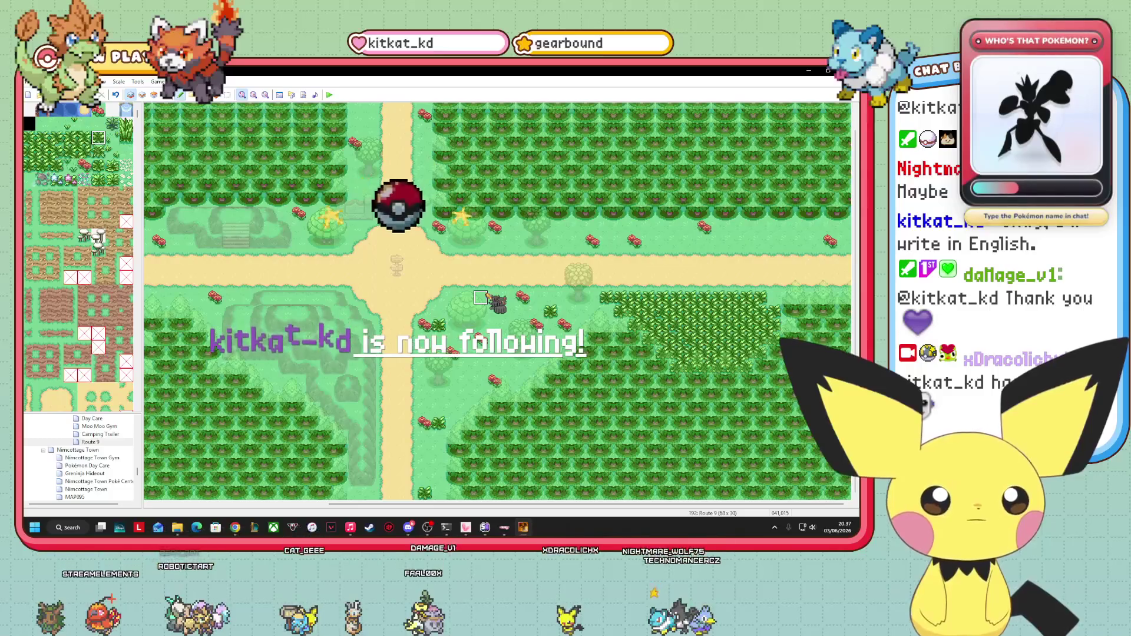
{"action": "left_click", "coordinate": [480, 298]}
{"action": "left_click", "coordinate": [466, 367]}
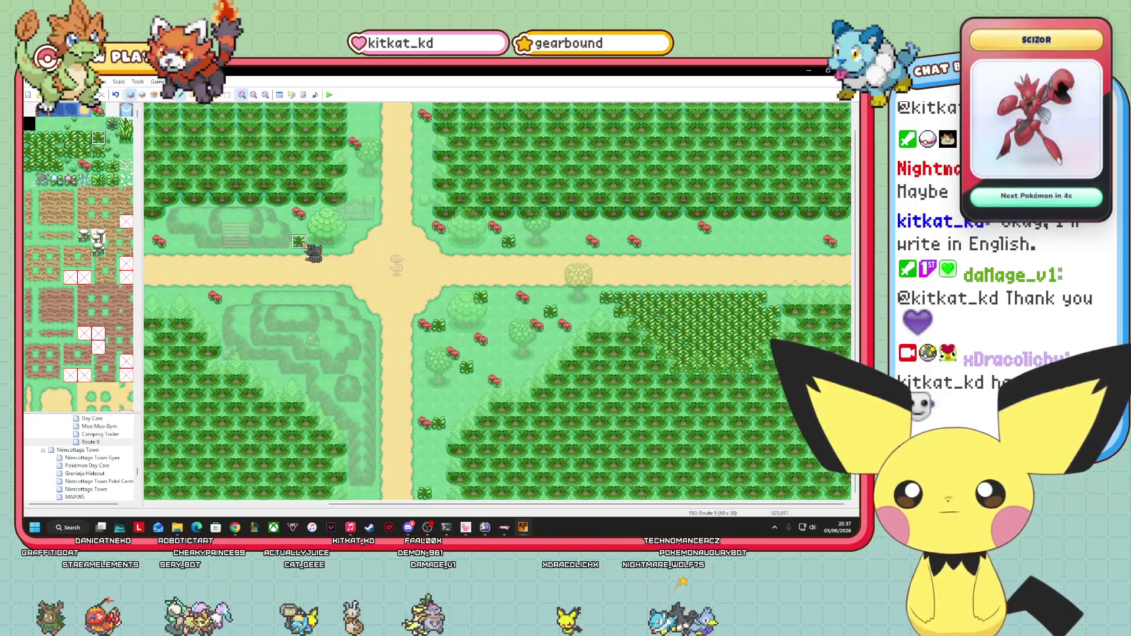
{"action": "left_click", "coordinate": [215, 311]}
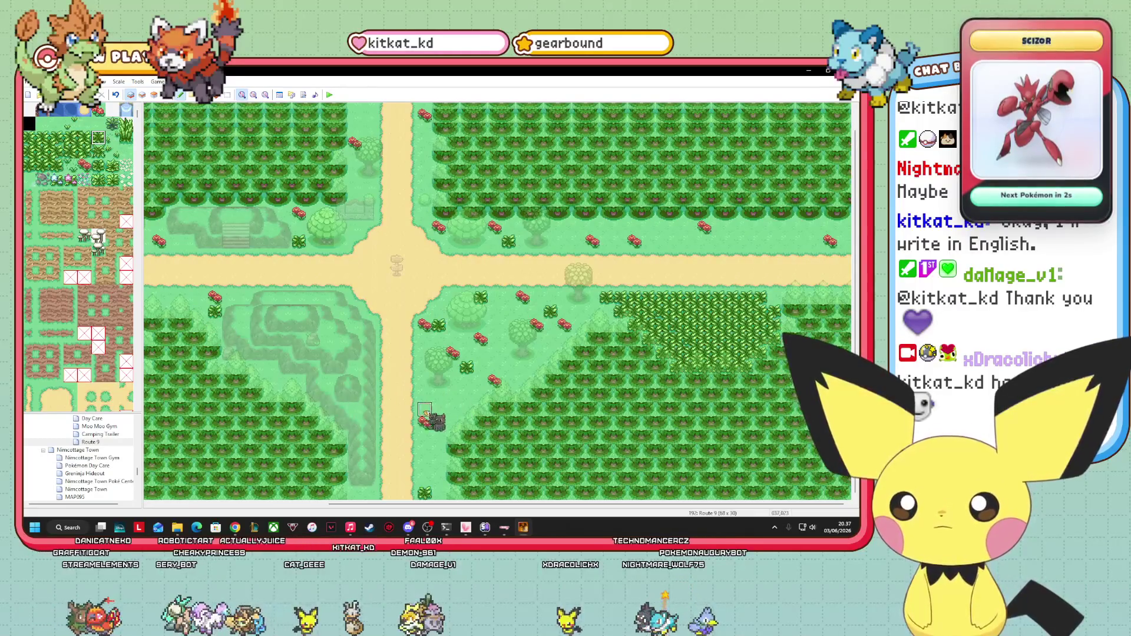
{"action": "left_click", "coordinate": [677, 242]}
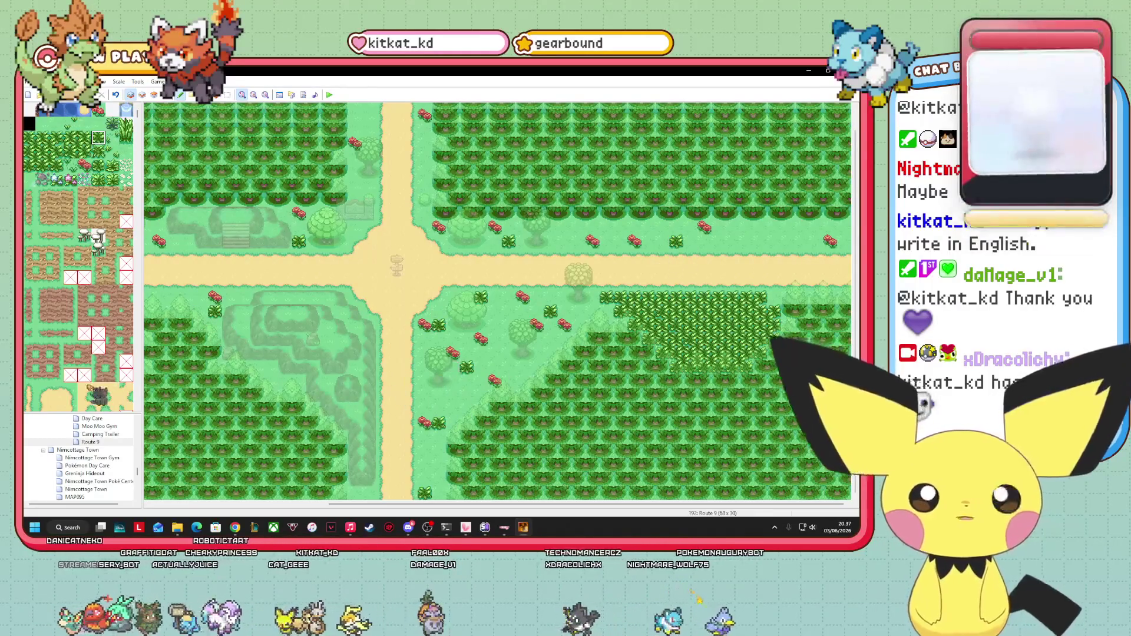
{"action": "scroll", "coordinate": [89, 460], "scroll_direction": "up", "scroll_amount": 5}
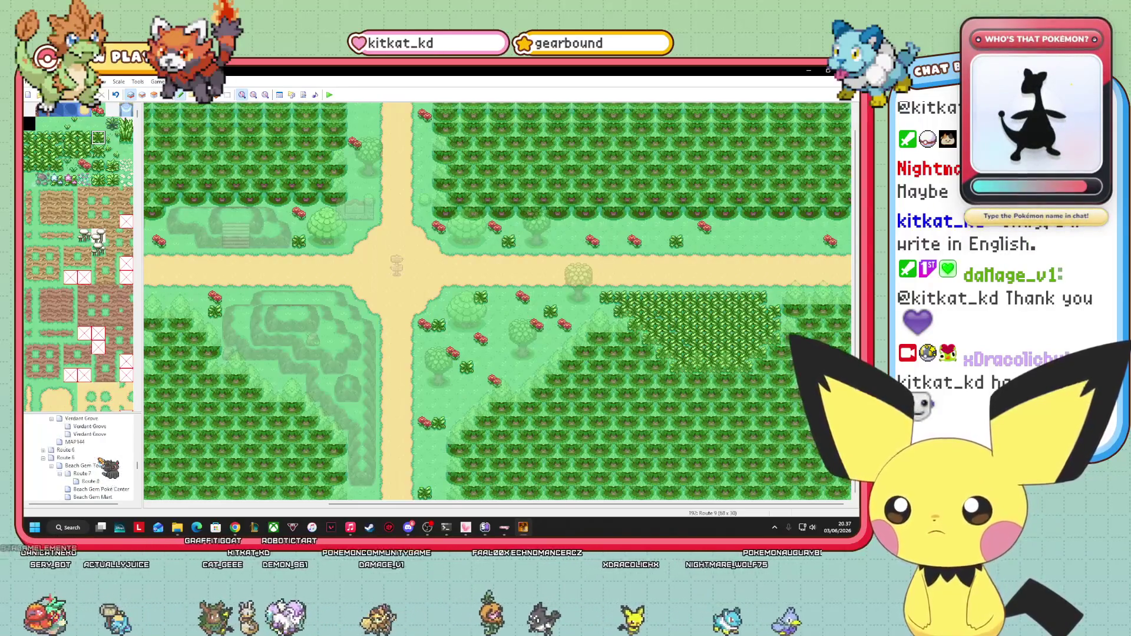
- Open Route 8, inspect it with all layers and events, then reopen Route 9
{"action": "scroll", "coordinate": [101, 465], "scroll_direction": "down", "scroll_amount": 5}
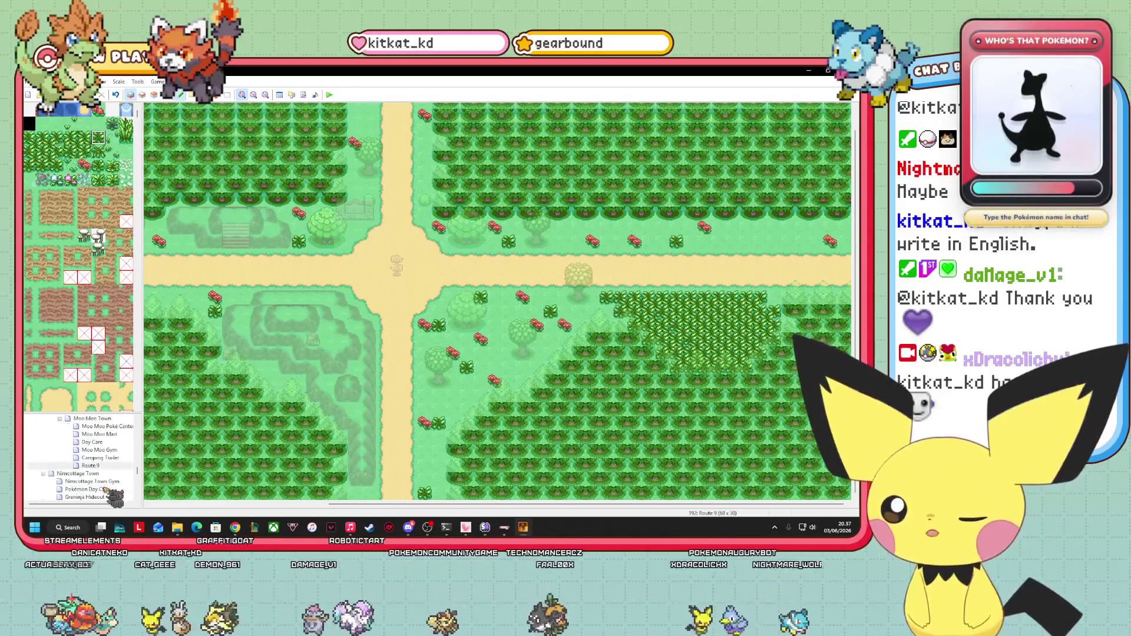
{"action": "scroll", "coordinate": [107, 492], "scroll_direction": "up", "scroll_amount": 4}
{"action": "left_click", "coordinate": [101, 435]}
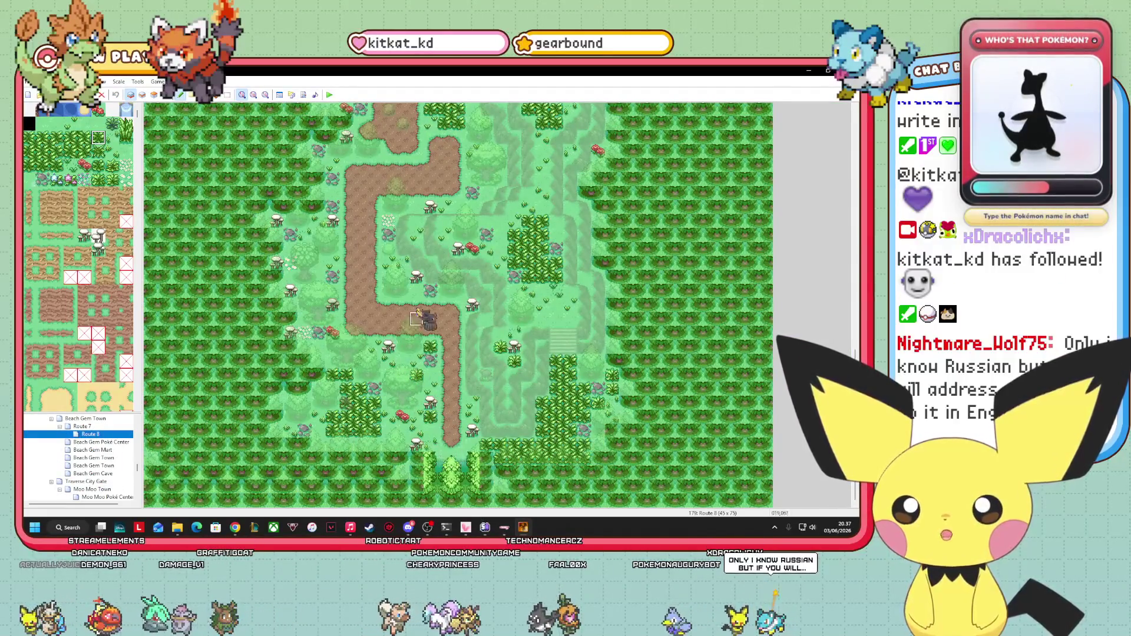
{"action": "left_click", "coordinate": [416, 207]}
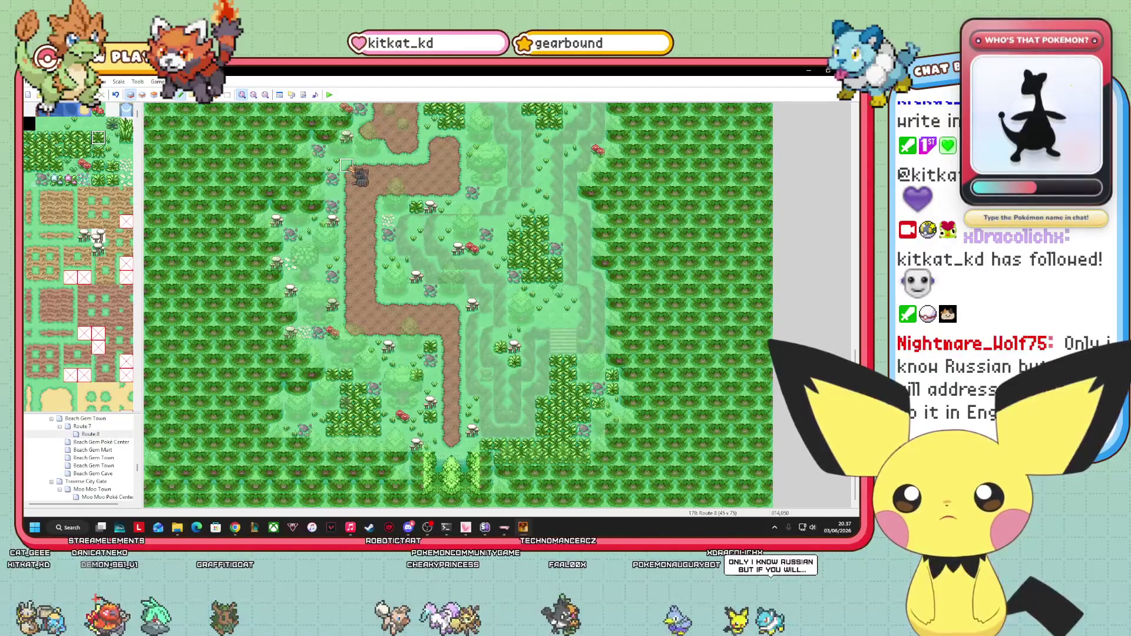
{"action": "left_click", "coordinate": [332, 191]}
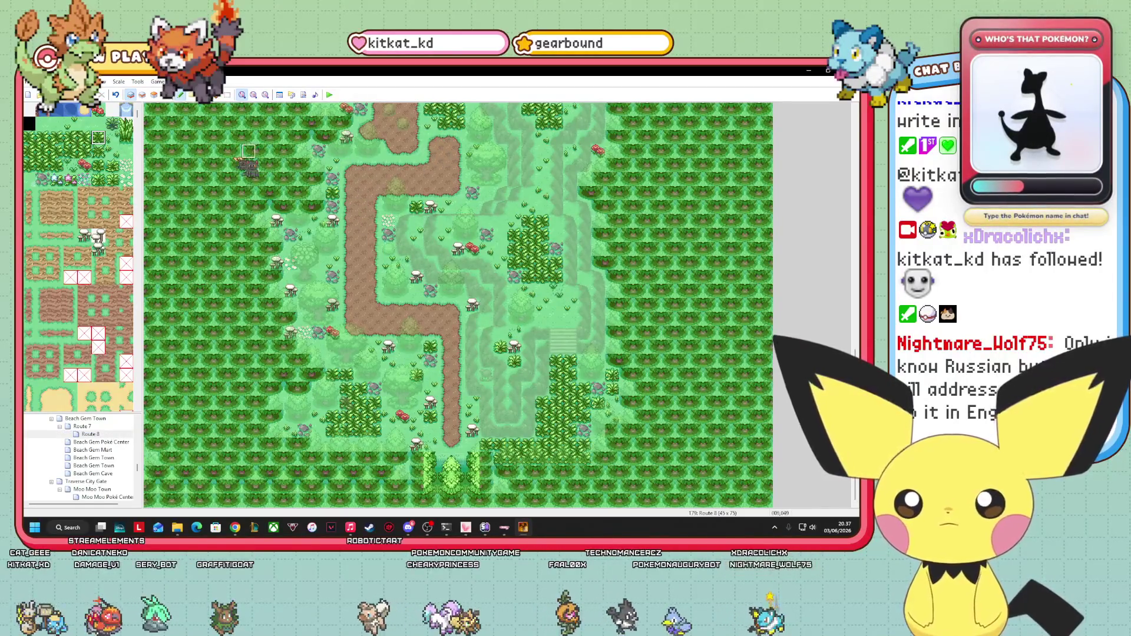
{"action": "left_click", "coordinate": [166, 95]}
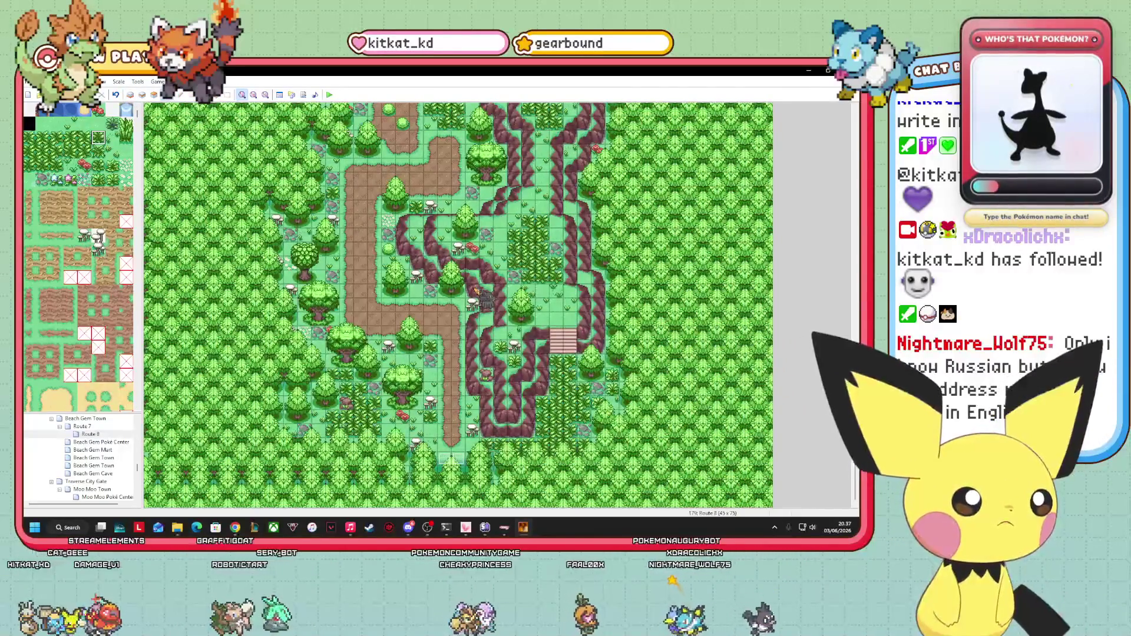
{"action": "mouse_move", "coordinate": [487, 301]}
{"action": "left_mouse_down"}
{"action": "mouse_move", "coordinate": [454, 283]}
{"action": "mouse_move", "coordinate": [429, 292]}
{"action": "mouse_move", "coordinate": [306, 377]}
{"action": "left_mouse_up"}
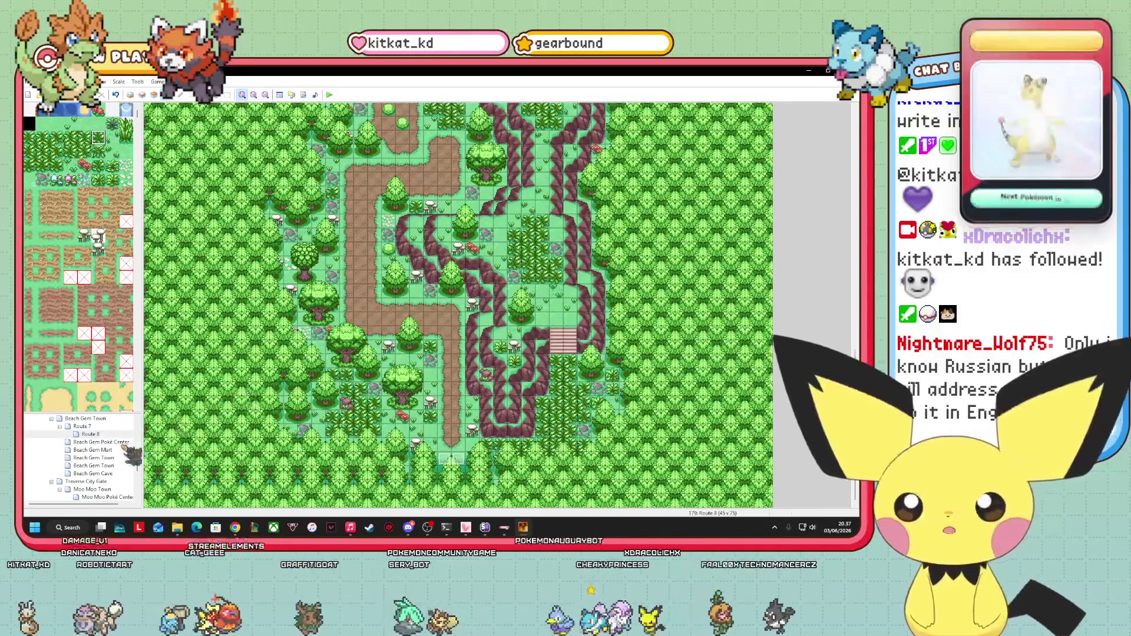
{"action": "scroll", "coordinate": [79, 456], "scroll_direction": "down", "scroll_amount": 3}
{"action": "left_click", "coordinate": [90, 466]}
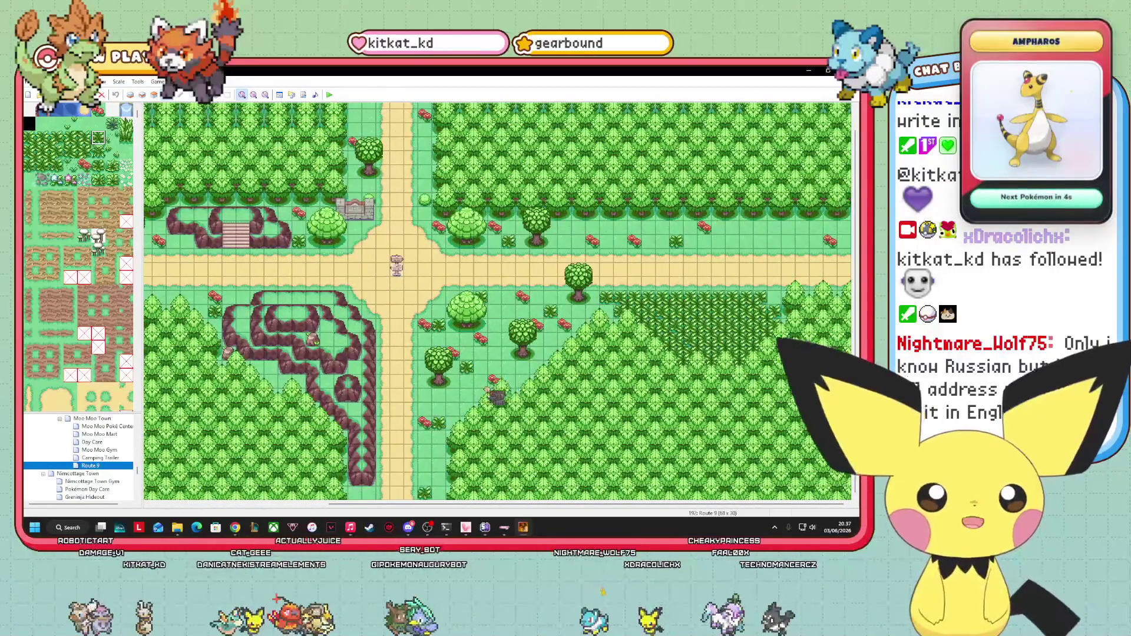
- Scroll across Route 9, return to Layer 1, and select a tile to paint
{"action": "left_click_drag", "start_coordinate": [504, 504], "coordinate": [325, 504]}
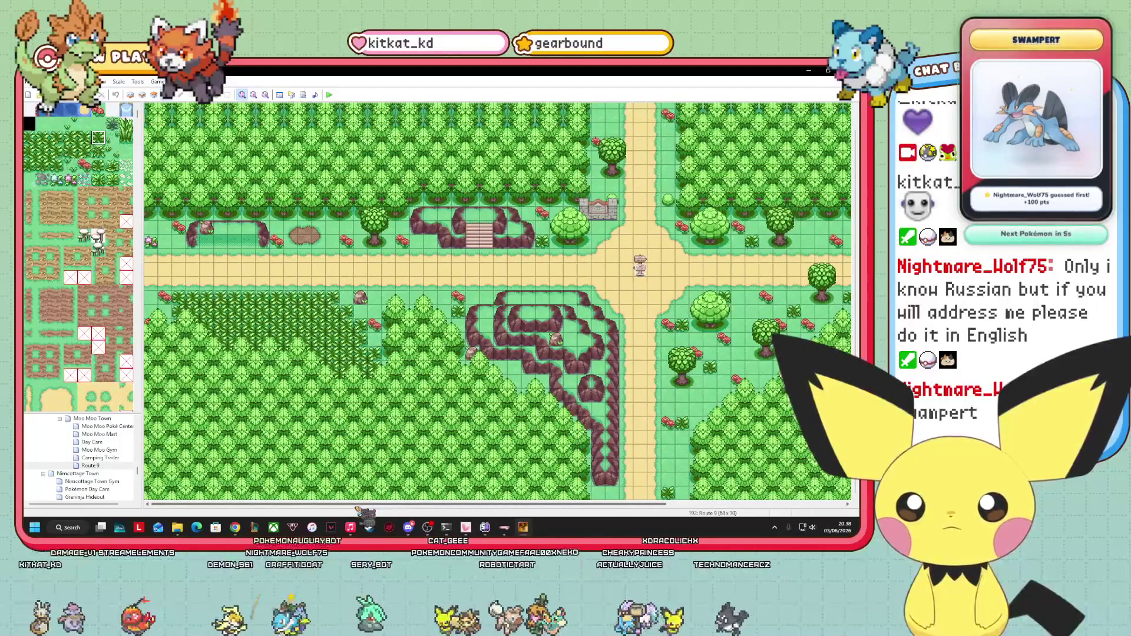
{"action": "left_click_drag", "start_coordinate": [357, 507], "coordinate": [536, 507]}
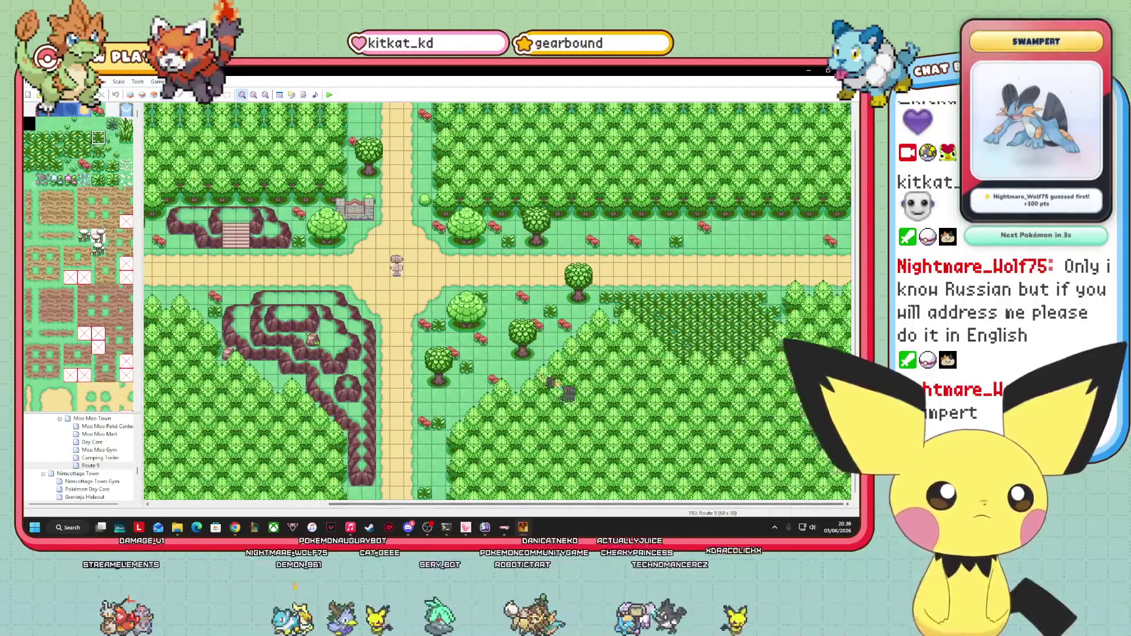
{"action": "left_click", "coordinate": [131, 94]}
{"action": "left_click", "coordinate": [84, 164]}
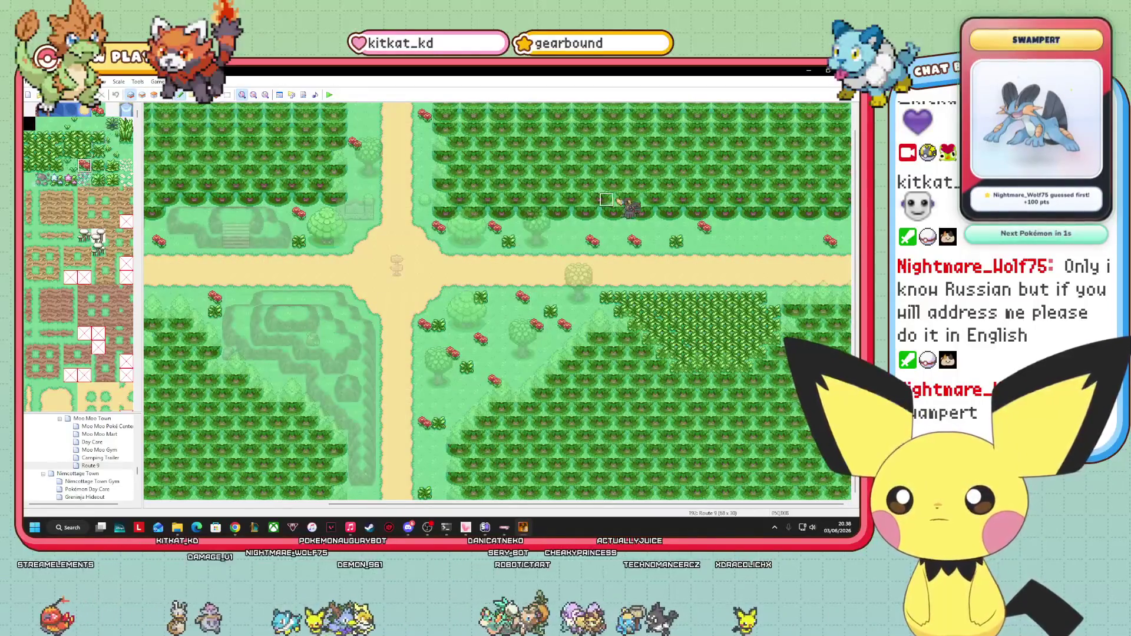
- Place three bush tiles on the grass near the crossroads
{"action": "left_click", "coordinate": [98, 138]}
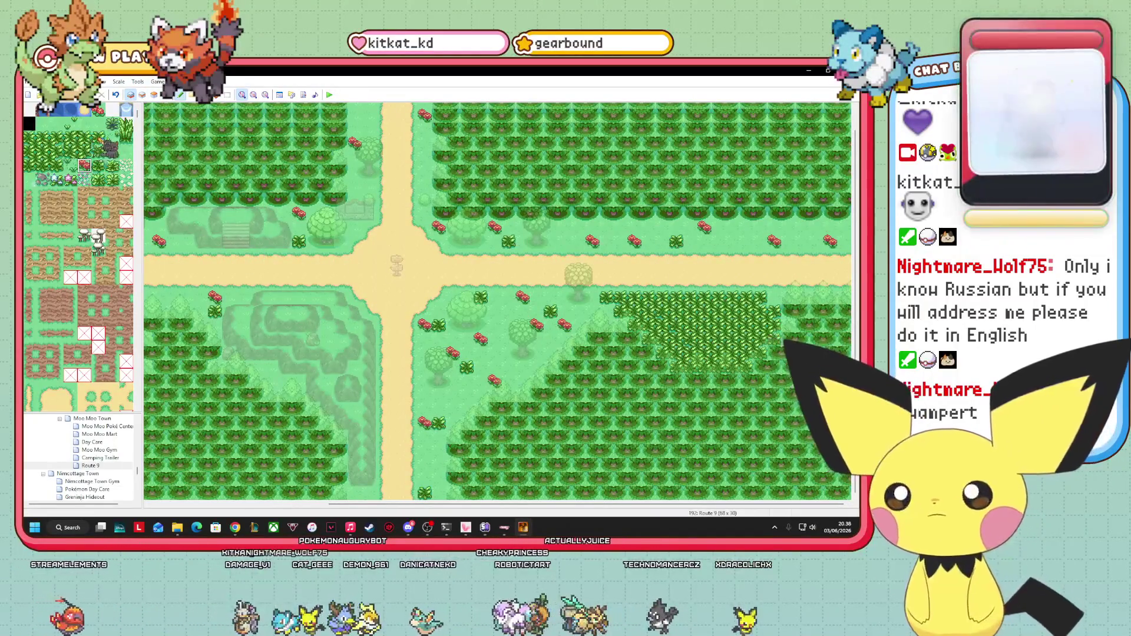
{"action": "left_click", "coordinate": [732, 228]}
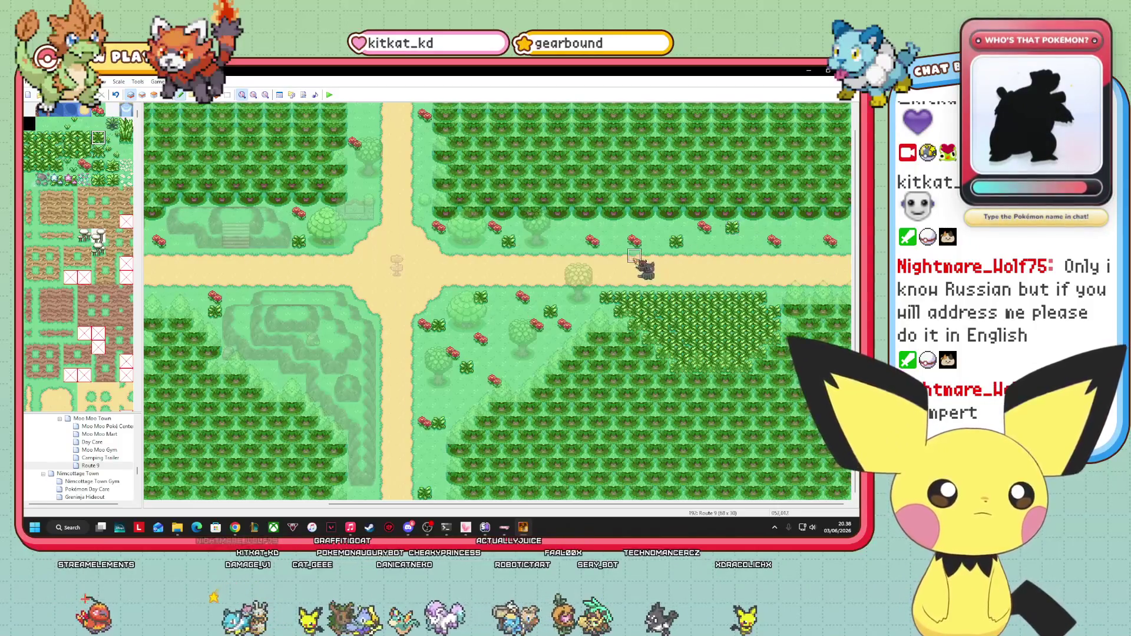
{"action": "left_click", "coordinate": [564, 227]}
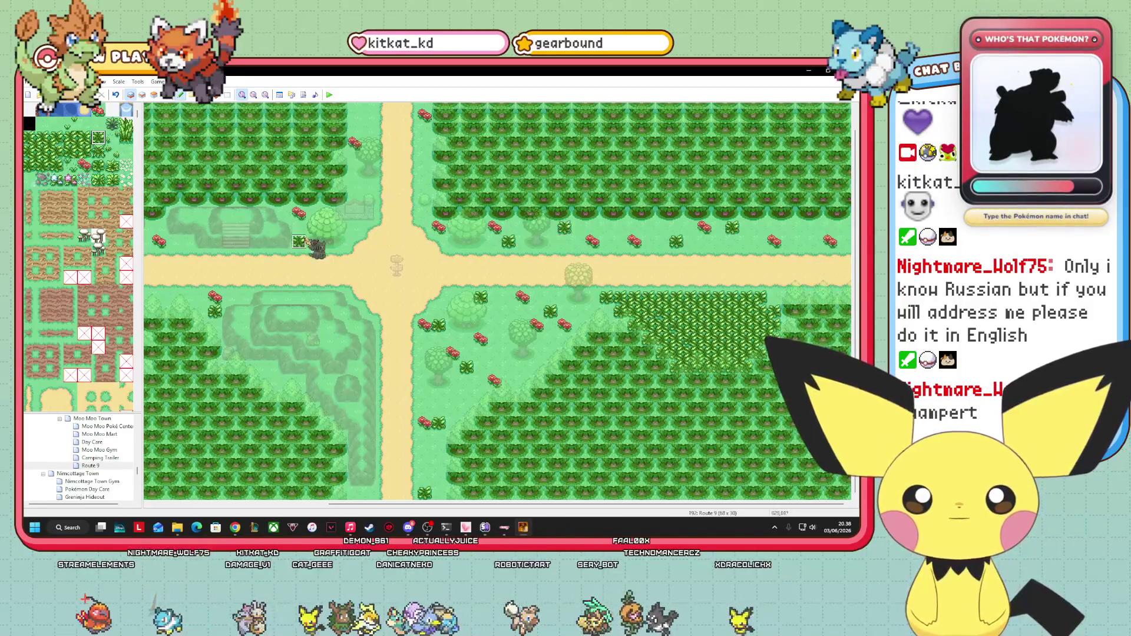
{"action": "left_click", "coordinate": [564, 242]}
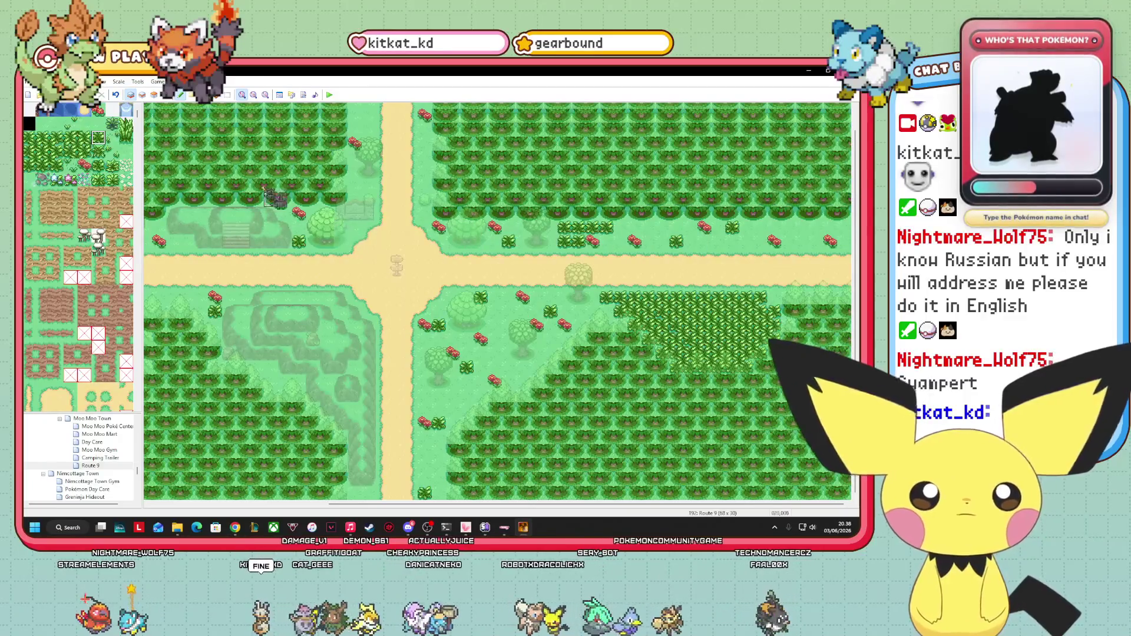
- Copy bush, path-edge and signpost-side tiles from the map, then pick other tileset tiles
{"action": "right_click", "coordinate": [551, 227]}
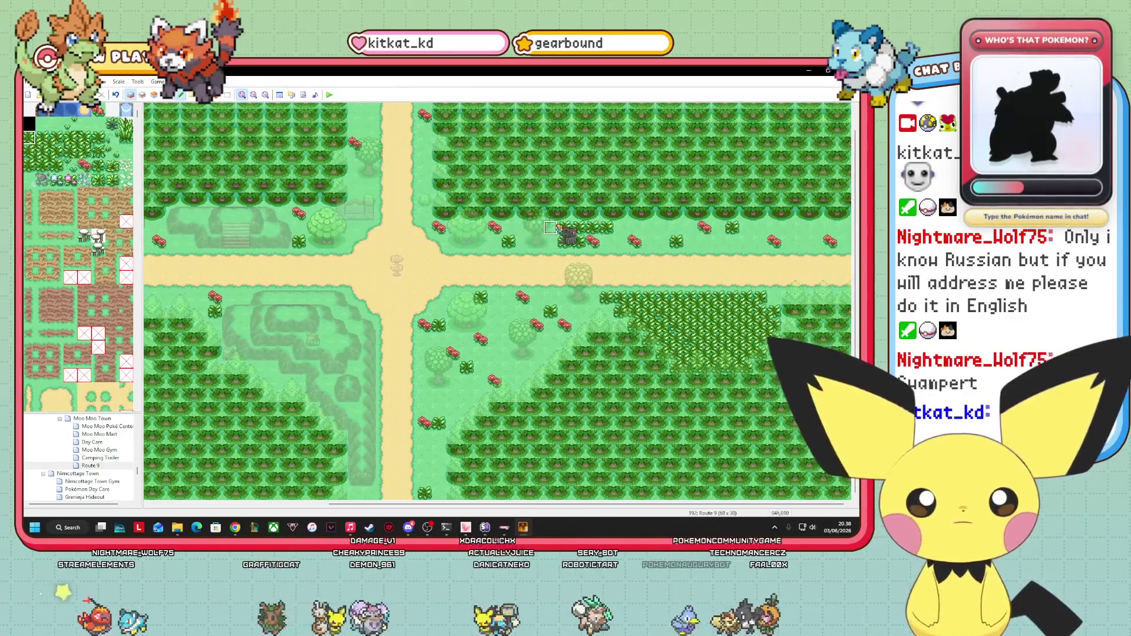
{"action": "right_click", "coordinate": [564, 269]}
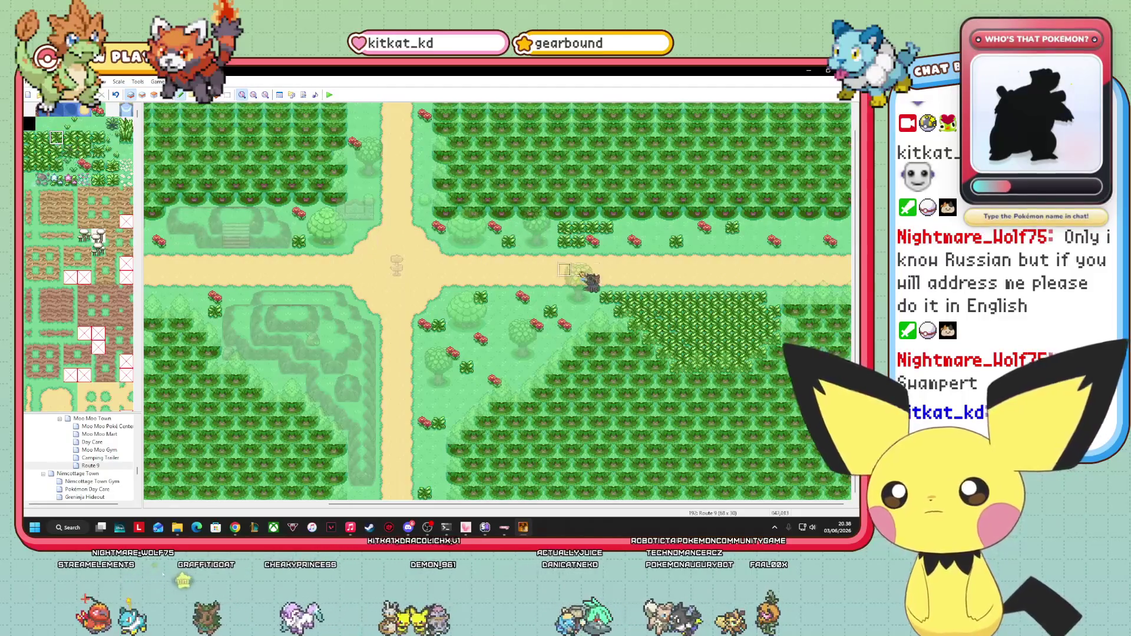
{"action": "right_click", "coordinate": [396, 240]}
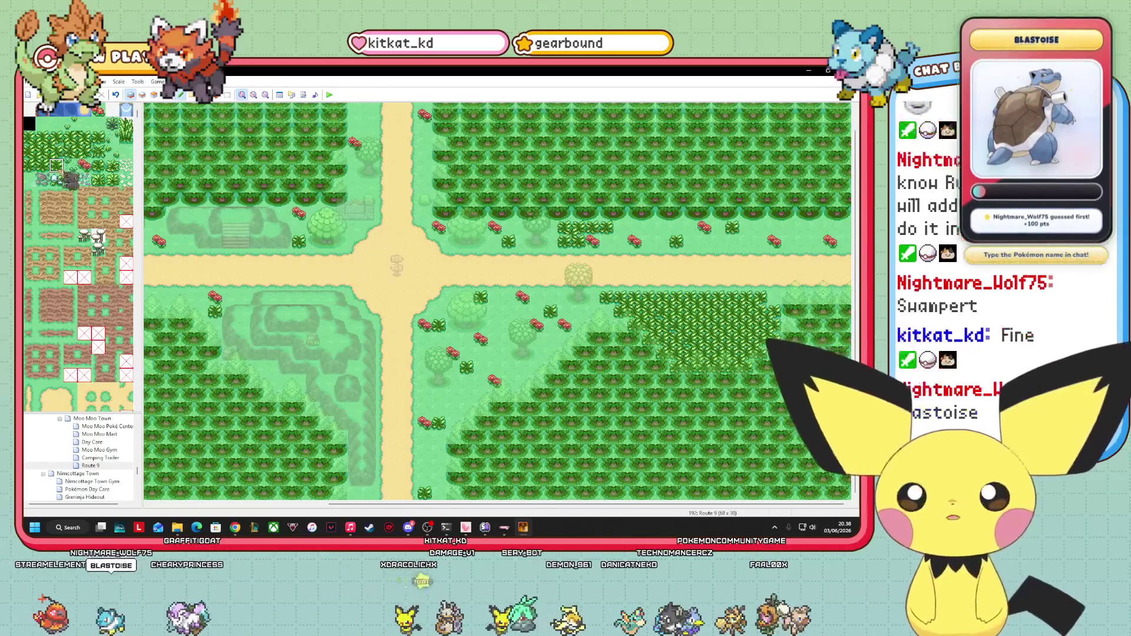
{"action": "left_click", "coordinate": [28, 165]}
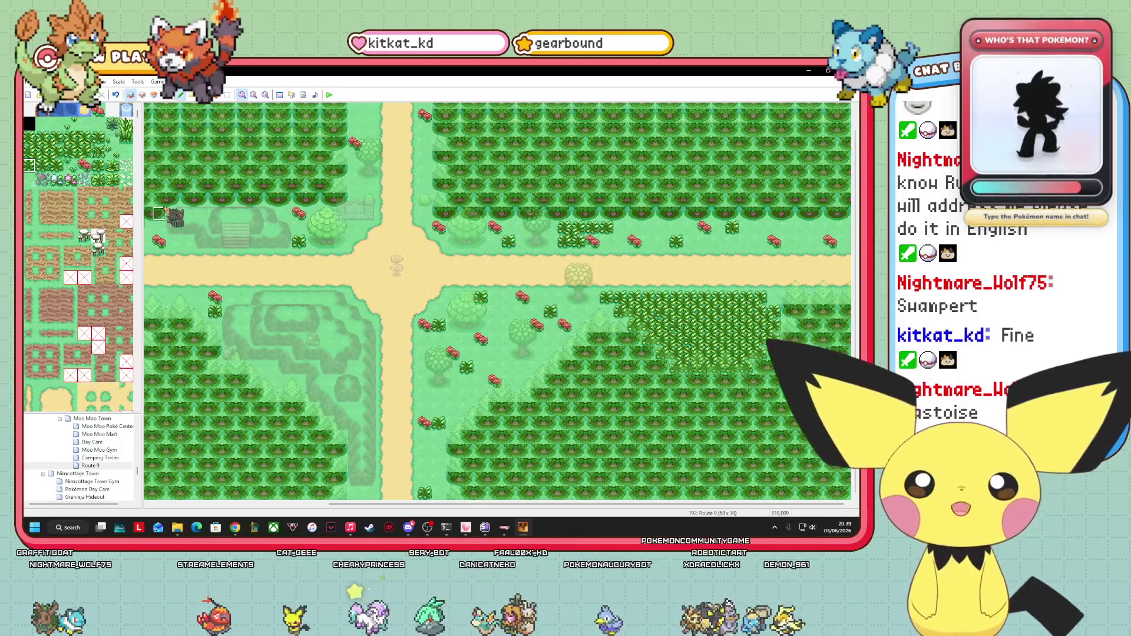
{"action": "left_click", "coordinate": [84, 237]}
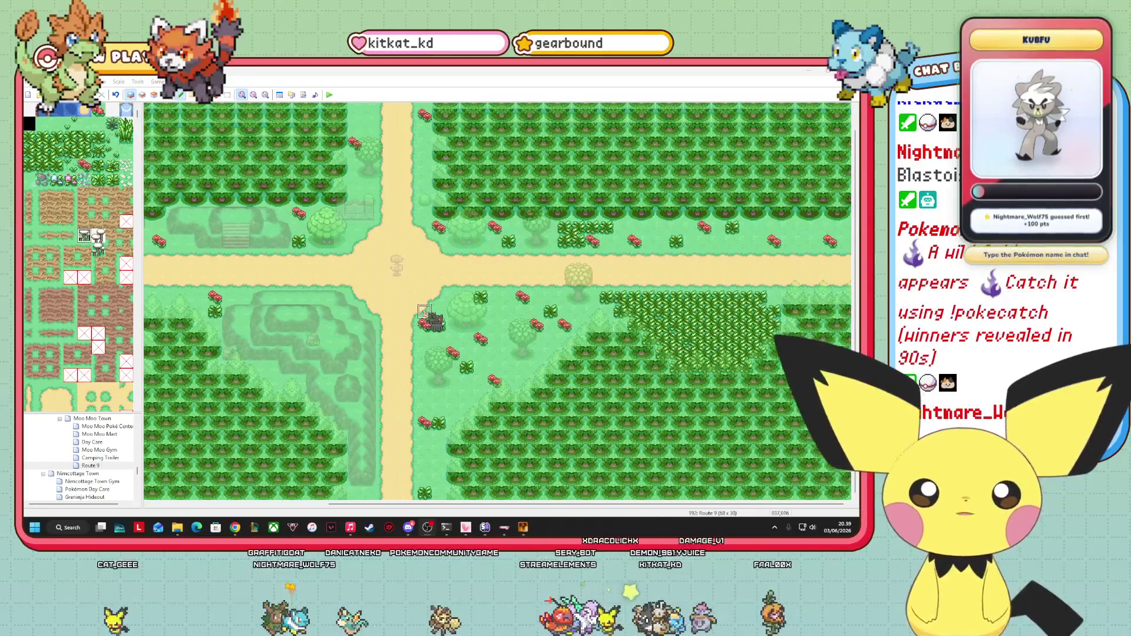
- Show the map with its events and scroll fully to Route 9's eastern end
{"action": "left_click", "coordinate": [165, 94]}
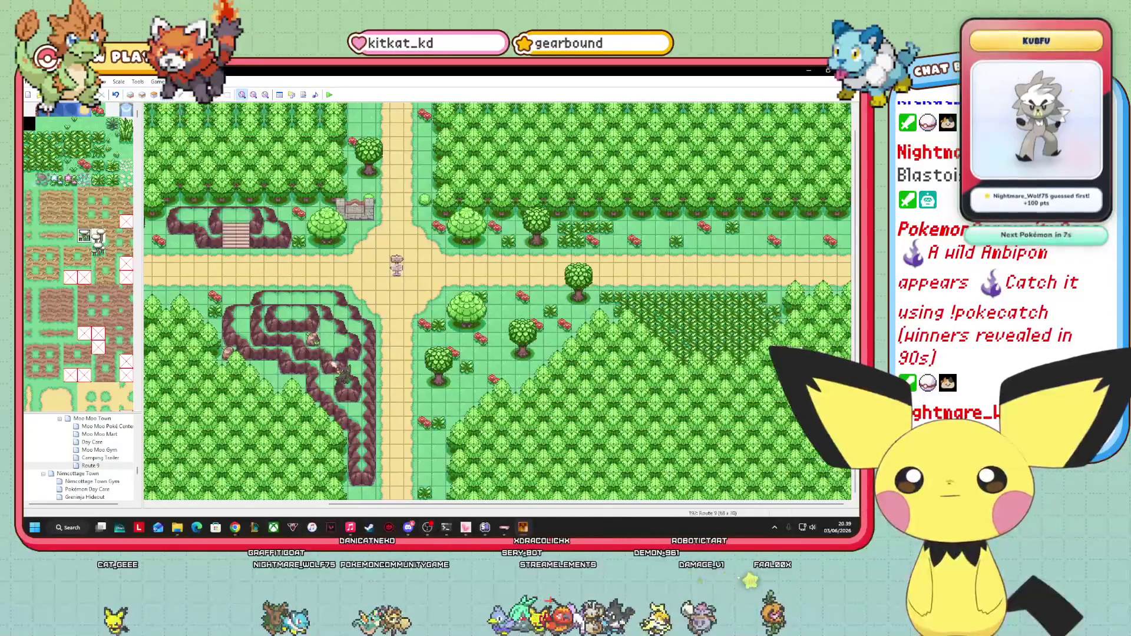
{"action": "left_click_drag", "start_coordinate": [589, 504], "coordinate": [411, 504]}
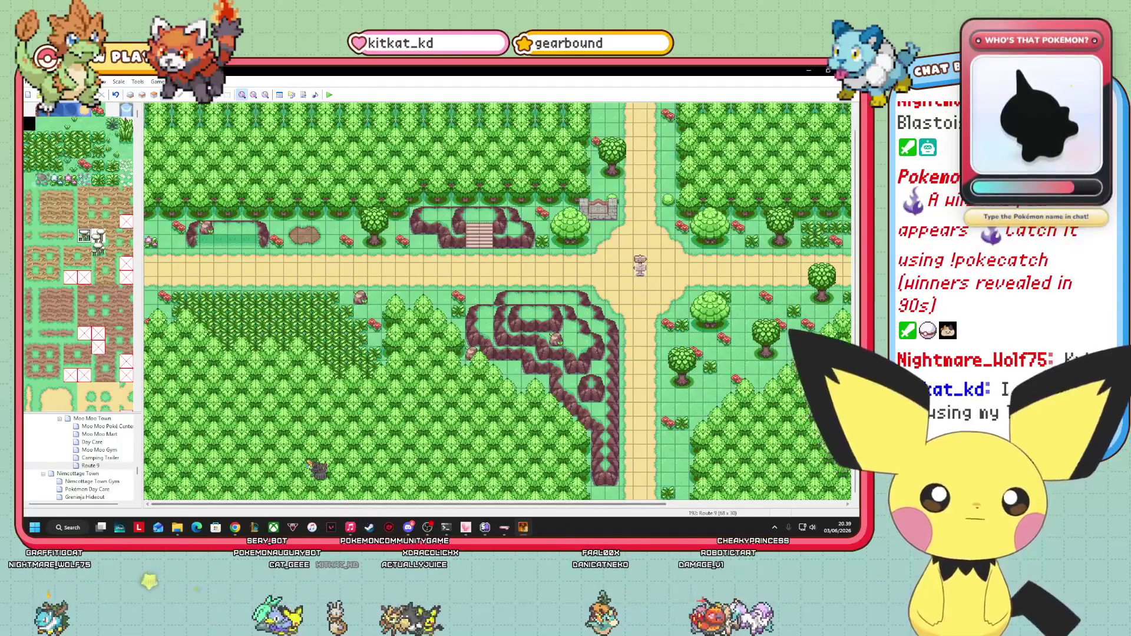
{"action": "mouse_move", "coordinate": [488, 502]}
{"action": "left_mouse_down"}
{"action": "mouse_move", "coordinate": [809, 518]}
{"action": "mouse_move", "coordinate": [428, 497]}
{"action": "left_mouse_up"}
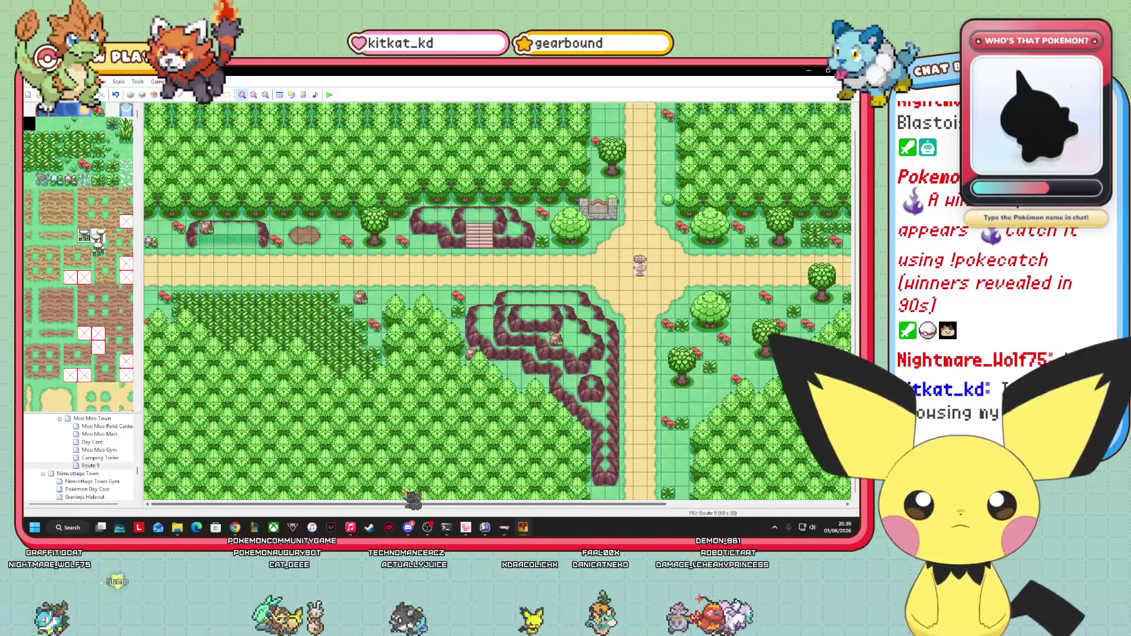
{"action": "scroll", "coordinate": [109, 318], "scroll_direction": "down", "scroll_amount": 5}
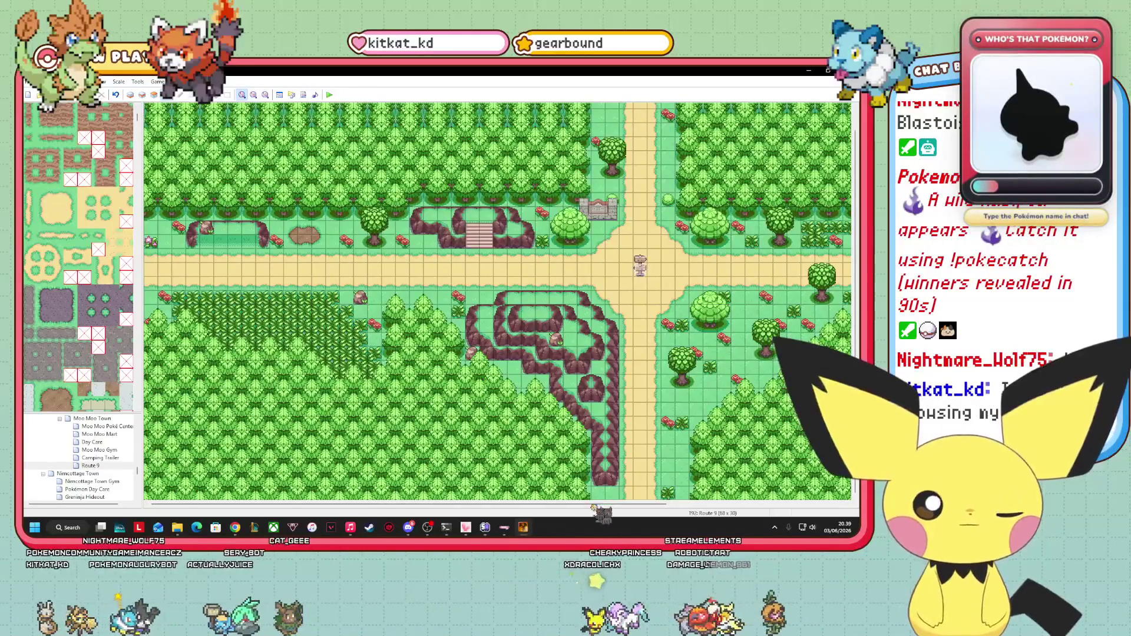
{"action": "left_click_drag", "start_coordinate": [595, 506], "coordinate": [776, 505]}
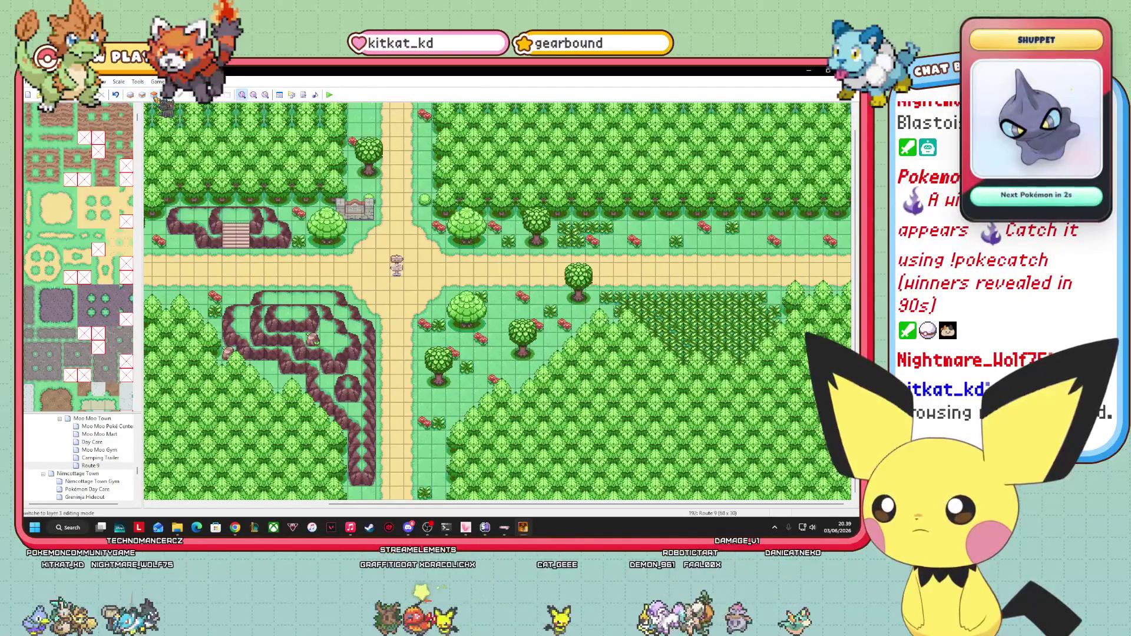
- On Layer 2, paint a dark cliff tile on the grass just north of the eastern path
{"action": "left_click", "coordinate": [142, 96]}
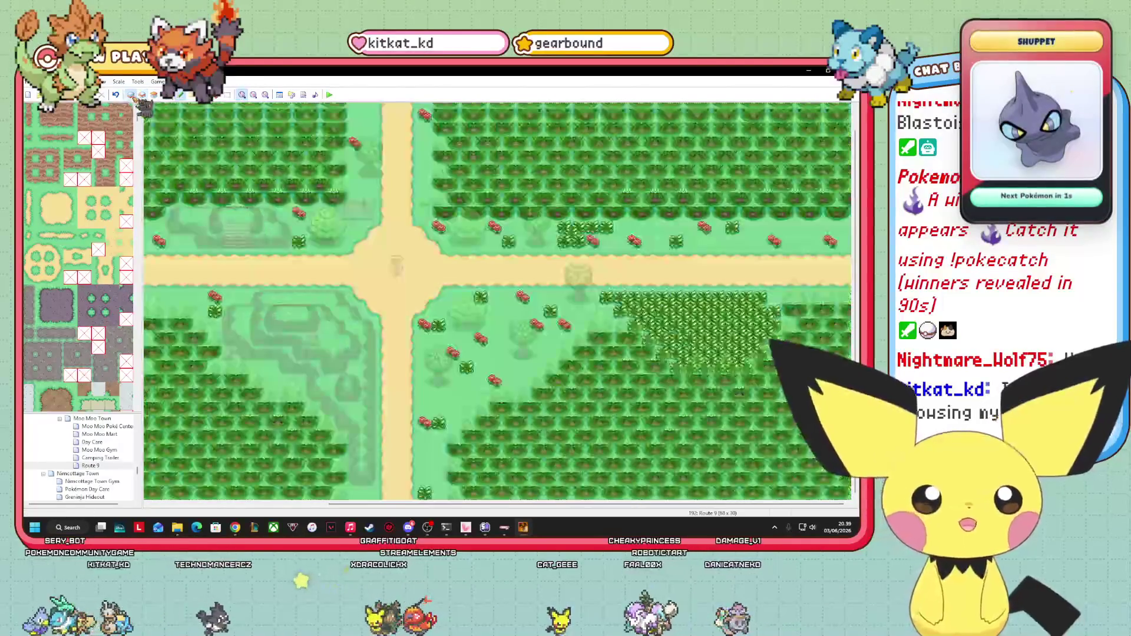
{"action": "scroll", "coordinate": [80, 233], "scroll_direction": "up", "scroll_amount": 3}
{"action": "scroll", "coordinate": [71, 224], "scroll_direction": "up", "scroll_amount": 2}
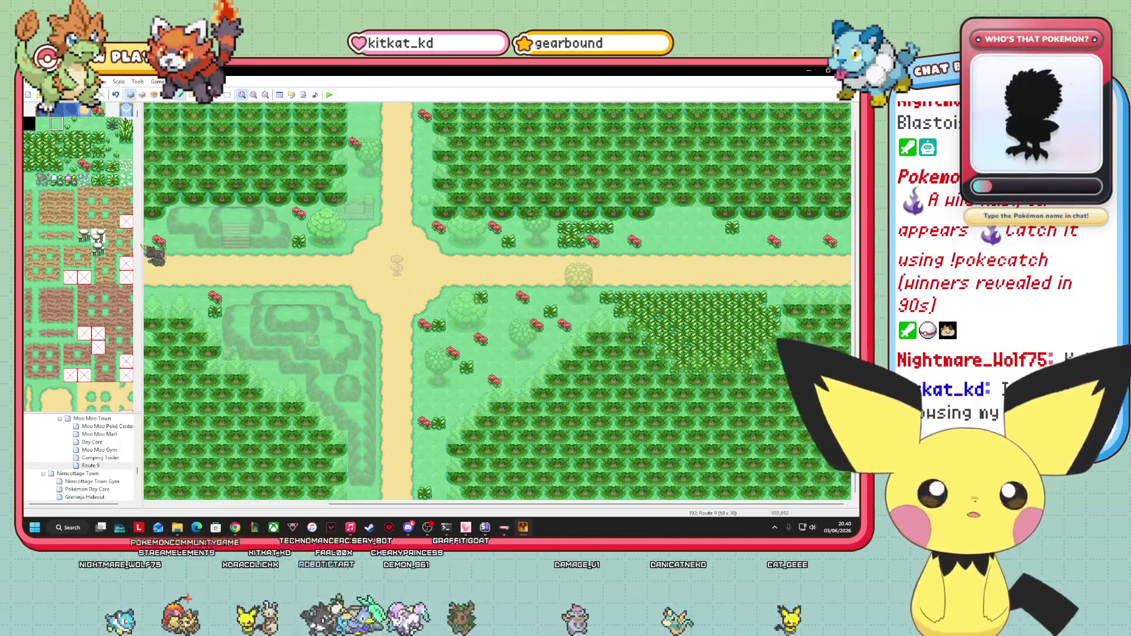
{"action": "scroll", "coordinate": [70, 260], "scroll_direction": "down", "scroll_amount": 10}
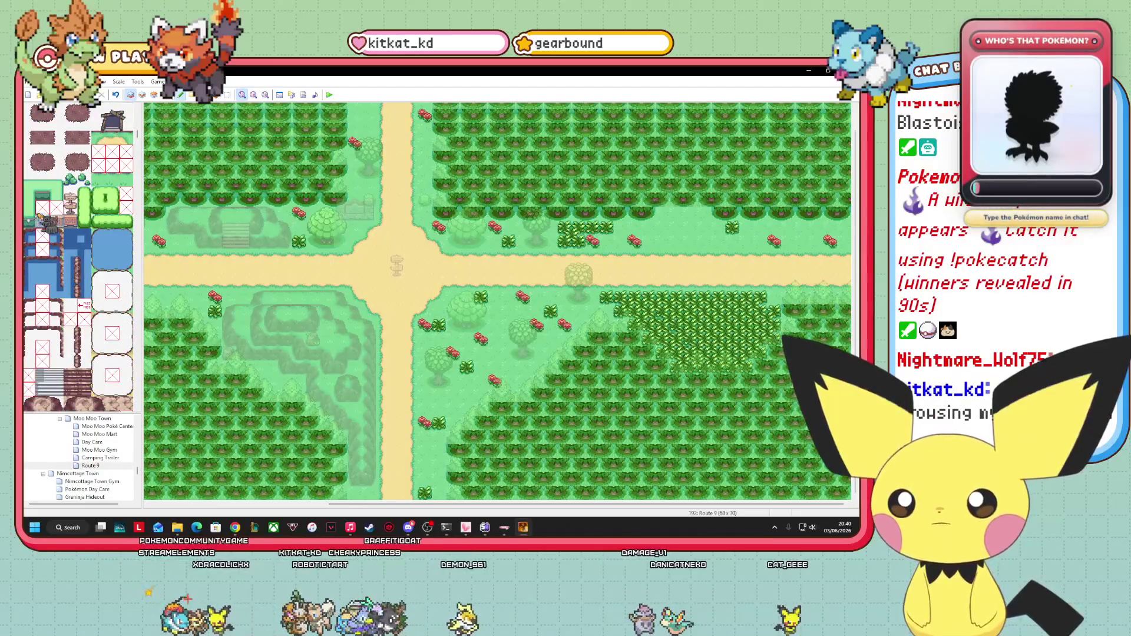
{"action": "scroll", "coordinate": [79, 258], "scroll_direction": "down", "scroll_amount": 10}
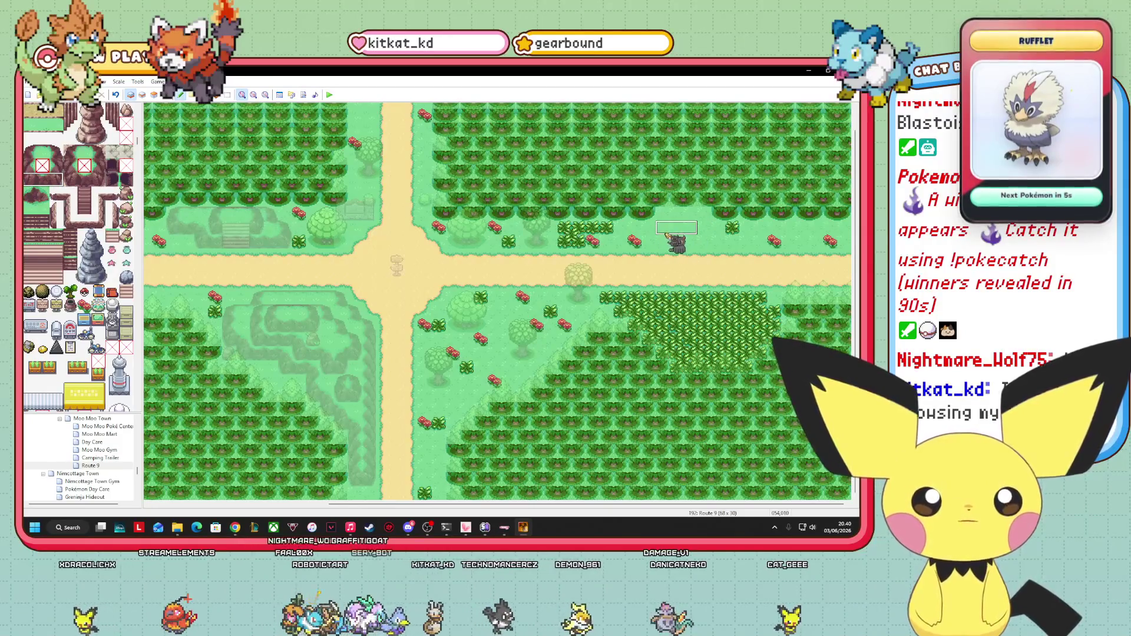
{"action": "left_click", "coordinate": [668, 242]}
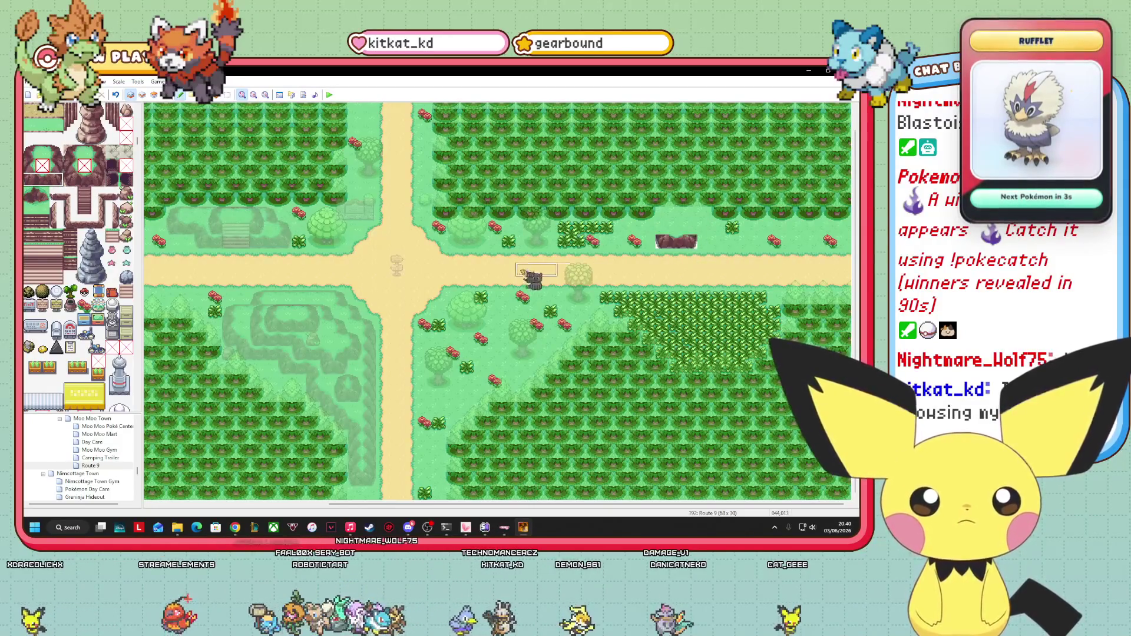
{"action": "left_click", "coordinate": [142, 95]}
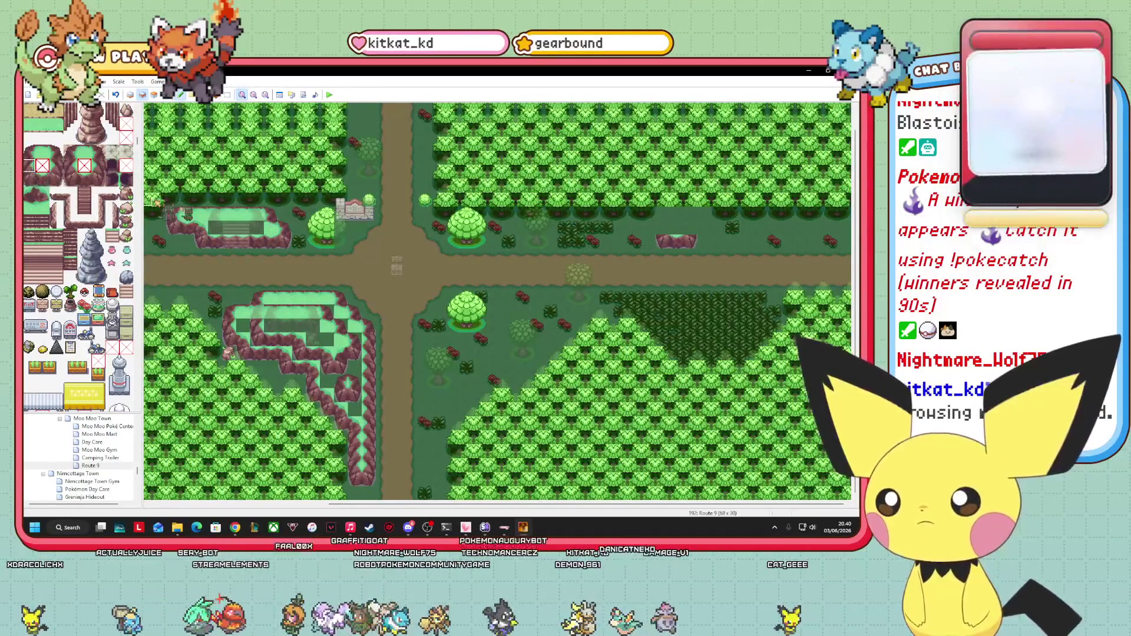
- Paint rock tiles onto the outcrop above the eastern path
{"action": "left_click", "coordinate": [663, 228]}
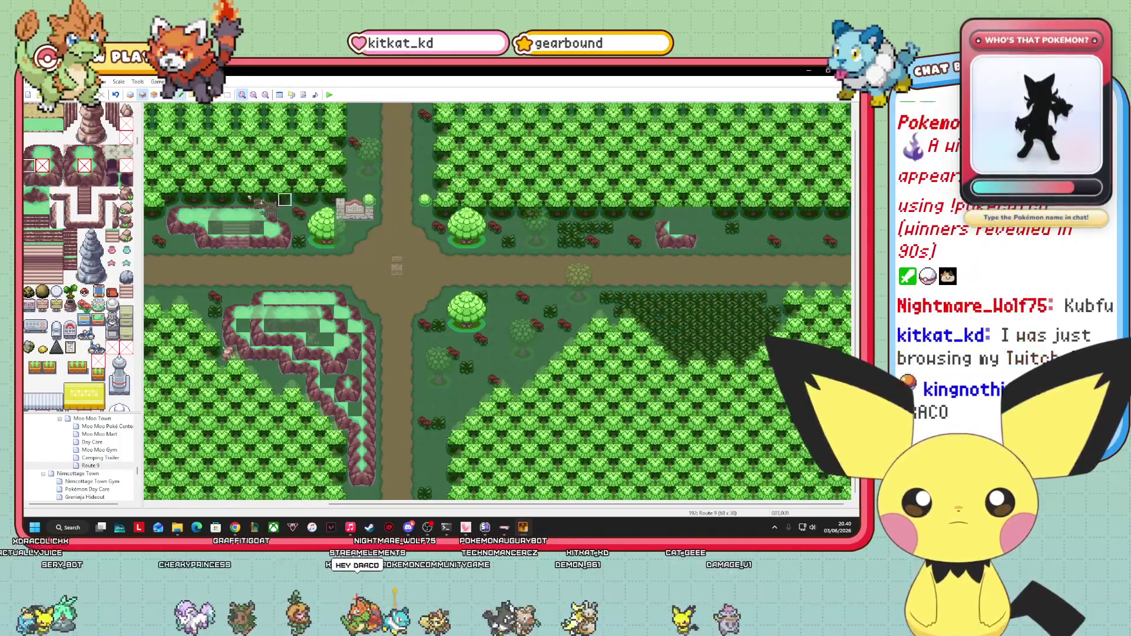
{"action": "left_click", "coordinate": [43, 162]}
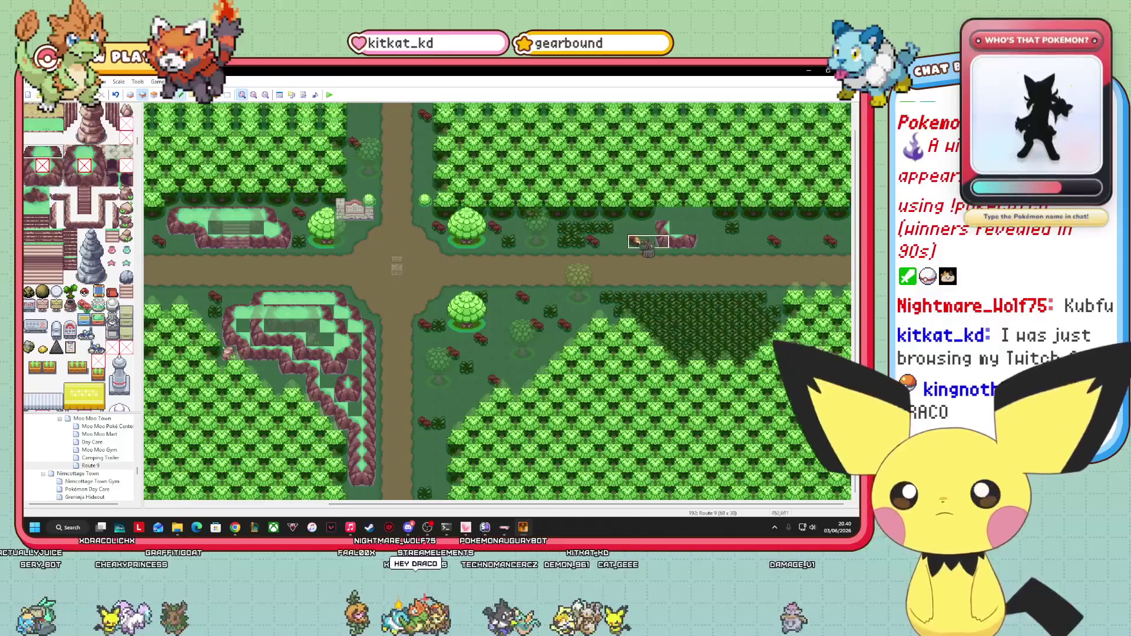
{"action": "left_click", "coordinate": [684, 215]}
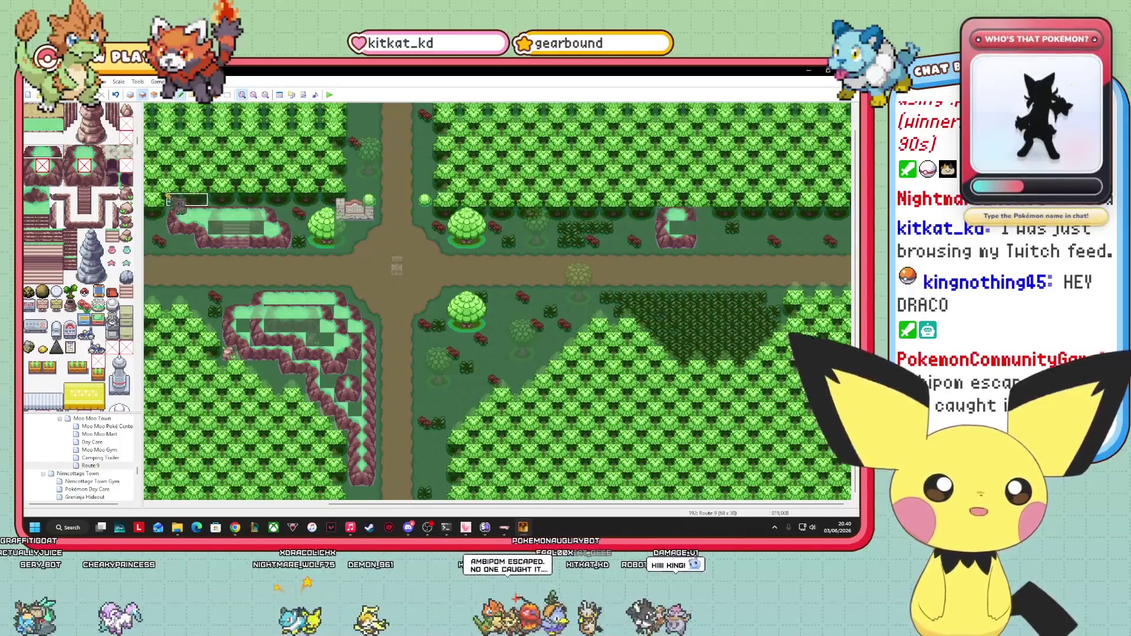
{"action": "left_click", "coordinate": [56, 165]}
{"action": "left_click", "coordinate": [678, 223]}
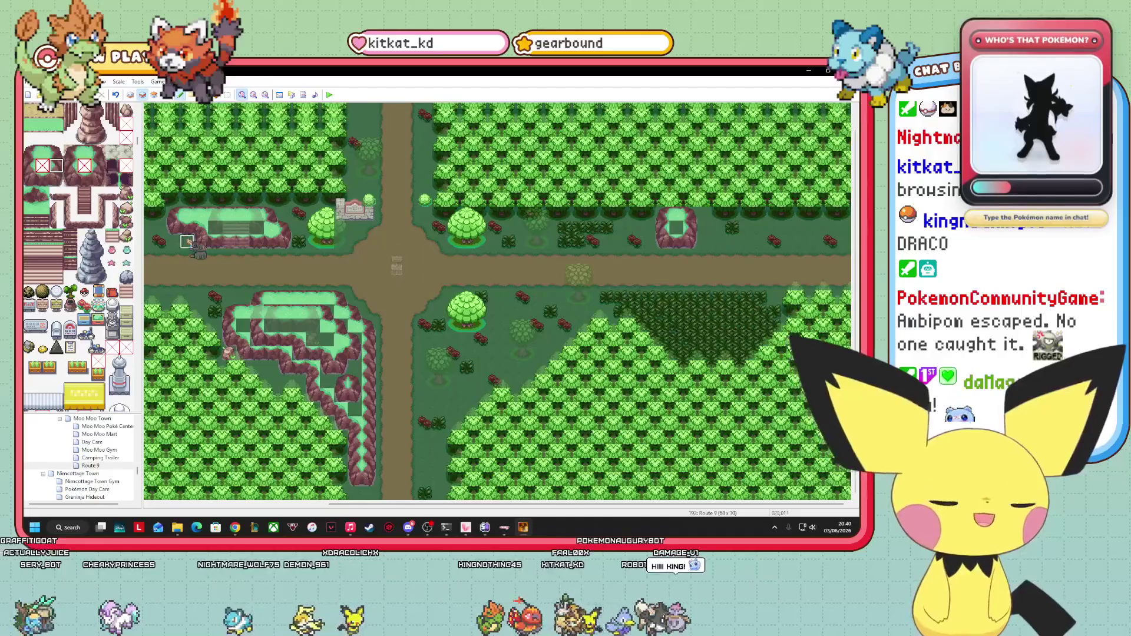
- On another layer, paint grass into the lower part of the cave opening
{"action": "scroll", "coordinate": [110, 252], "scroll_direction": "up", "scroll_amount": 3}
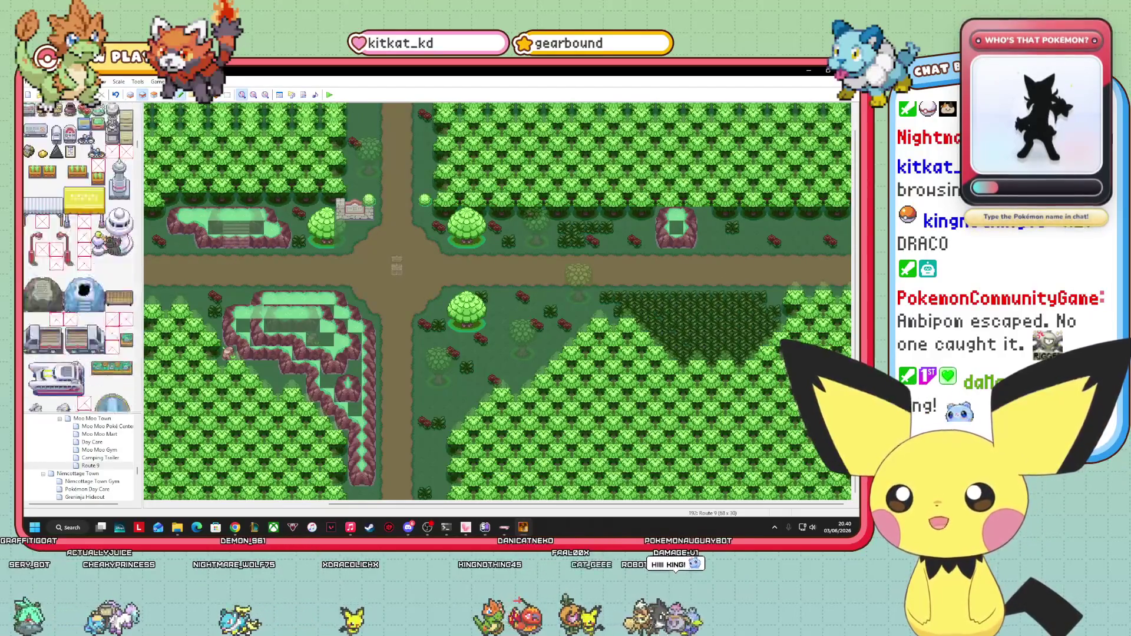
{"action": "scroll", "coordinate": [78, 257], "scroll_direction": "down", "scroll_amount": 10}
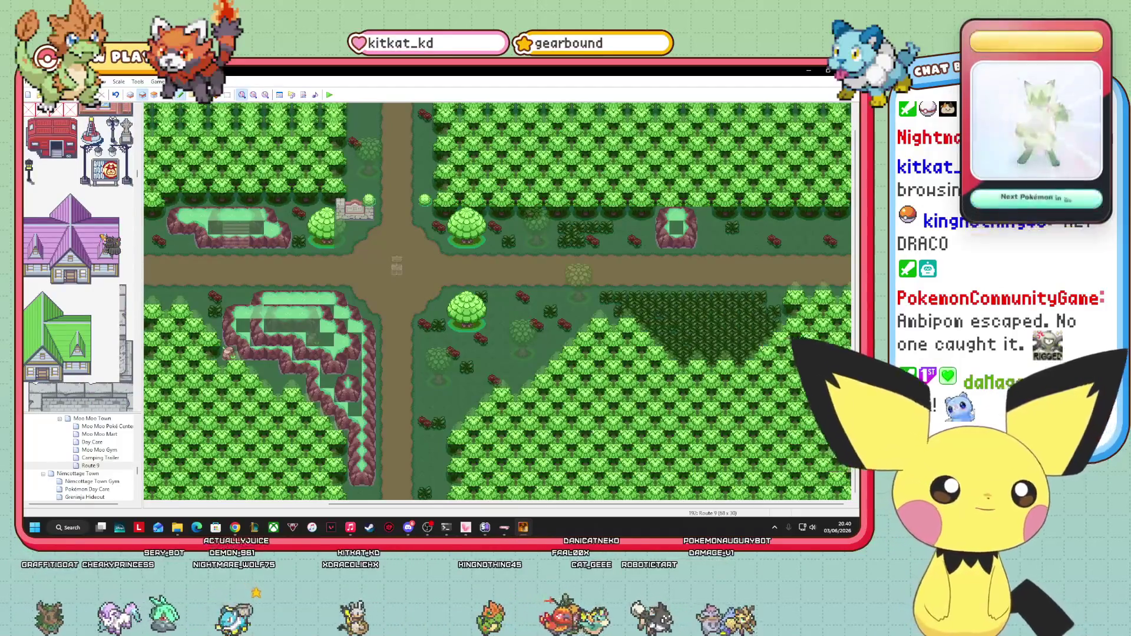
{"action": "scroll", "coordinate": [109, 243], "scroll_direction": "down", "scroll_amount": 8}
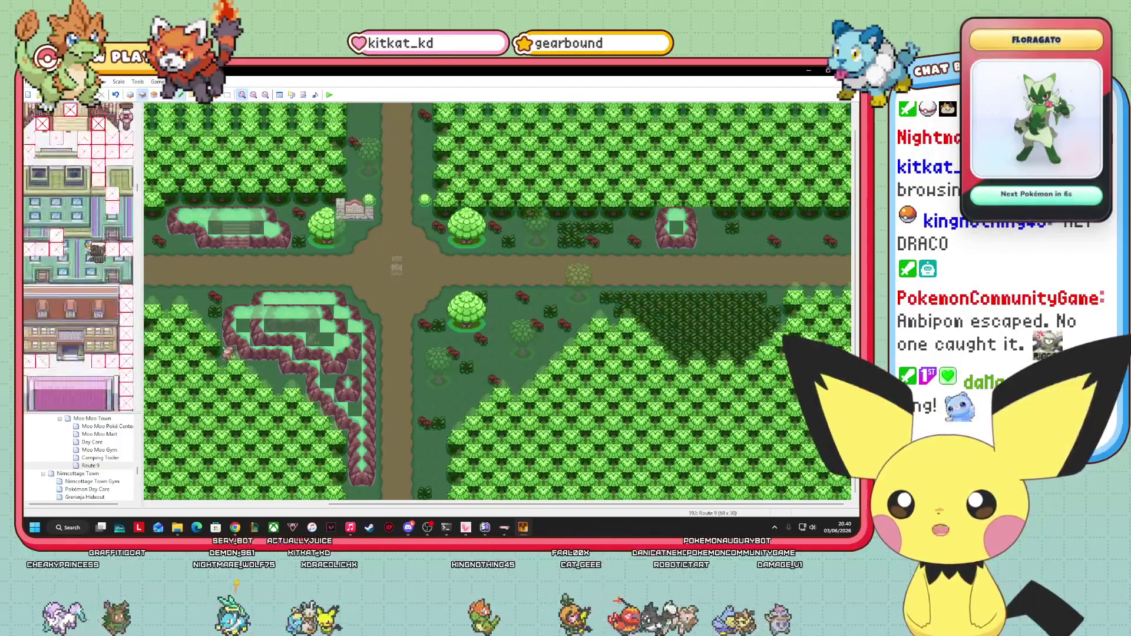
{"action": "scroll", "coordinate": [95, 252], "scroll_direction": "down", "scroll_amount": 10}
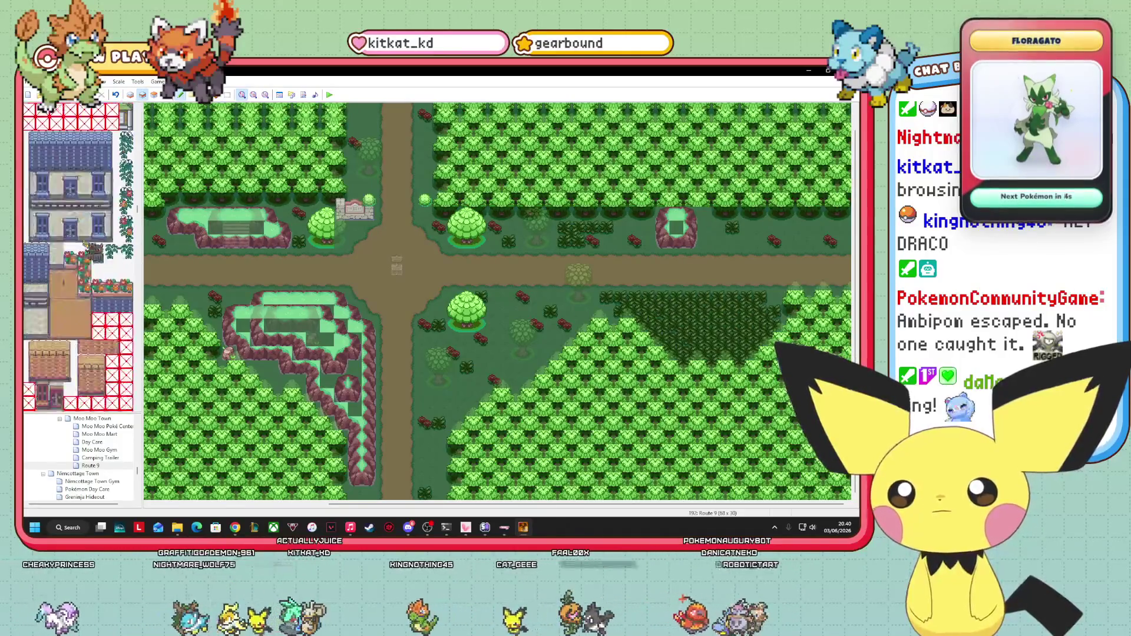
{"action": "scroll", "coordinate": [93, 250], "scroll_direction": "down", "scroll_amount": 10}
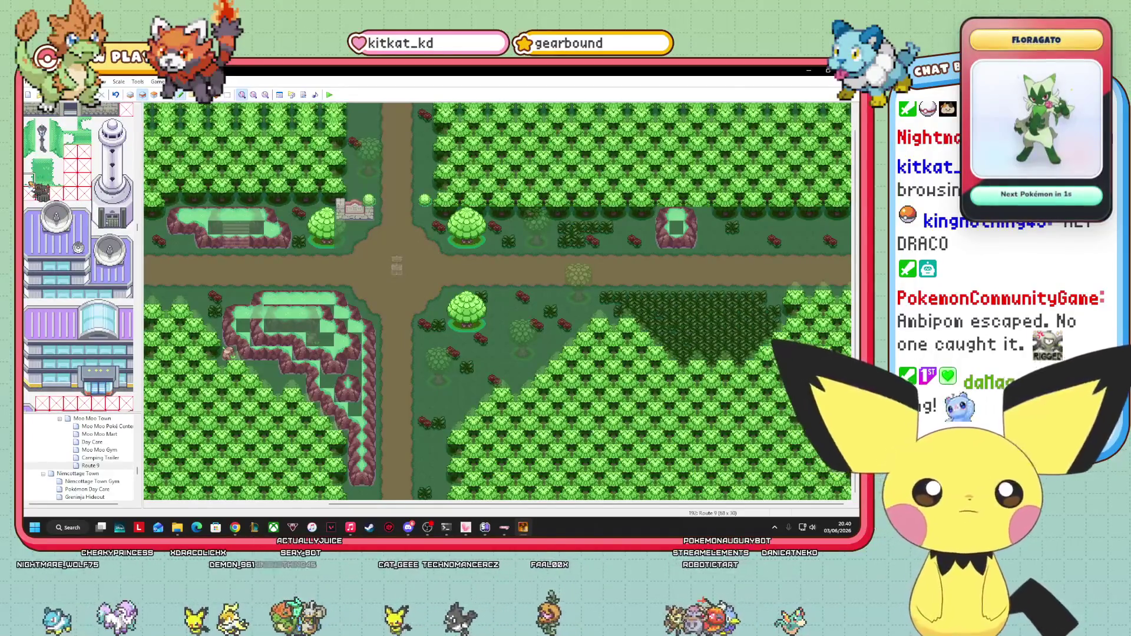
{"action": "key", "text": "F7"}
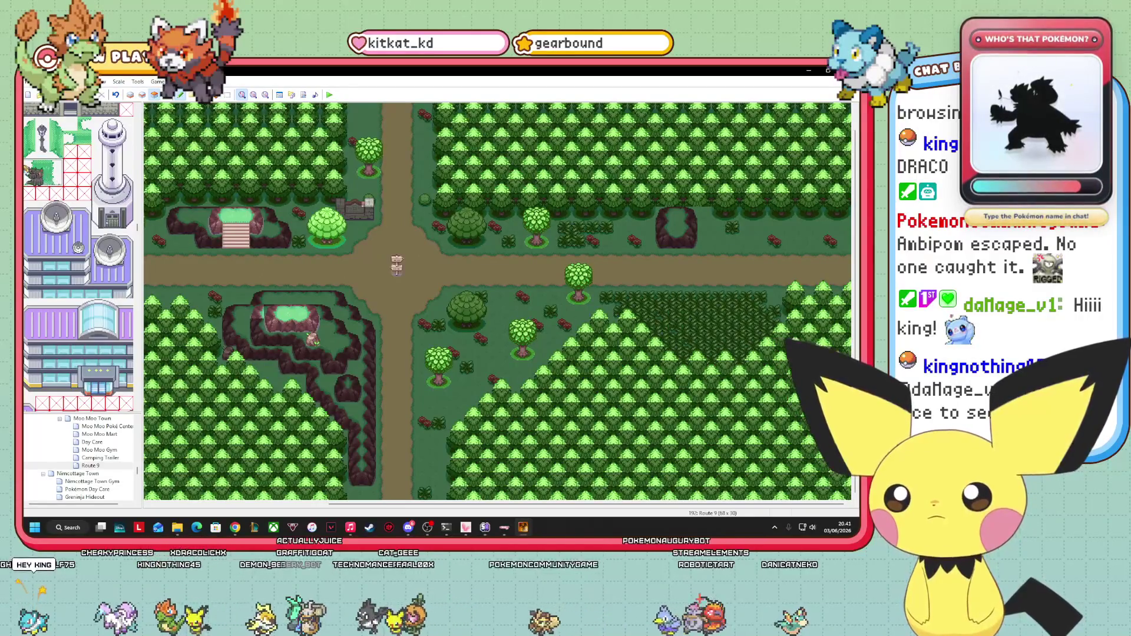
{"action": "left_click", "coordinate": [675, 235]}
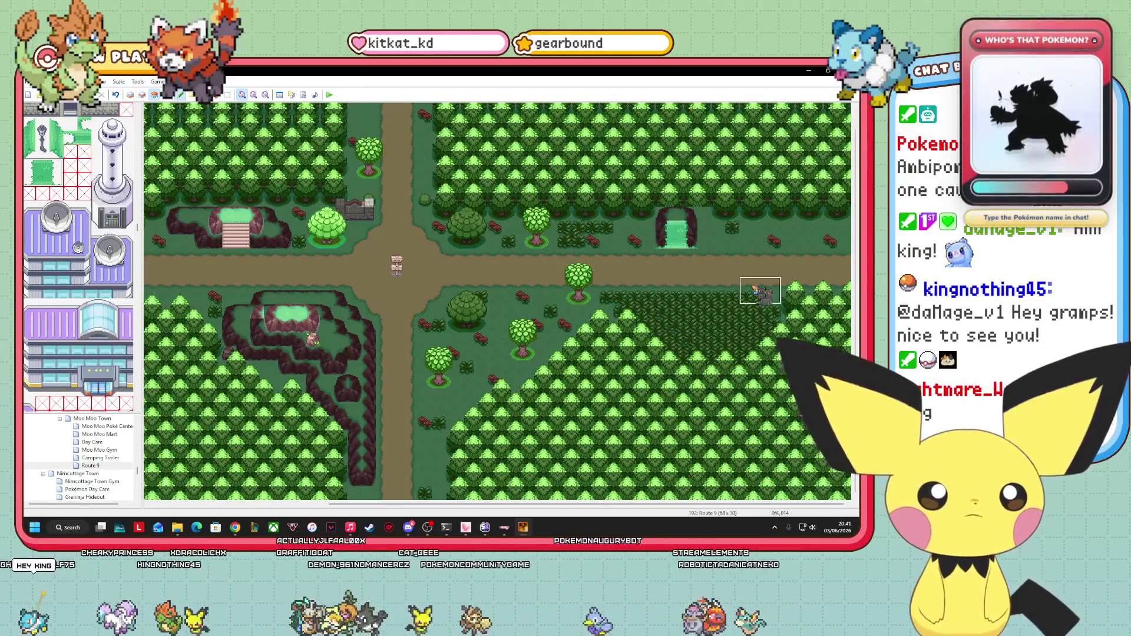
- Toggle the Events view and Layers 2 and 3 to check the cave entrance
{"action": "left_click", "coordinate": [168, 95]}
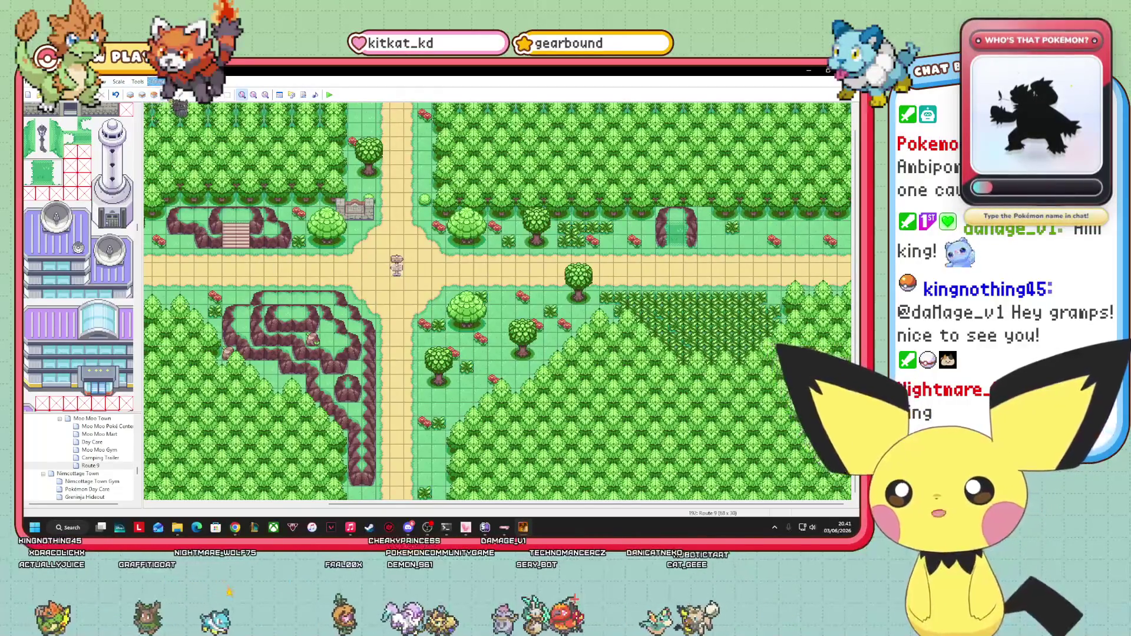
{"action": "left_click", "coordinate": [142, 94]}
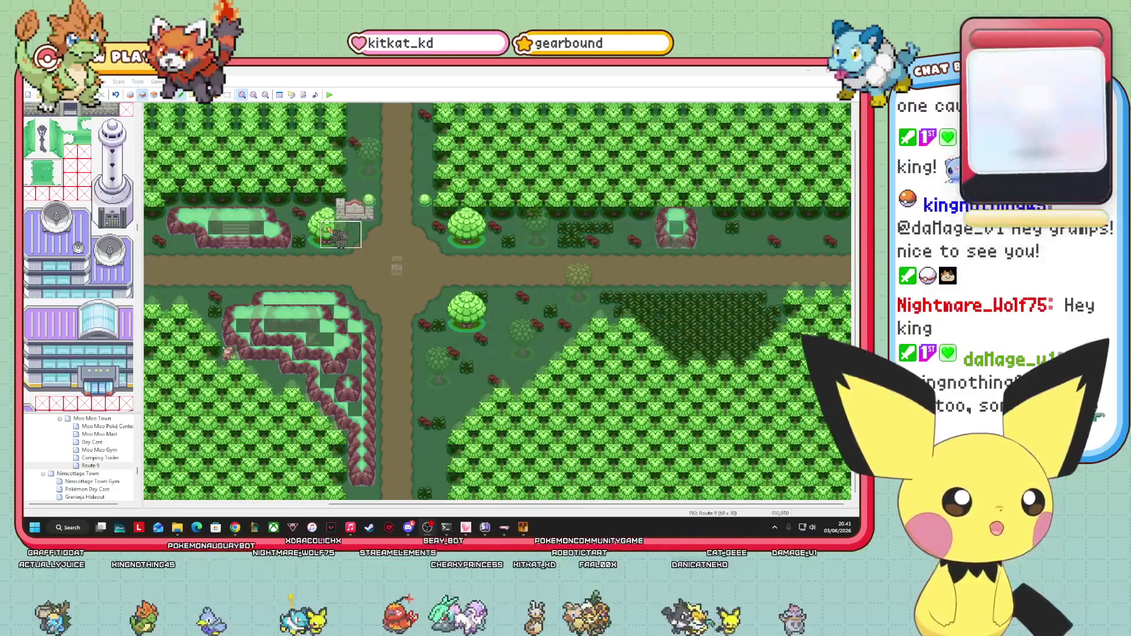
{"action": "scroll", "coordinate": [78, 259], "scroll_direction": "up", "scroll_amount": 10}
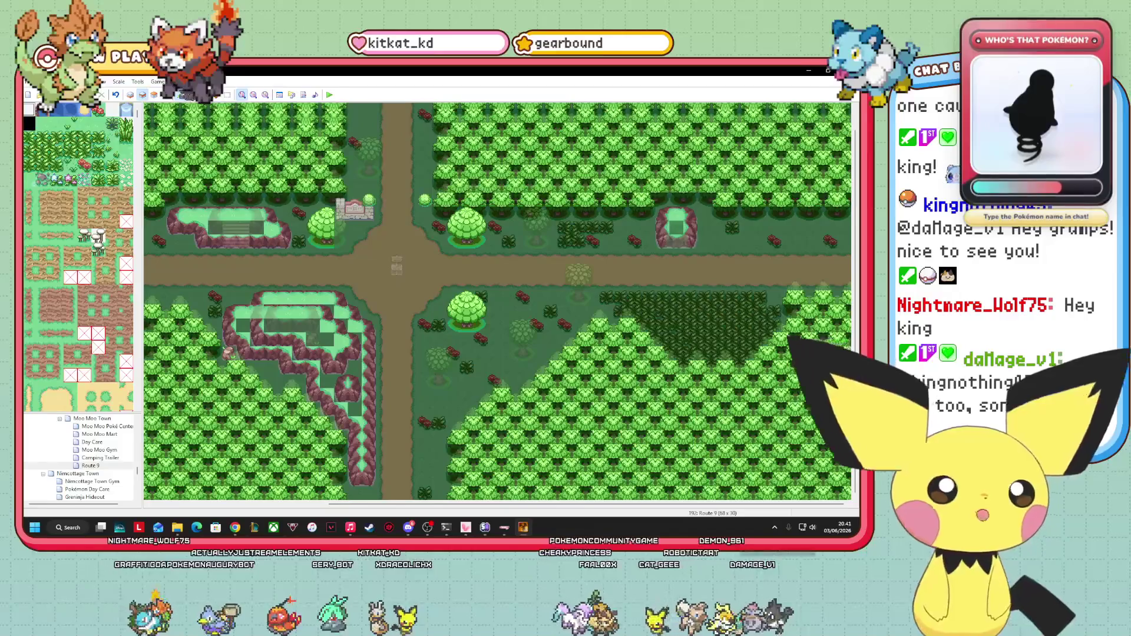
{"action": "left_click", "coordinate": [154, 95]}
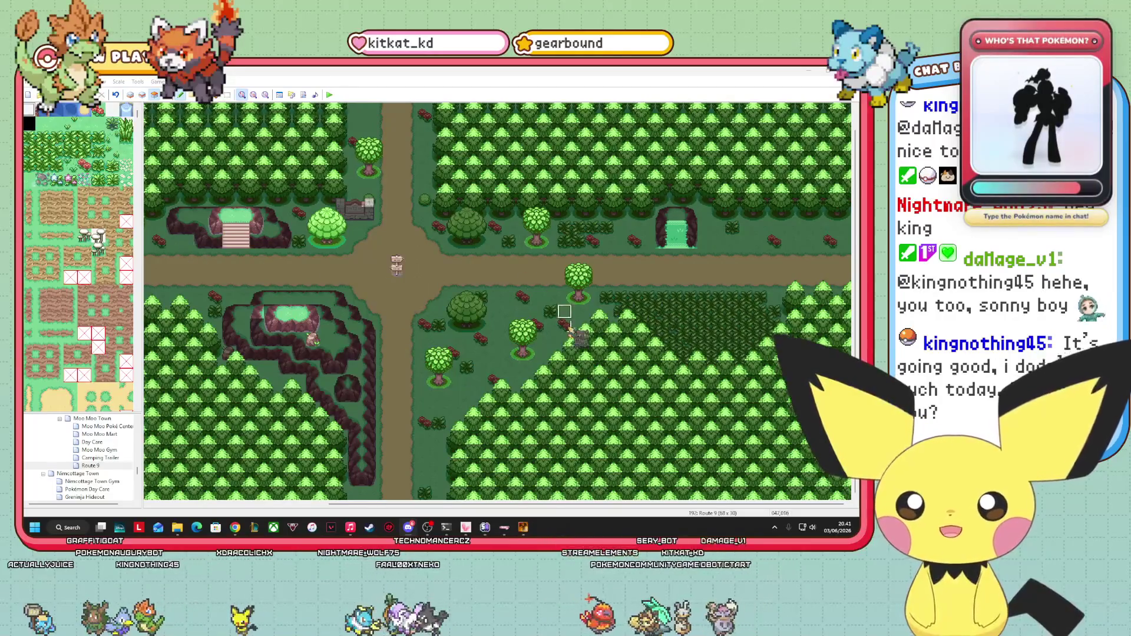
- Show Route 9 on the Events layer and scroll back to its western end
{"action": "key", "text": "F8"}
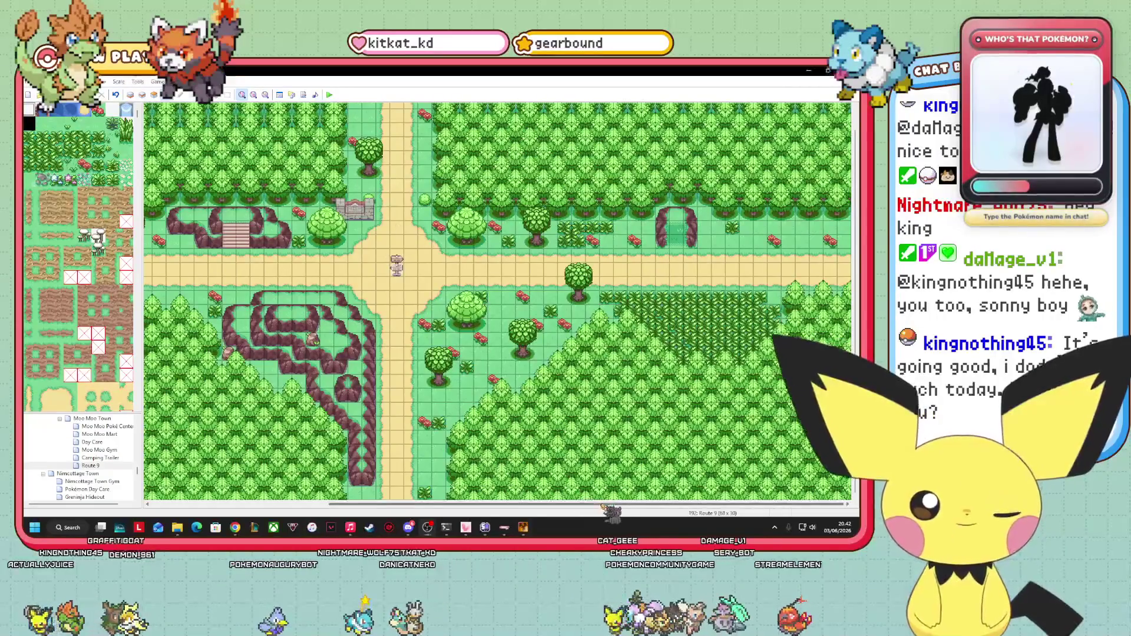
{"action": "left_click_drag", "start_coordinate": [526, 505], "coordinate": [349, 505]}
{"action": "scroll", "coordinate": [120, 464], "scroll_direction": "up", "scroll_amount": 3}
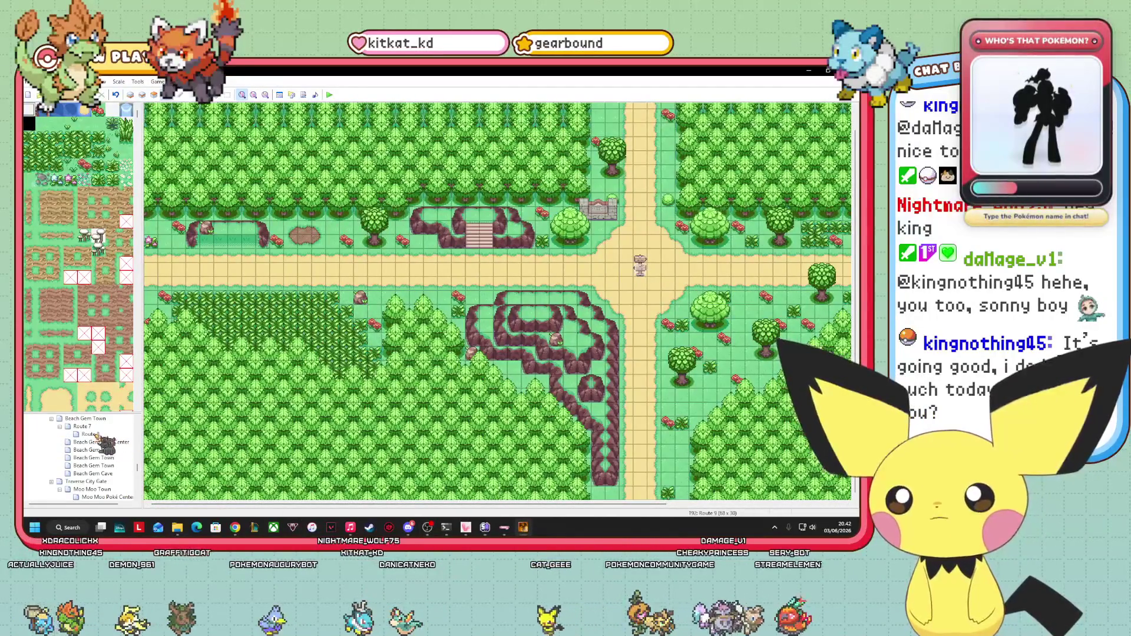
- Open the Route 7 map and scroll through it
{"action": "left_click", "coordinate": [104, 428]}
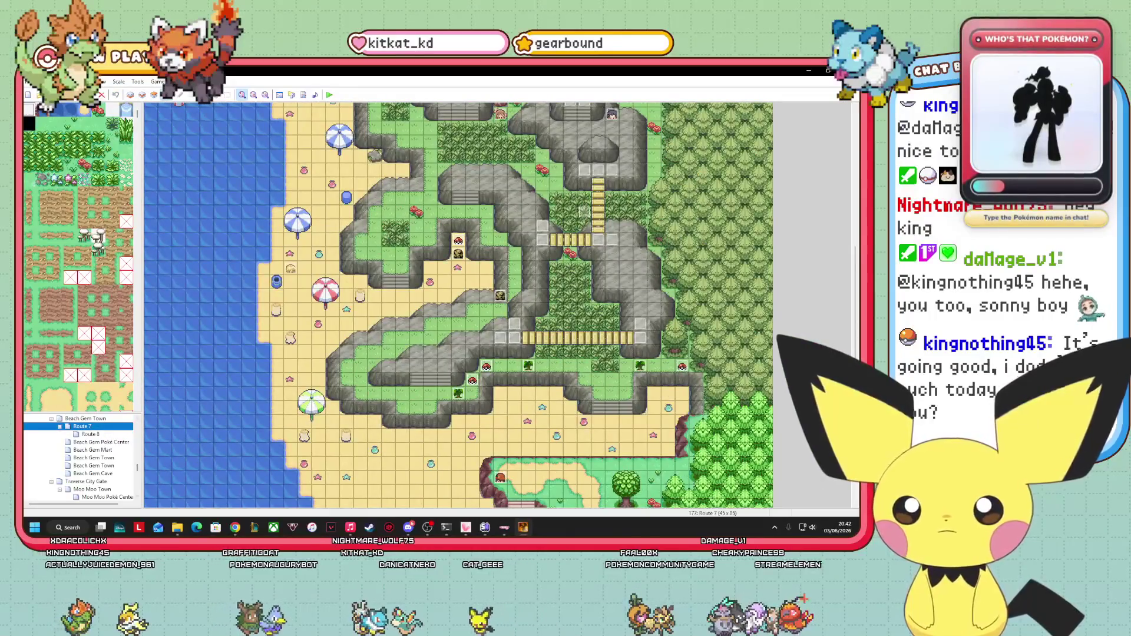
{"action": "scroll", "coordinate": [458, 306], "scroll_direction": "up", "scroll_amount": 5}
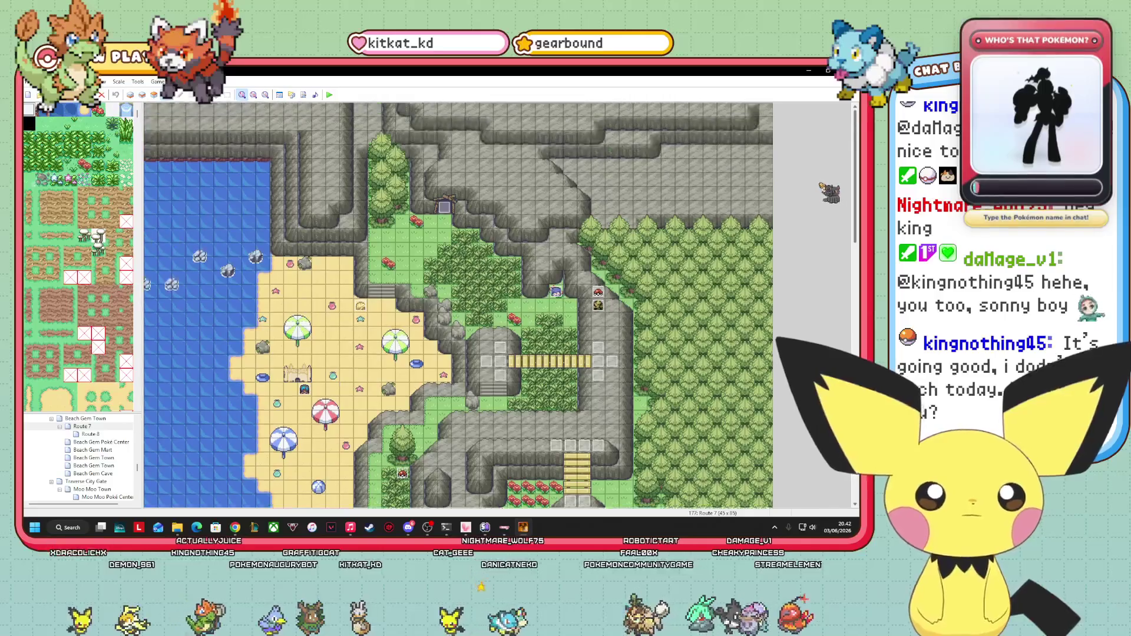
{"action": "left_click_drag", "start_coordinate": [855, 237], "coordinate": [855, 428]}
{"action": "left_click_drag", "start_coordinate": [855, 334], "coordinate": [852, 502]}
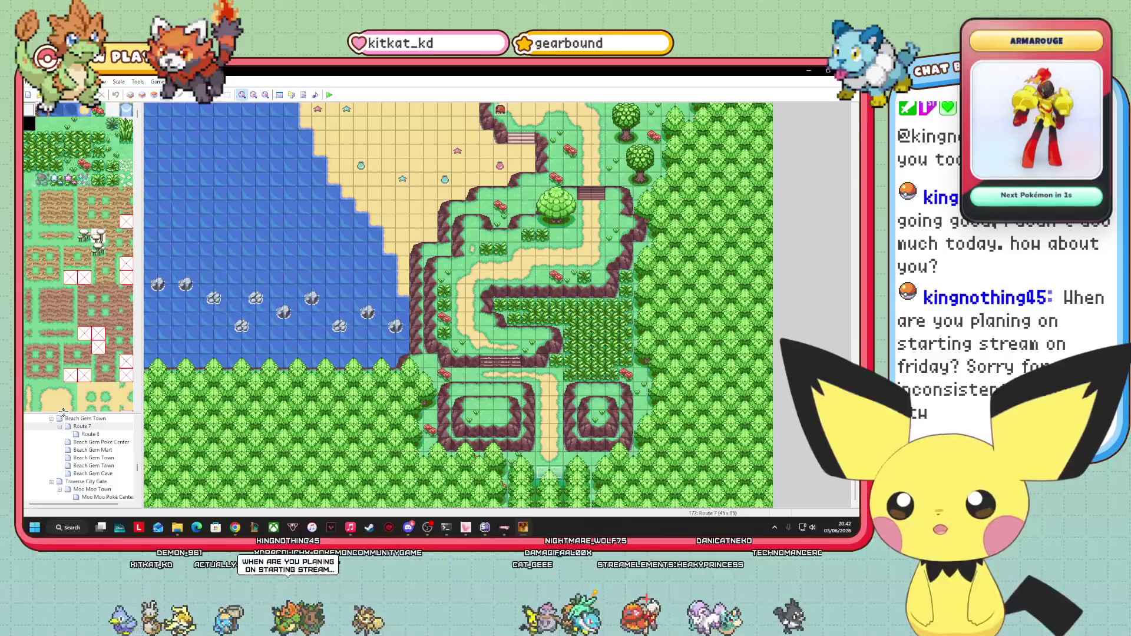
- Open the Route 8 map and scroll up and down to inspect it
{"action": "left_click", "coordinate": [101, 436]}
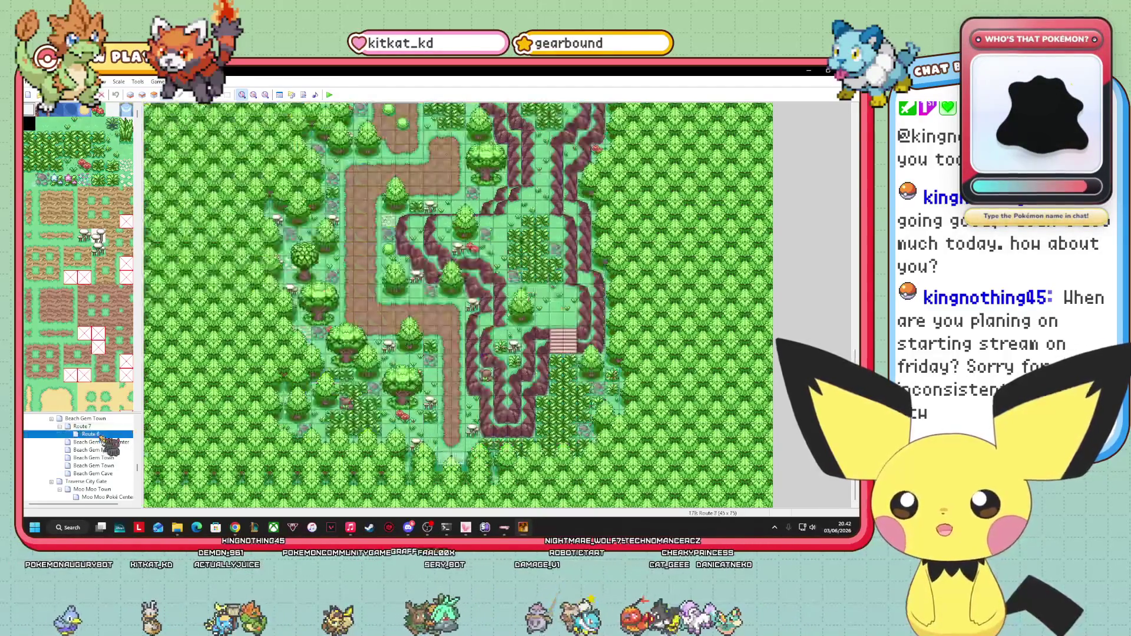
{"action": "scroll", "coordinate": [840, 236], "scroll_direction": "up", "scroll_amount": 15}
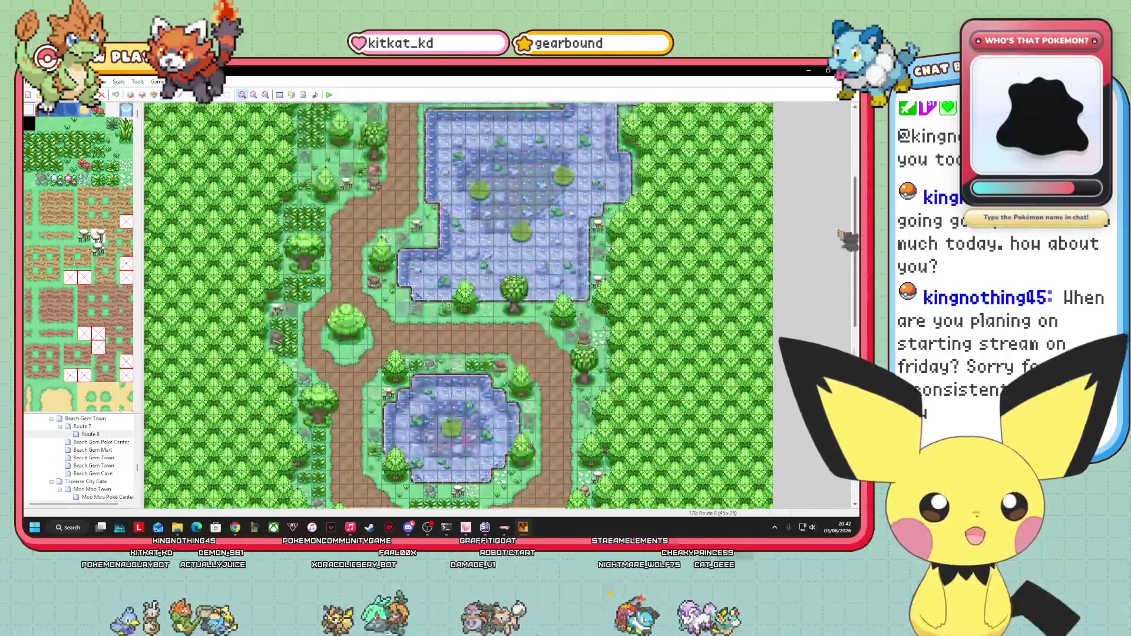
{"action": "scroll", "coordinate": [840, 154], "scroll_direction": "down", "scroll_amount": 15}
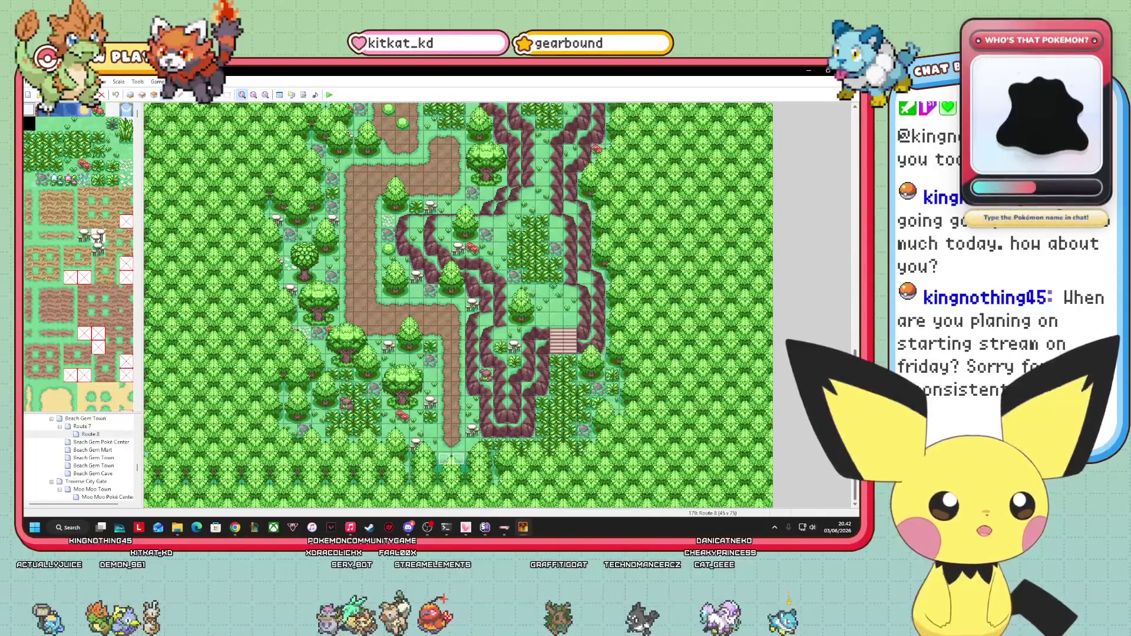
{"action": "scroll", "coordinate": [822, 260], "scroll_direction": "up", "scroll_amount": 10}
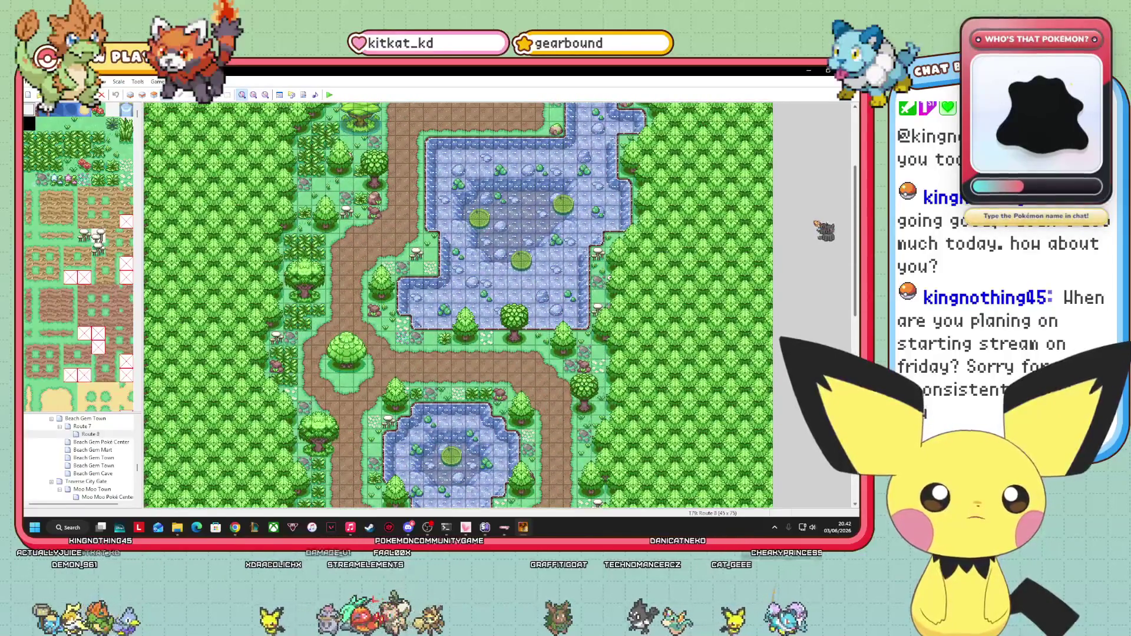
{"action": "scroll", "coordinate": [825, 229], "scroll_direction": "up", "scroll_amount": 5}
{"action": "scroll", "coordinate": [795, 154], "scroll_direction": "down", "scroll_amount": 15}
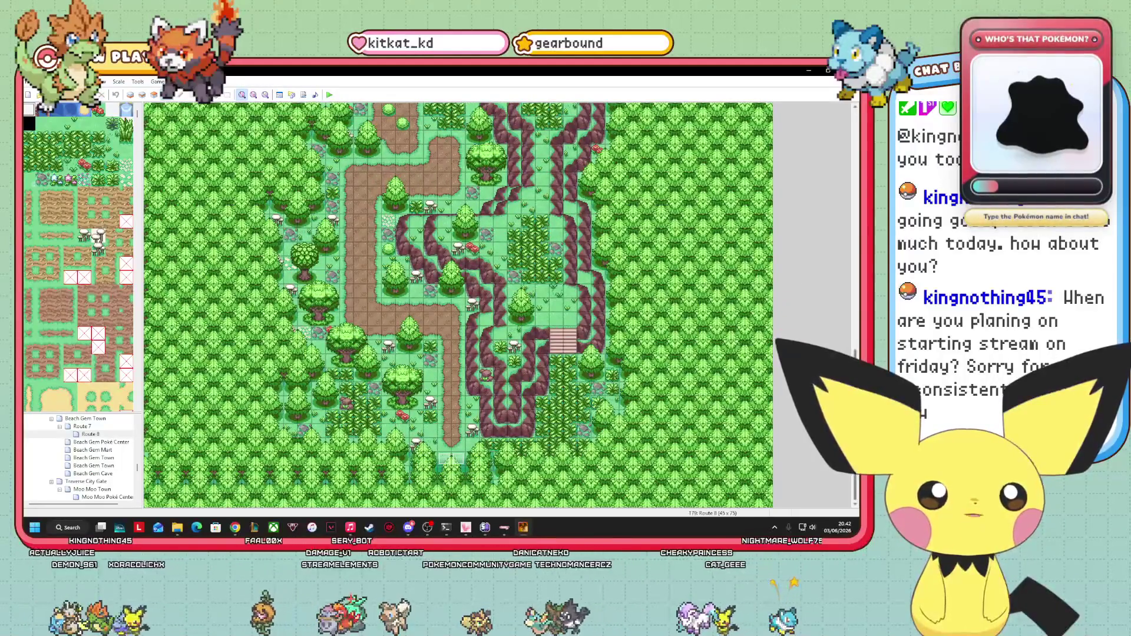
{"action": "scroll", "coordinate": [458, 305], "scroll_direction": "up", "scroll_amount": 2}
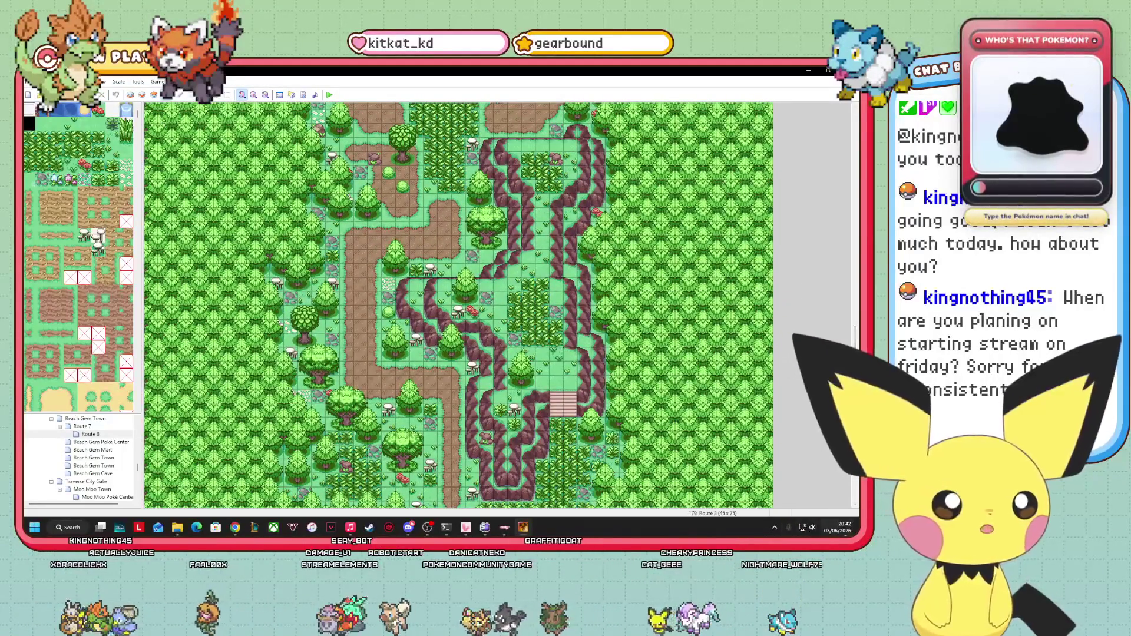
{"action": "scroll", "coordinate": [458, 304], "scroll_direction": "down", "scroll_amount": 2}
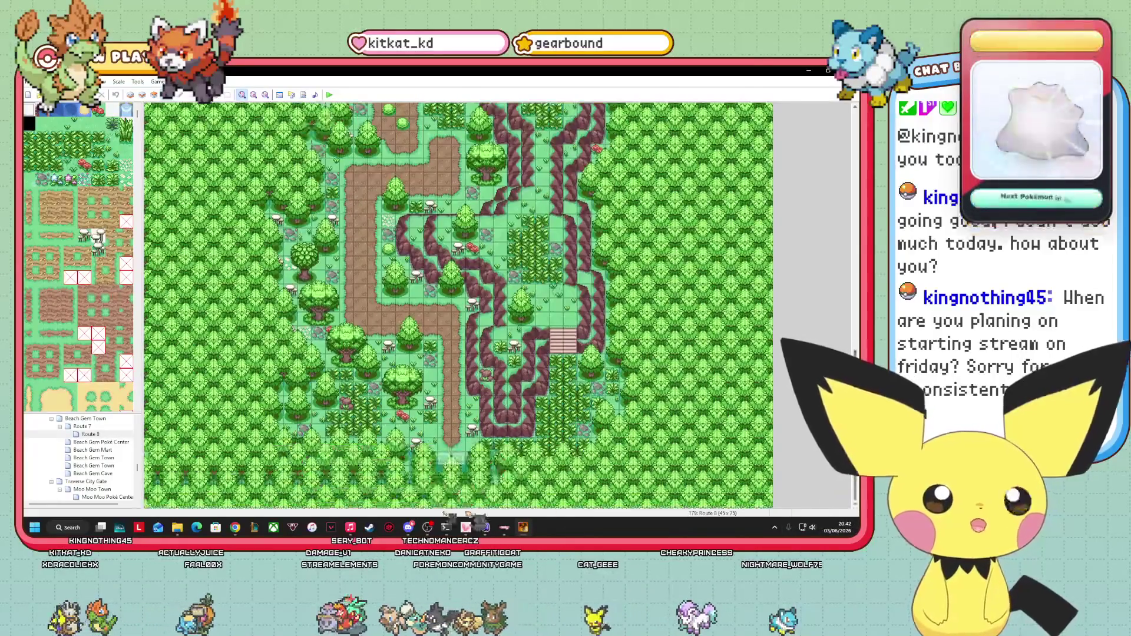
- Look over Moo Moo Town, then open the Route 9 map
{"action": "left_click", "coordinate": [117, 490]}
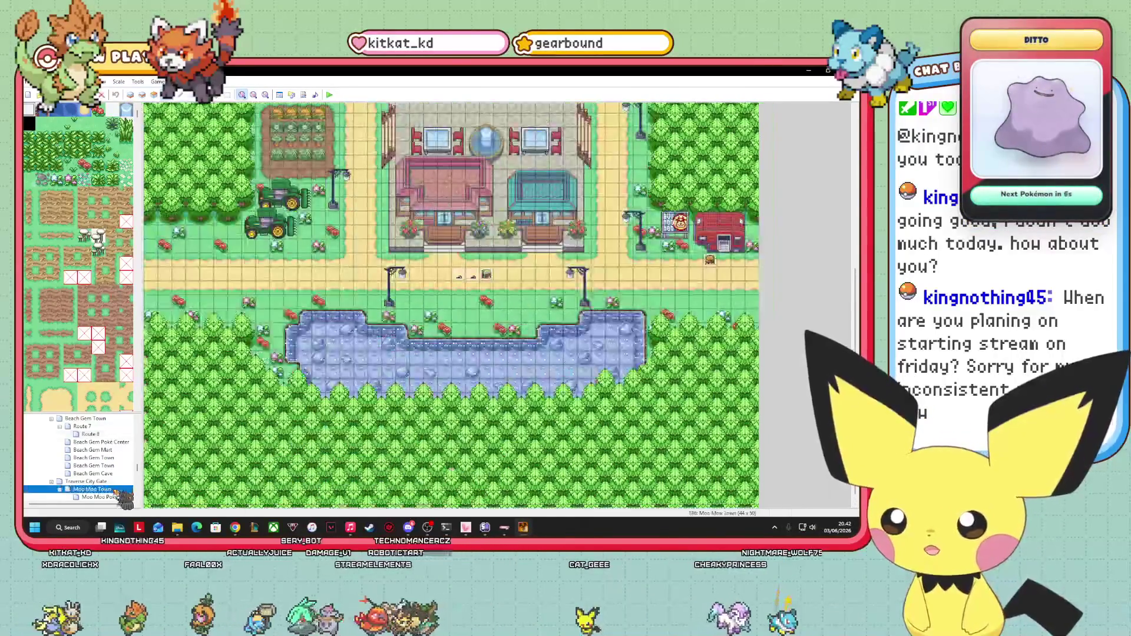
{"action": "scroll", "coordinate": [451, 305], "scroll_direction": "up", "scroll_amount": 6}
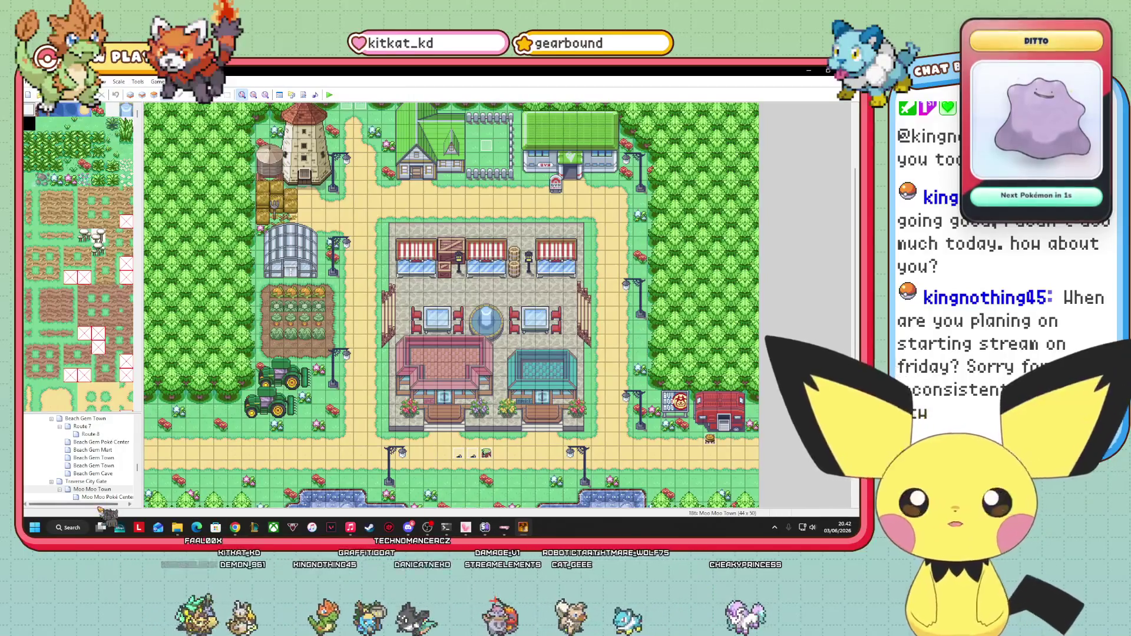
{"action": "scroll", "coordinate": [80, 460], "scroll_direction": "down", "scroll_amount": 3}
{"action": "left_click", "coordinate": [90, 465]}
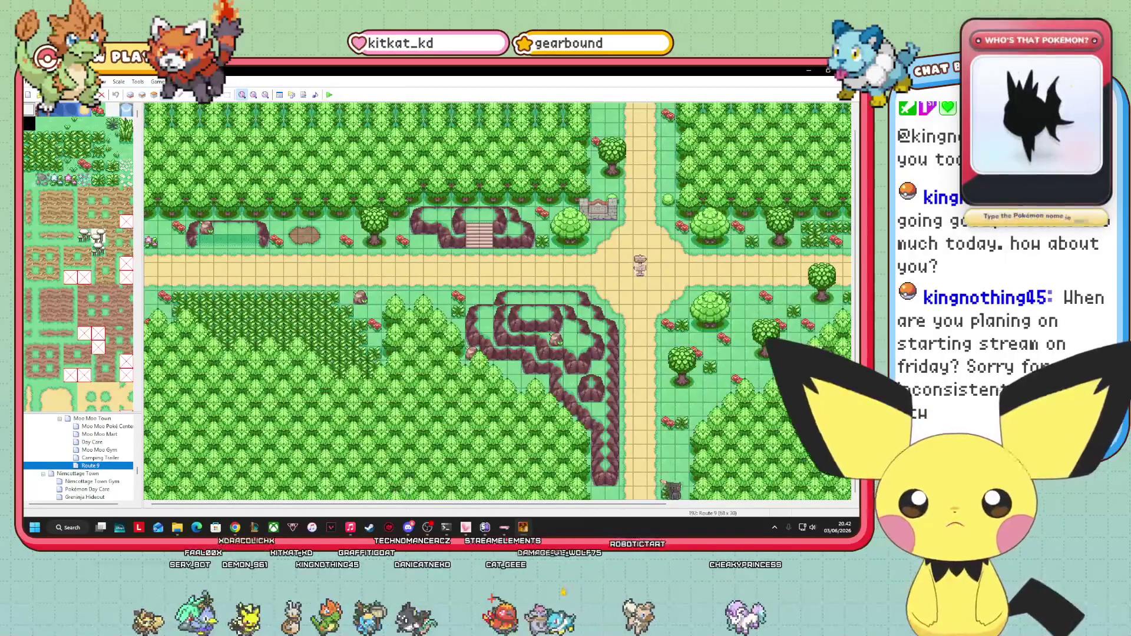
{"action": "mouse_move", "coordinate": [668, 504]}
{"action": "left_mouse_down"}
{"action": "mouse_move", "coordinate": [831, 504]}
{"action": "mouse_move", "coordinate": [805, 505]}
{"action": "left_mouse_up"}
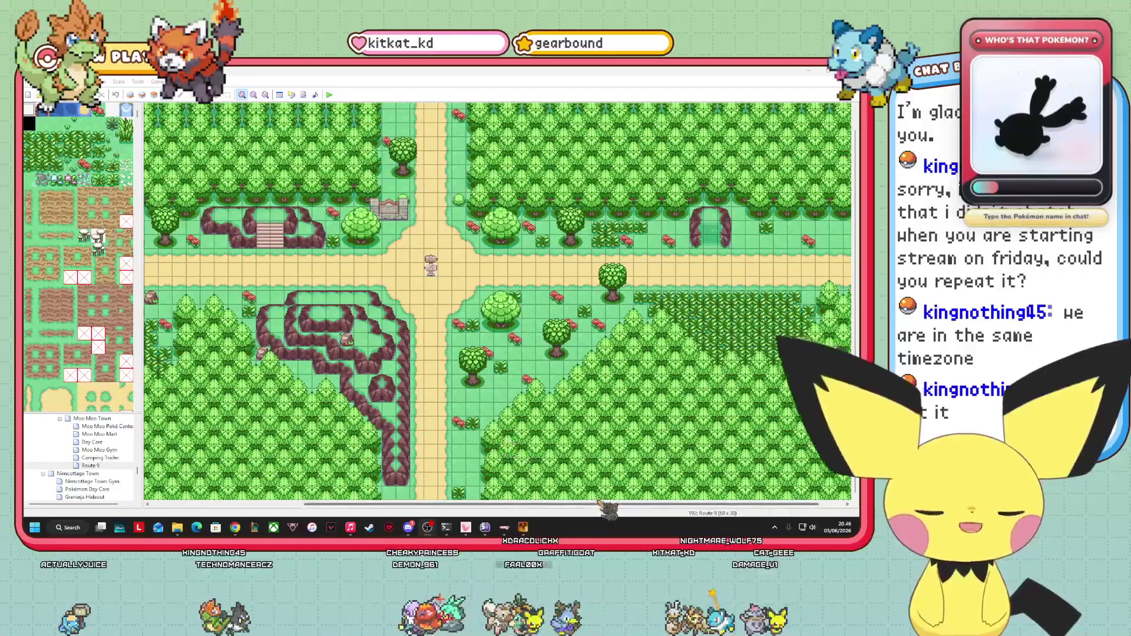
{"action": "mouse_move", "coordinate": [603, 506]}
{"action": "left_mouse_down"}
{"action": "mouse_move", "coordinate": [407, 514]}
{"action": "mouse_move", "coordinate": [657, 519]}
{"action": "left_mouse_up"}
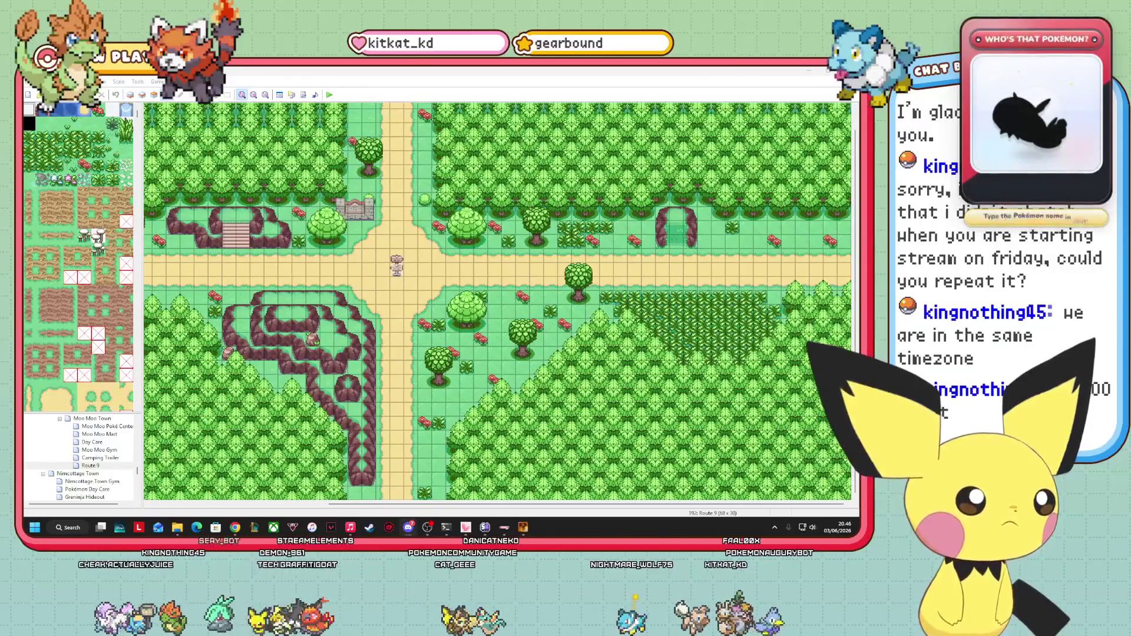
{"action": "scroll", "coordinate": [80, 456], "scroll_direction": "up", "scroll_amount": 5}
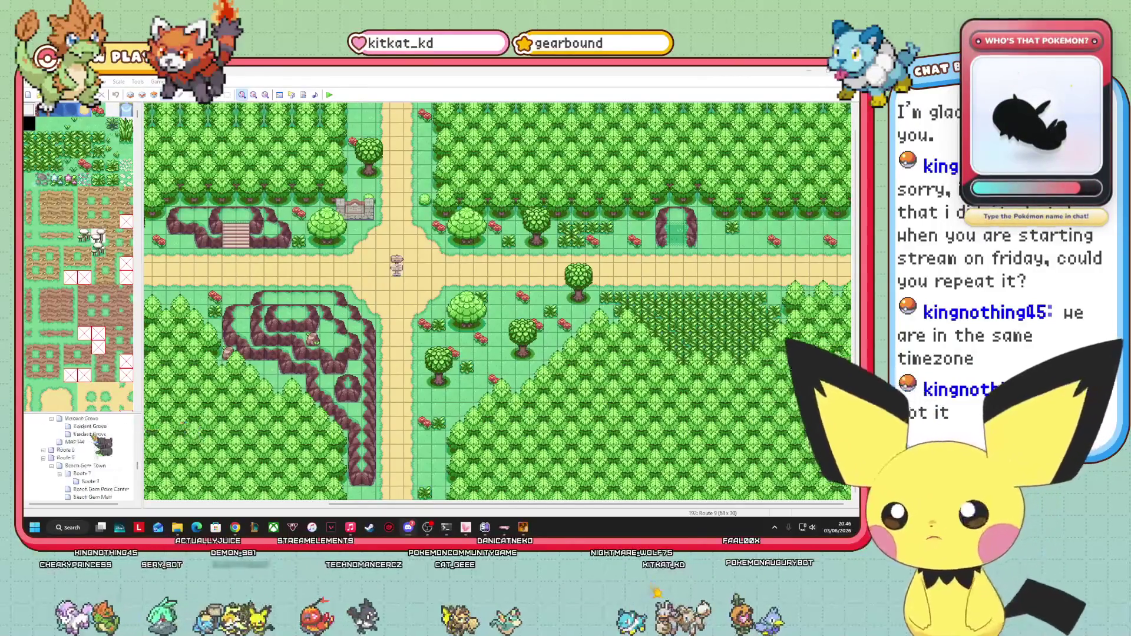
- Open Danar Region and view the Trainer event's properties, closing them with OK
{"action": "scroll", "coordinate": [88, 453], "scroll_direction": "up", "scroll_amount": 5}
{"action": "left_click", "coordinate": [65, 450]}
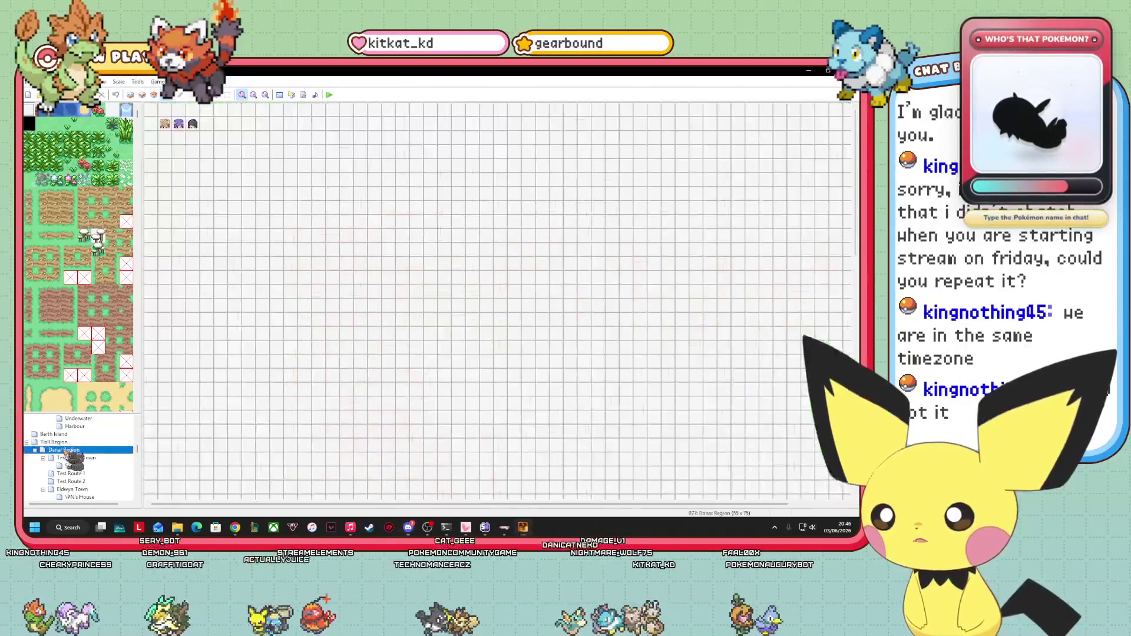
{"action": "right_click", "coordinate": [171, 125]}
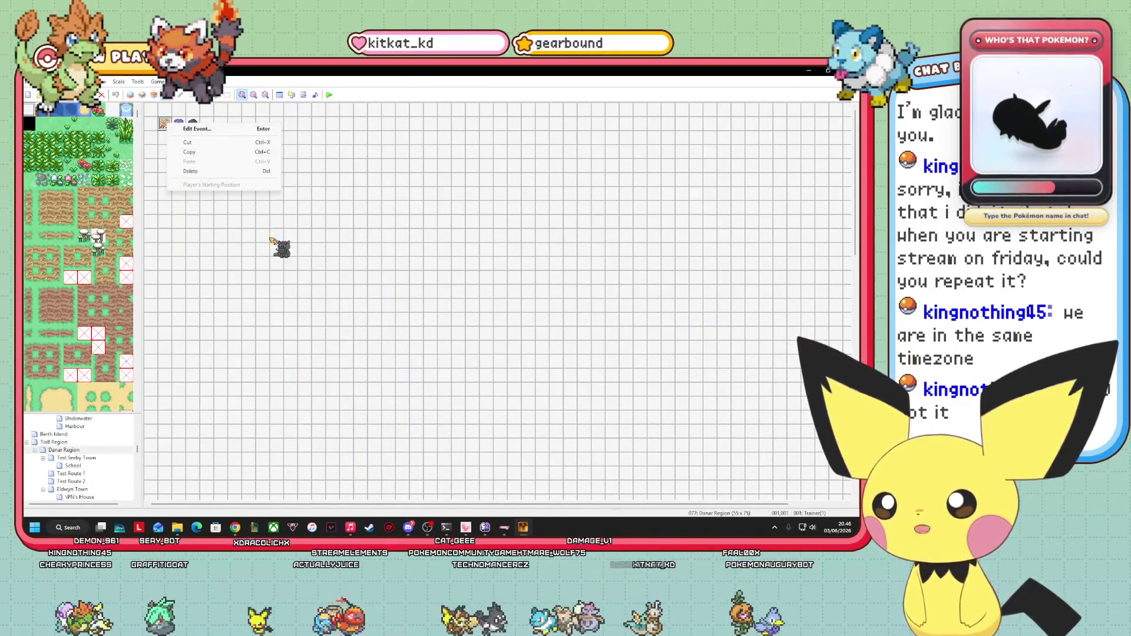
{"action": "left_click", "coordinate": [318, 277]}
{"action": "right_click", "coordinate": [178, 124]}
{"action": "left_click", "coordinate": [193, 125]}
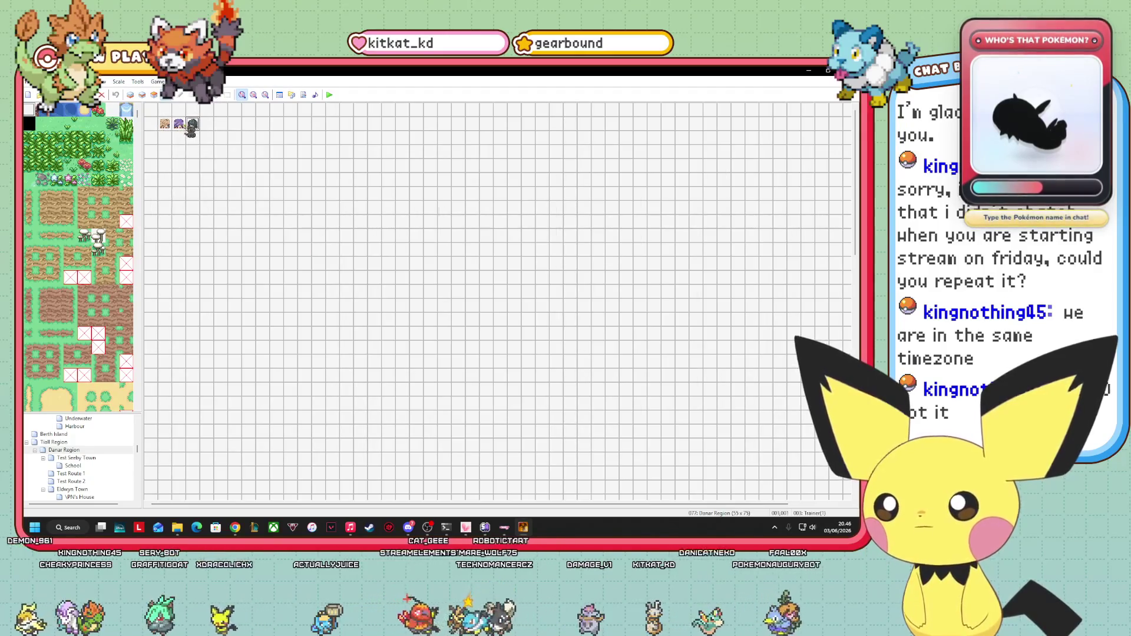
{"action": "left_click", "coordinate": [213, 132]}
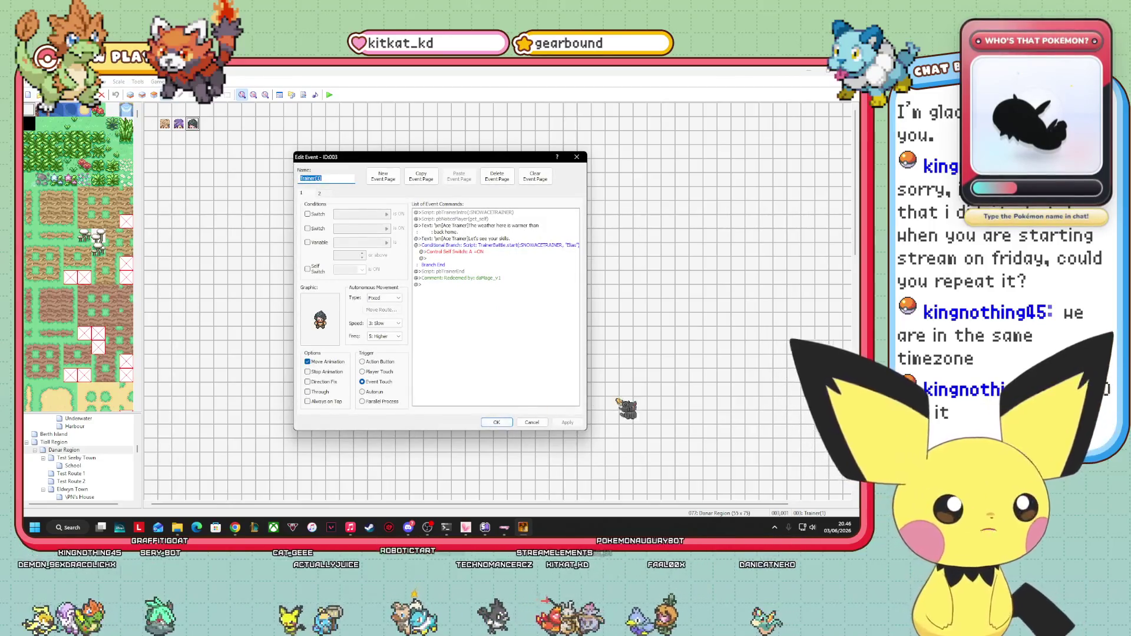
{"action": "left_click", "coordinate": [492, 423]}
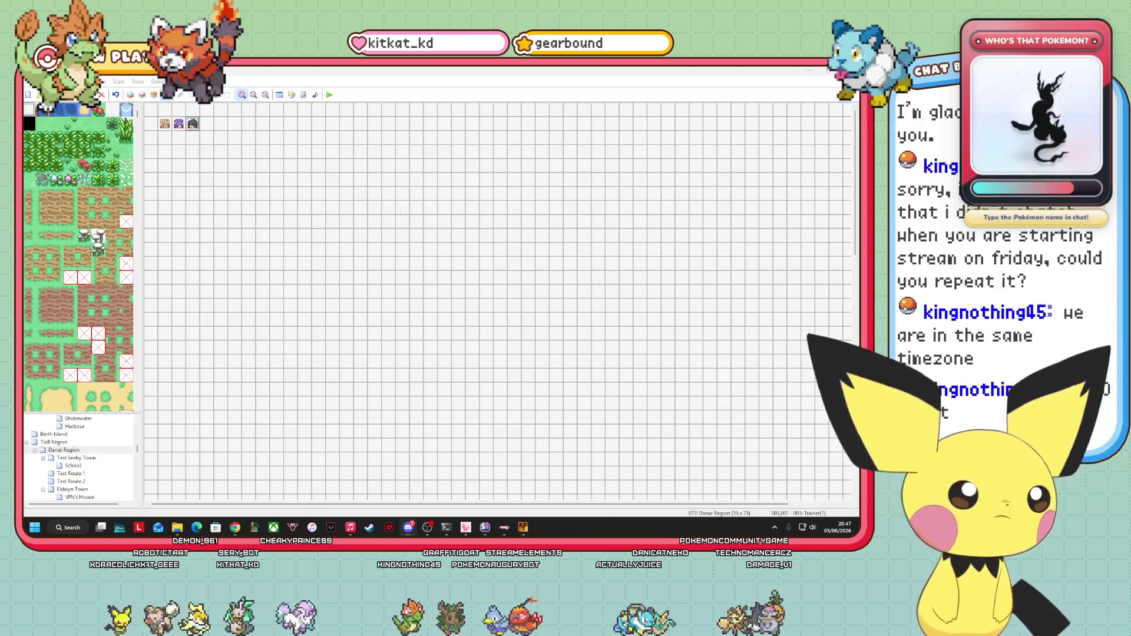
- Reopen Route 9 from the map tree, showing its sandy crossroads and forest
{"action": "key", "text": "alt+Tab"}
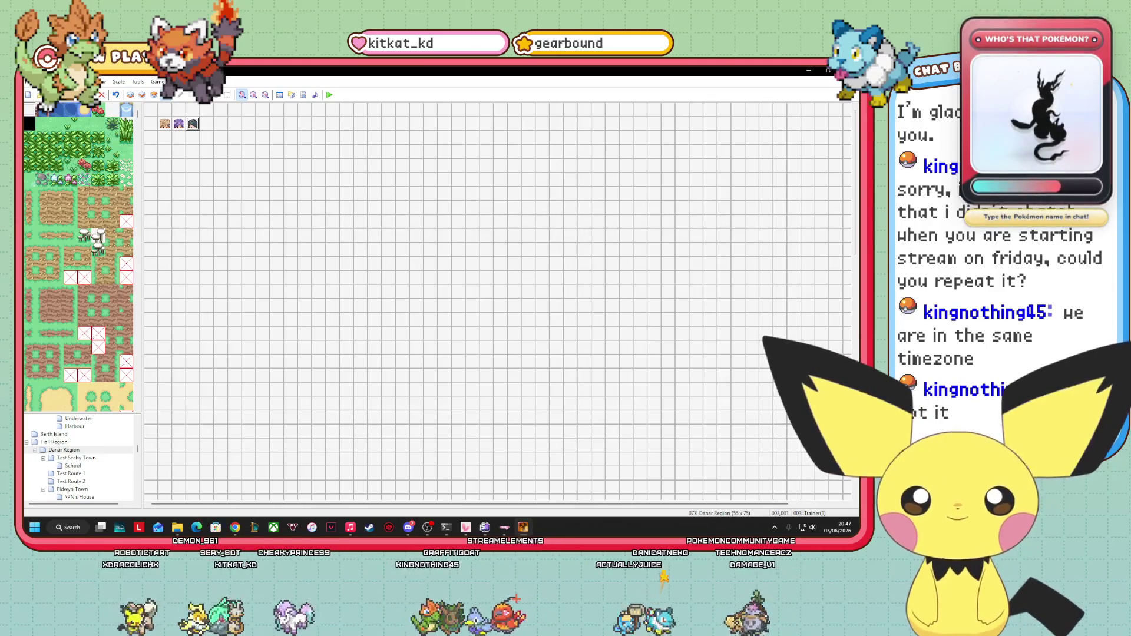
{"action": "key", "text": "alt+Tab"}
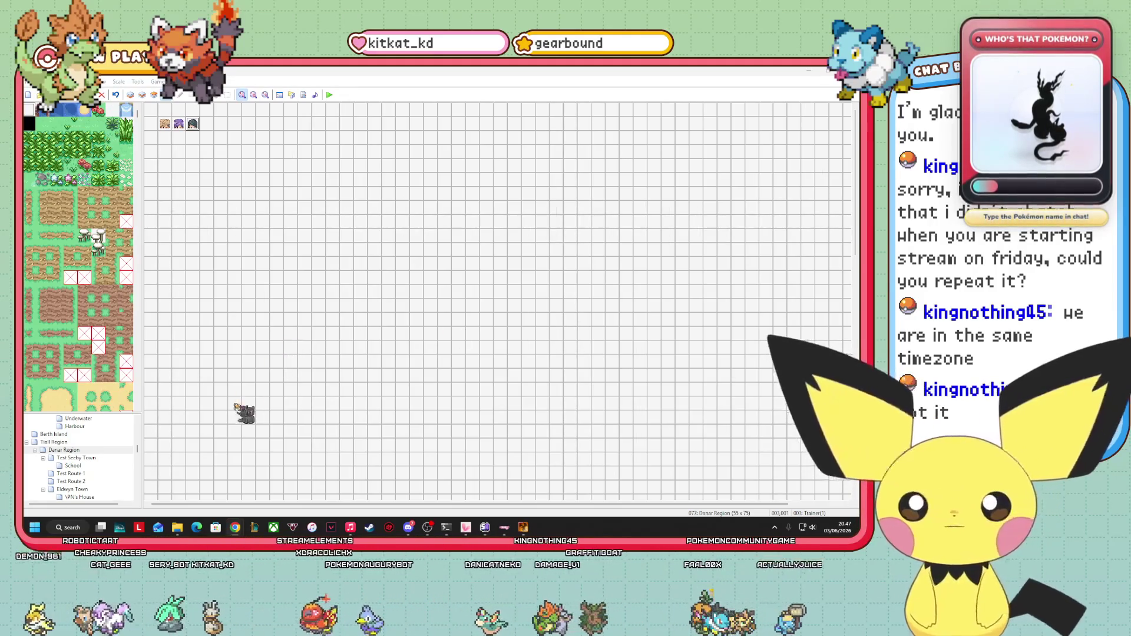
{"action": "scroll", "coordinate": [101, 451], "scroll_direction": "down", "scroll_amount": 10}
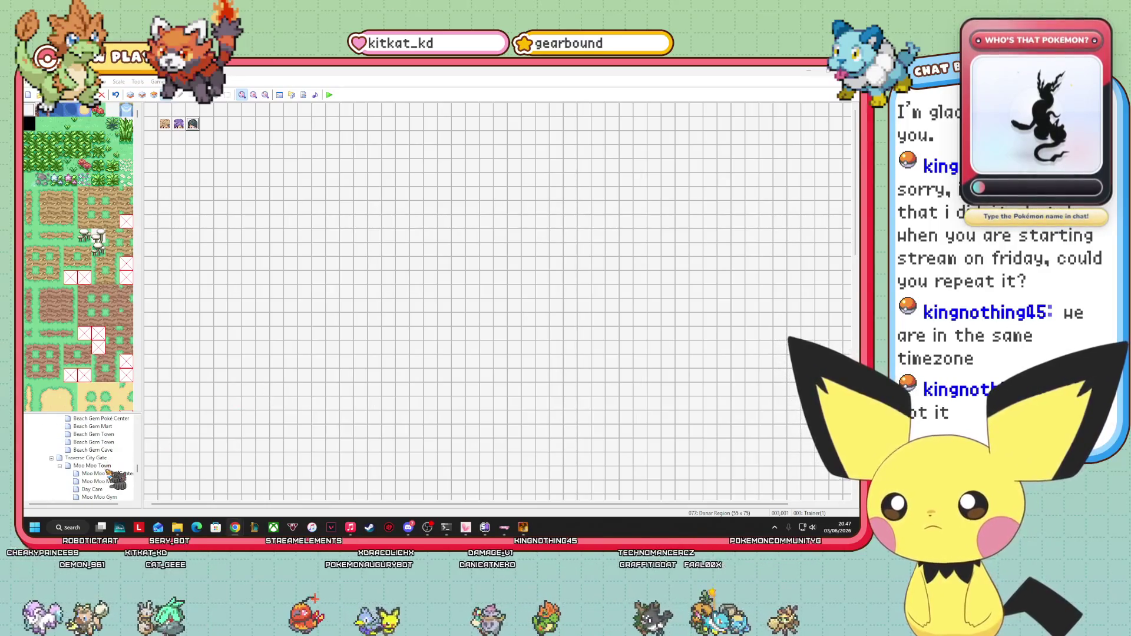
{"action": "scroll", "coordinate": [109, 473], "scroll_direction": "down", "scroll_amount": 10}
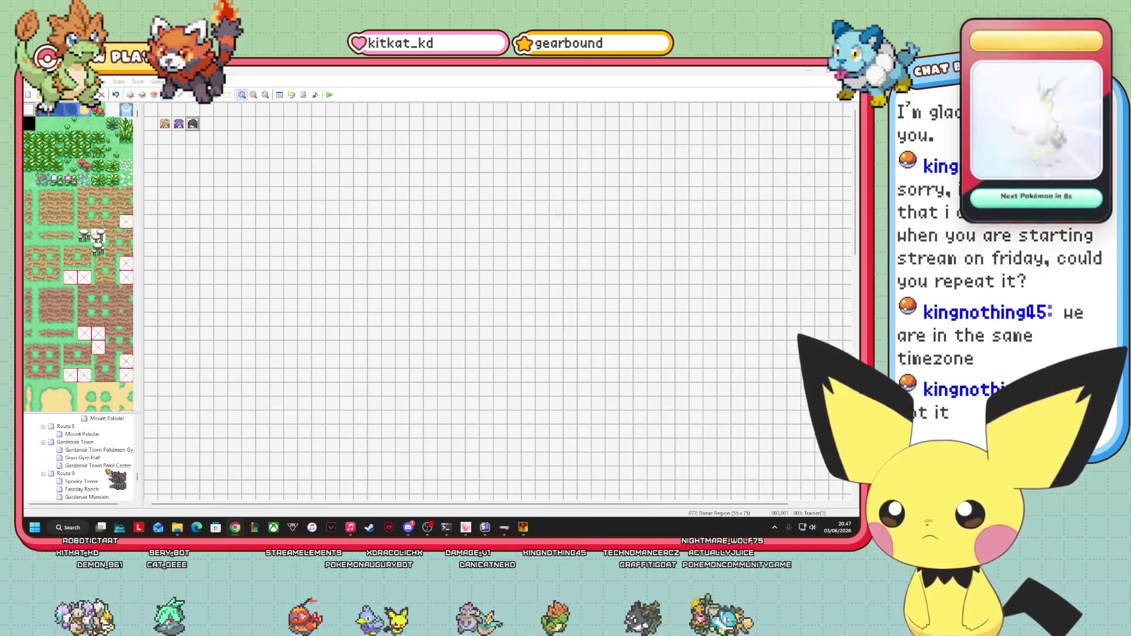
{"action": "scroll", "coordinate": [88, 463], "scroll_direction": "up", "scroll_amount": 1}
{"action": "scroll", "coordinate": [86, 462], "scroll_direction": "down", "scroll_amount": 5}
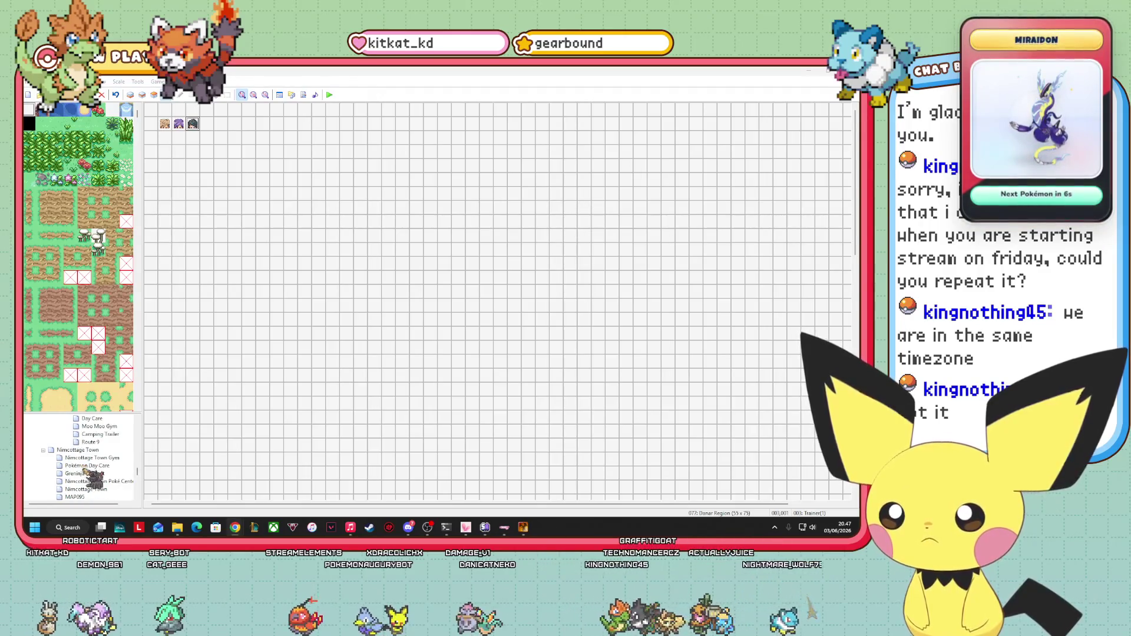
{"action": "left_click", "coordinate": [94, 442]}
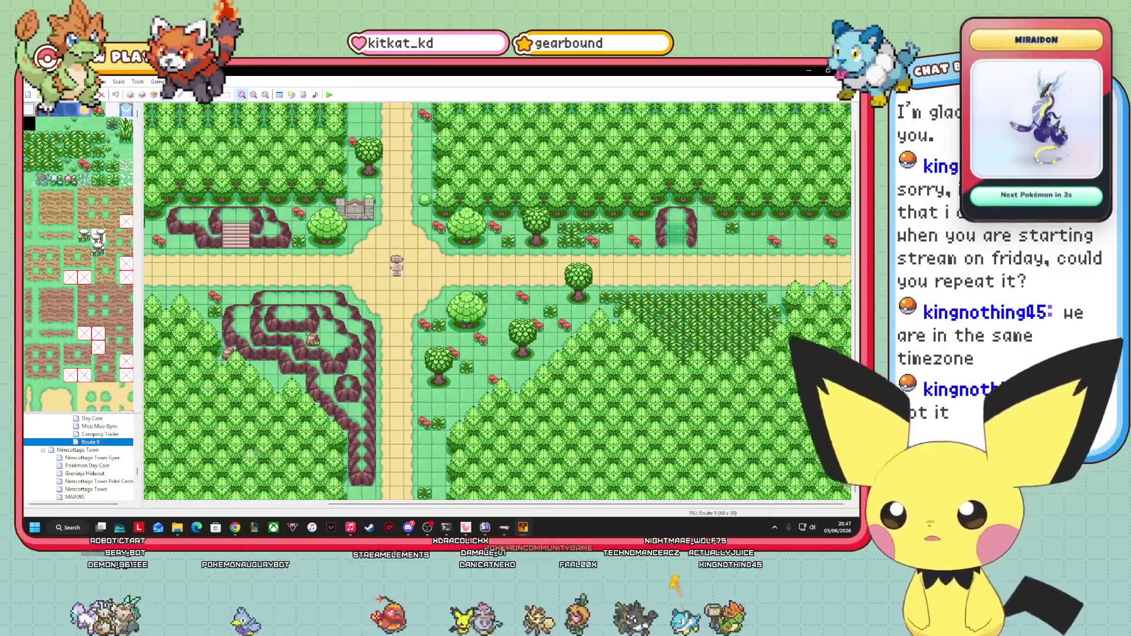
{"action": "key", "text": "alt+Tab"}
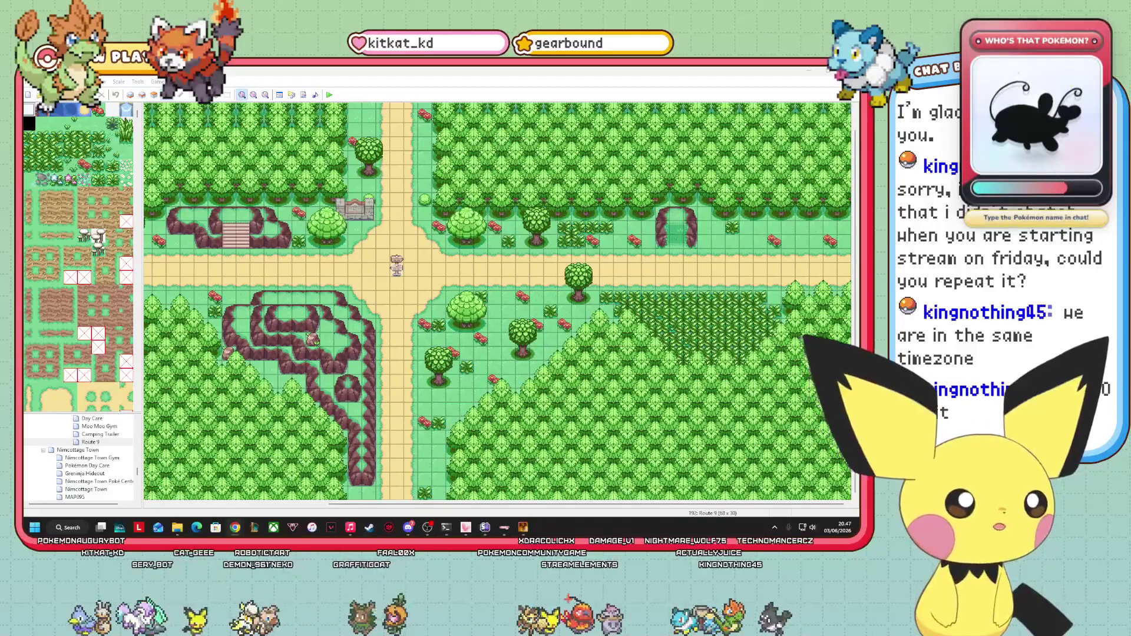
{"action": "mouse_move", "coordinate": [560, 505]}
{"action": "left_mouse_down"}
{"action": "mouse_move", "coordinate": [378, 504]}
{"action": "mouse_move", "coordinate": [558, 504]}
{"action": "left_mouse_up"}
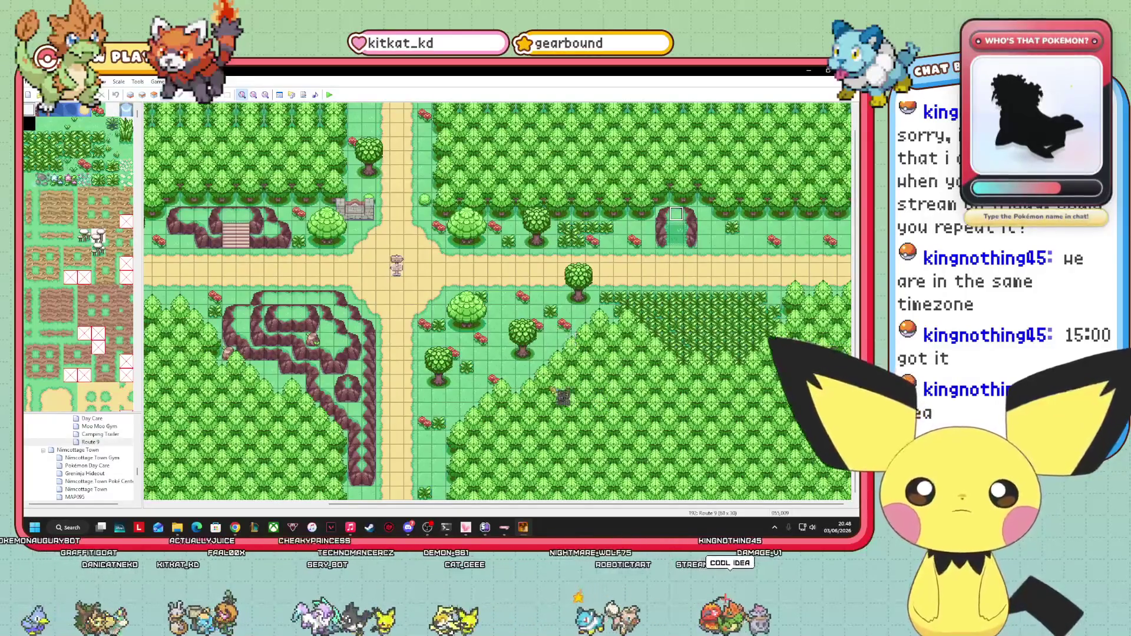
- Playtest Pokémon Augury until the load screen offers the Route 9 save
{"action": "mouse_move", "coordinate": [455, 504]}
{"action": "left_mouse_down"}
{"action": "mouse_move", "coordinate": [271, 507]}
{"action": "mouse_move", "coordinate": [449, 505]}
{"action": "left_mouse_up"}
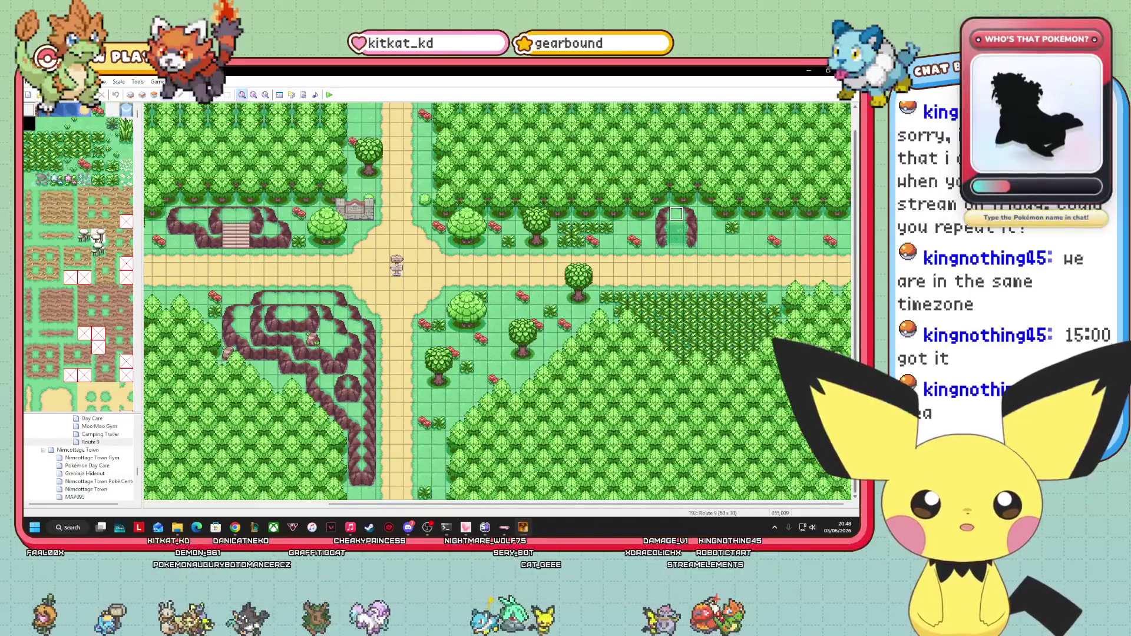
{"action": "scroll", "coordinate": [677, 214], "scroll_direction": "up", "scroll_amount": 1}
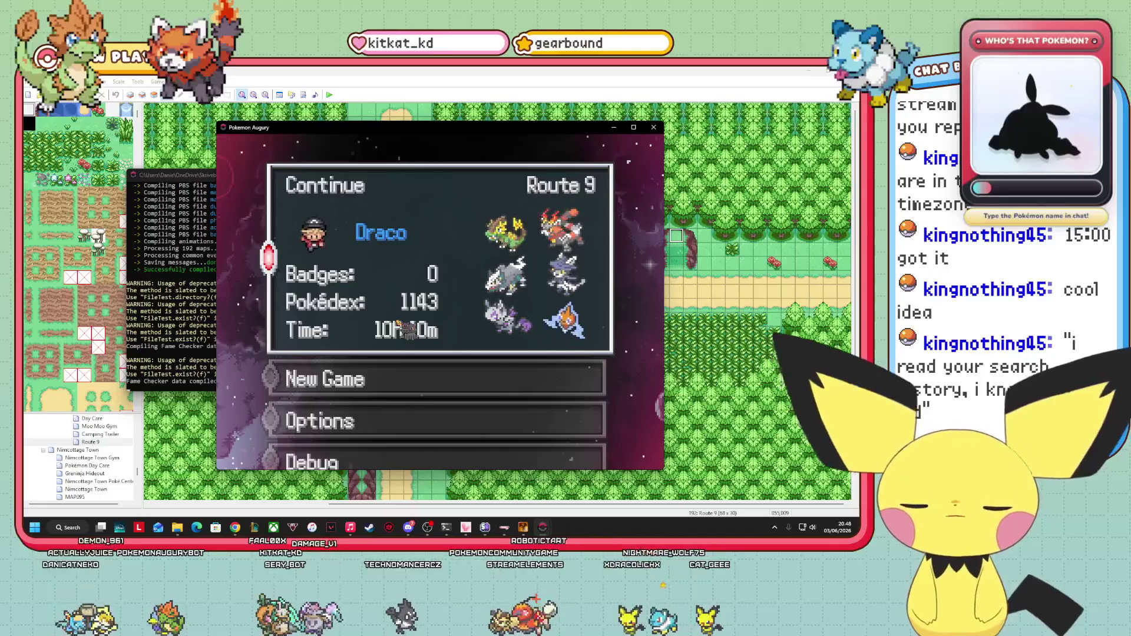
- Continue the Route 9 save and open the Debug menu from the pause ring
{"action": "key", "text": "Return"}
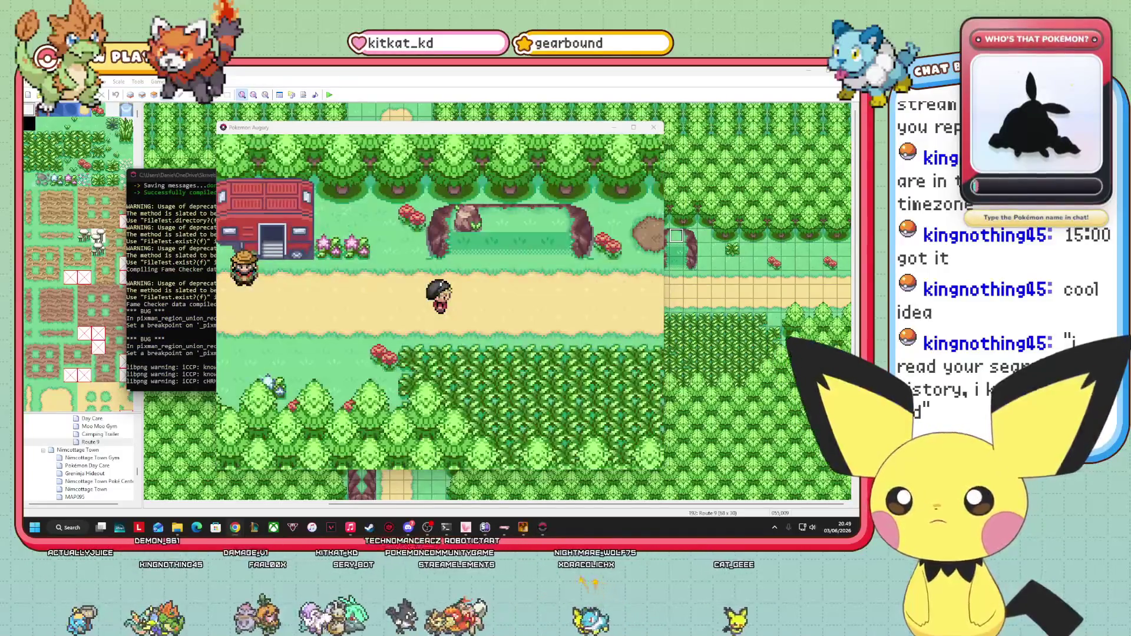
{"action": "key", "text": "x"}
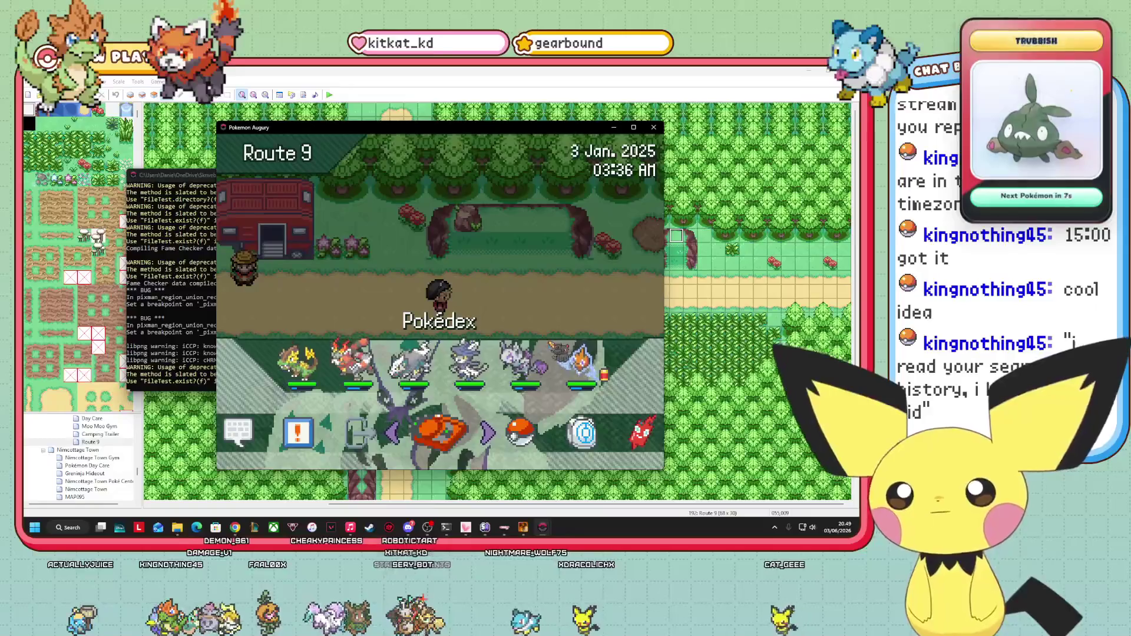
{"action": "key", "text": "Left"}
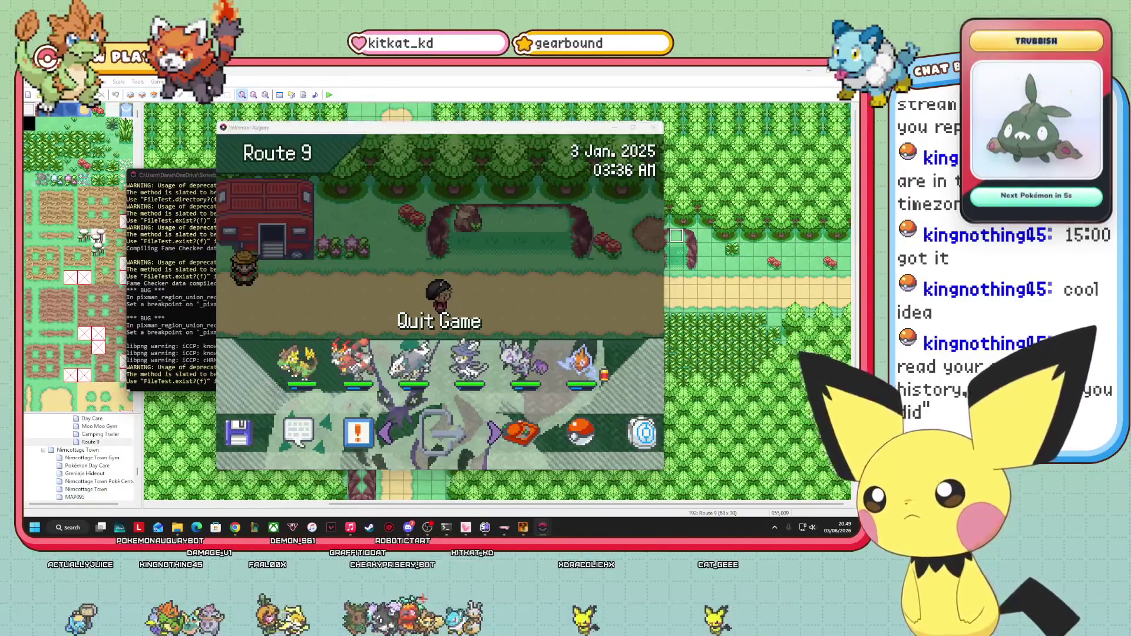
{"action": "key", "text": "Left"}
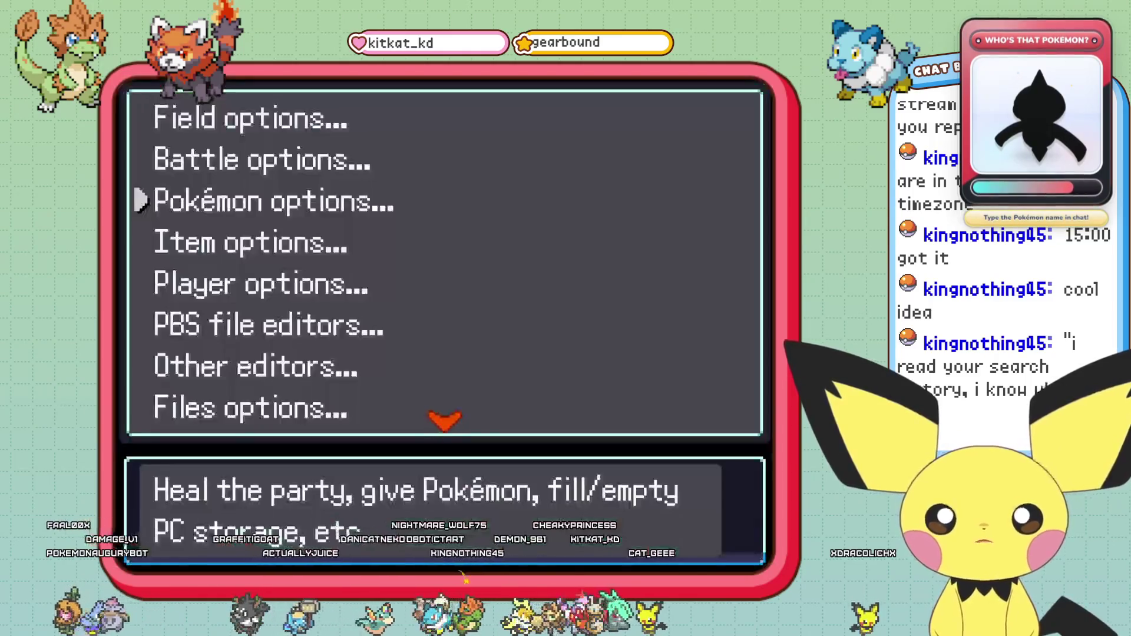
{"action": "key", "text": "Down"}
{"action": "key", "text": "Down"}
{"action": "key", "text": "Down"}
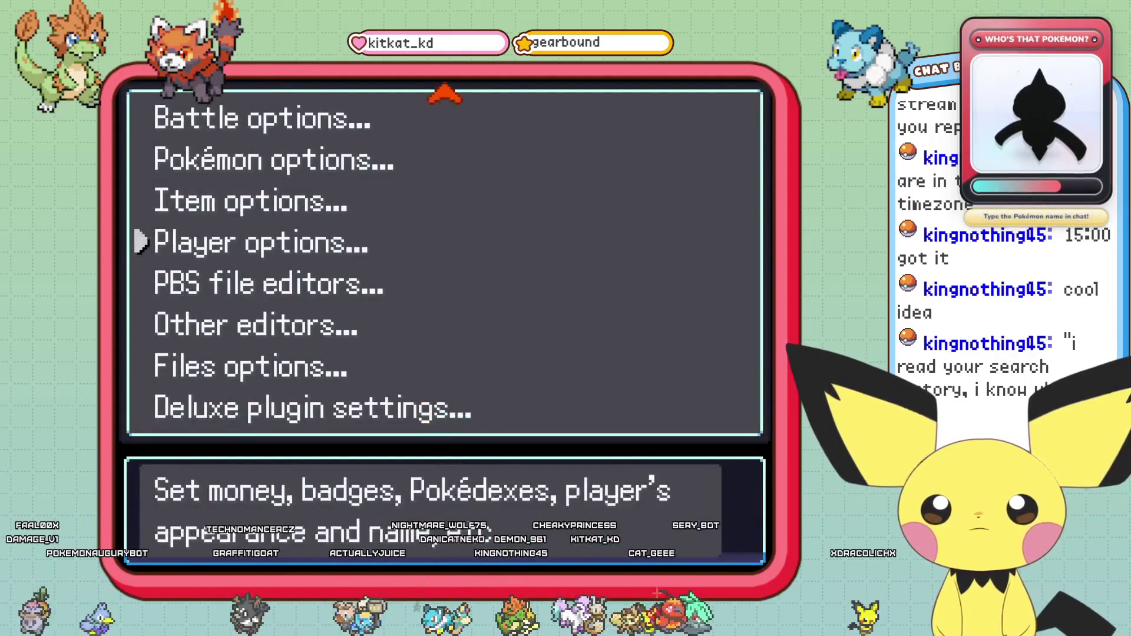
- Open the map connections editor and jump the canvas to Verdant Grove
{"action": "key", "text": "Return"}
{"action": "key", "text": "Return"}
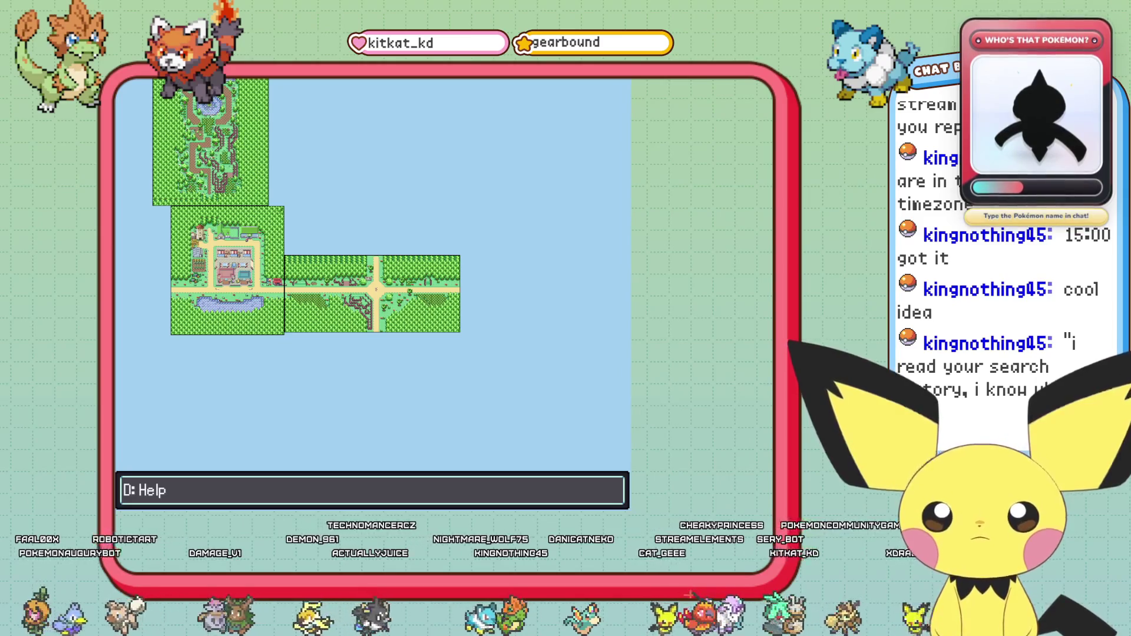
{"action": "key", "text": "s"}
{"action": "key", "text": "Up"}
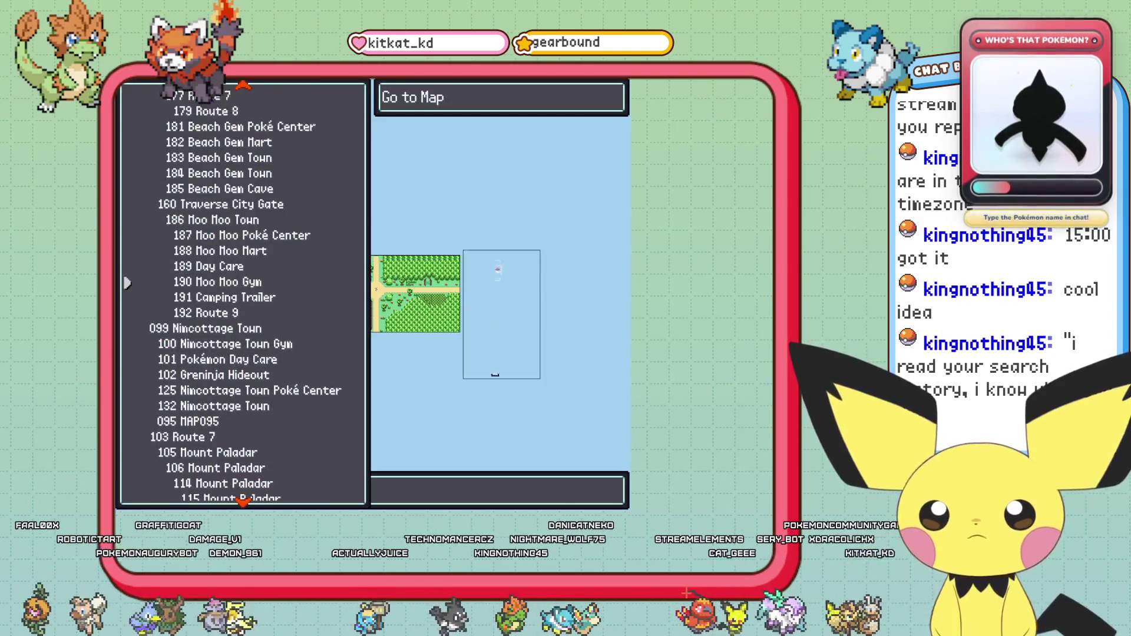
{"action": "key", "text": "Up"}
{"action": "key", "text": "Up"}
{"action": "key", "text": "Up"}
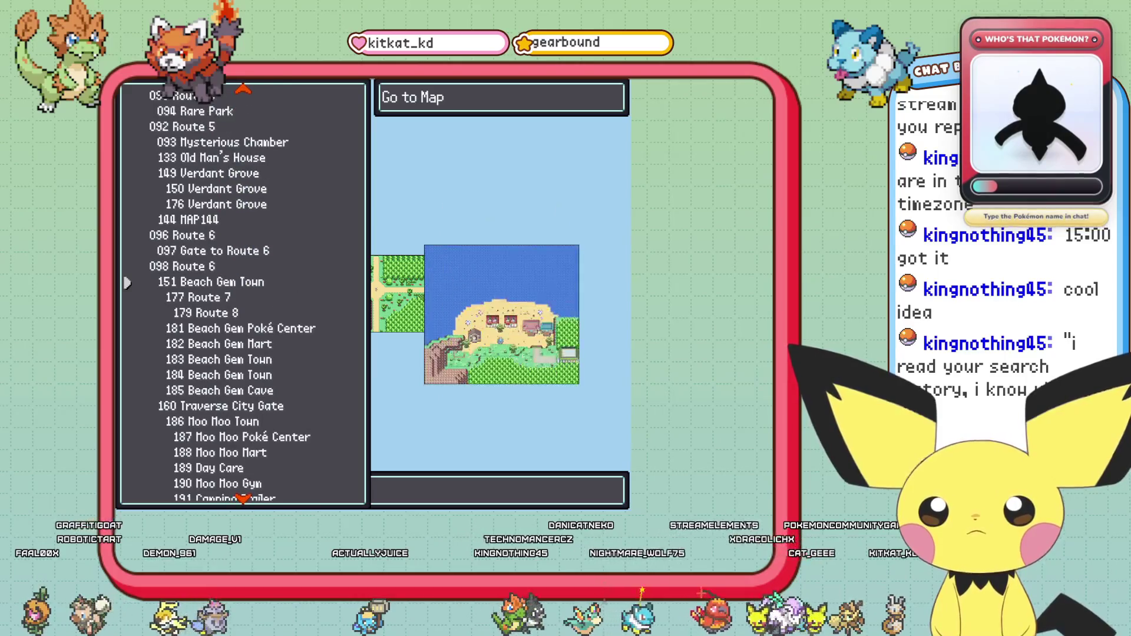
{"action": "key", "text": "Up"}
{"action": "key", "text": "Up"}
{"action": "key", "text": "Up"}
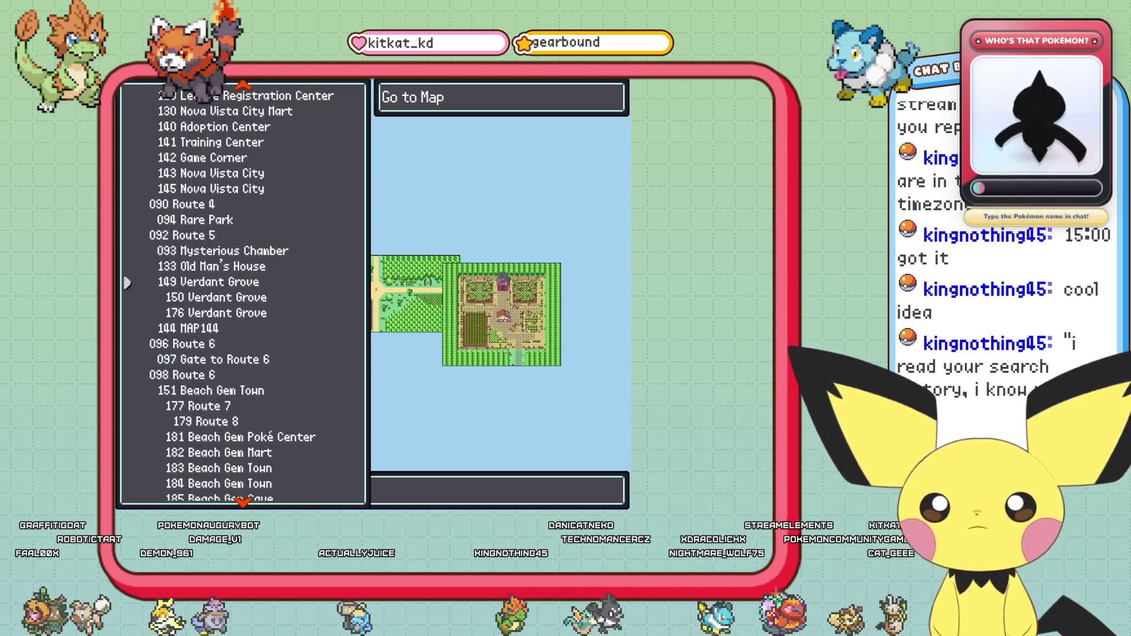
{"action": "key", "text": "Up"}
{"action": "key", "text": "Up"}
{"action": "key", "text": "Up"}
{"action": "key", "text": "Return"}
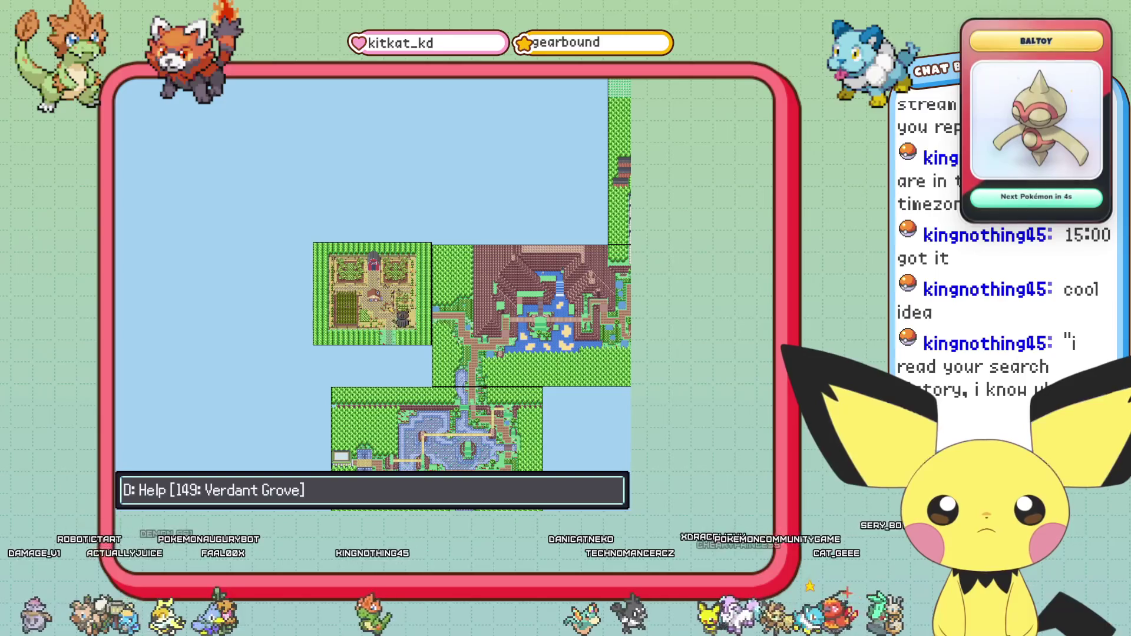
- Shift Verdant Grove left, then remove it from the connections canvas
{"action": "left_click_drag", "start_coordinate": [403, 310], "coordinate": [376, 308]}
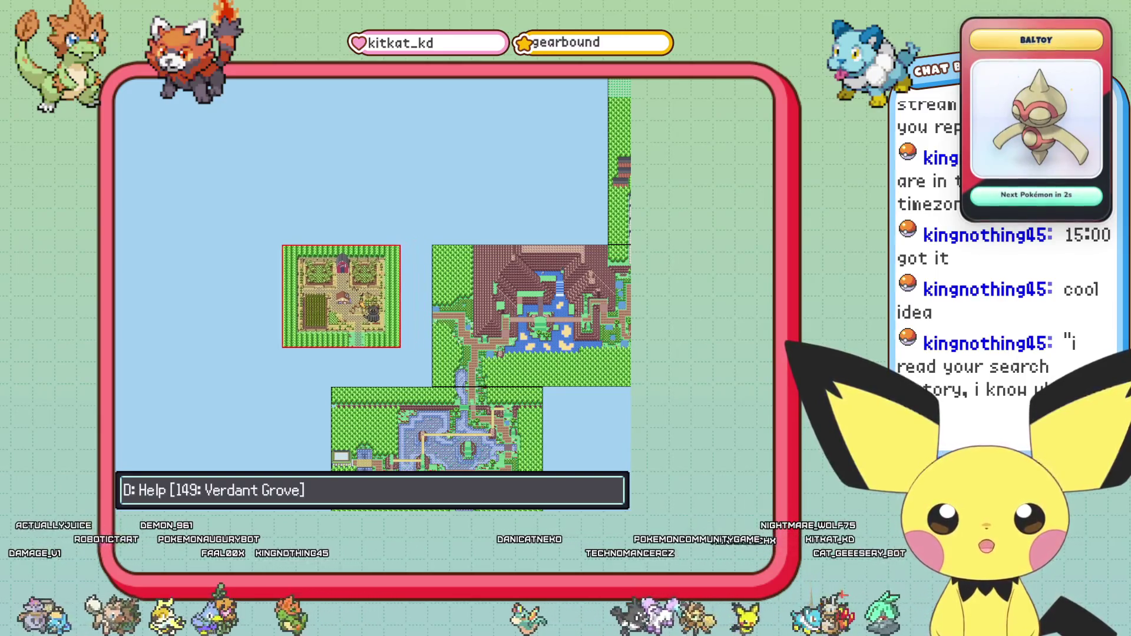
{"action": "key", "text": "d"}
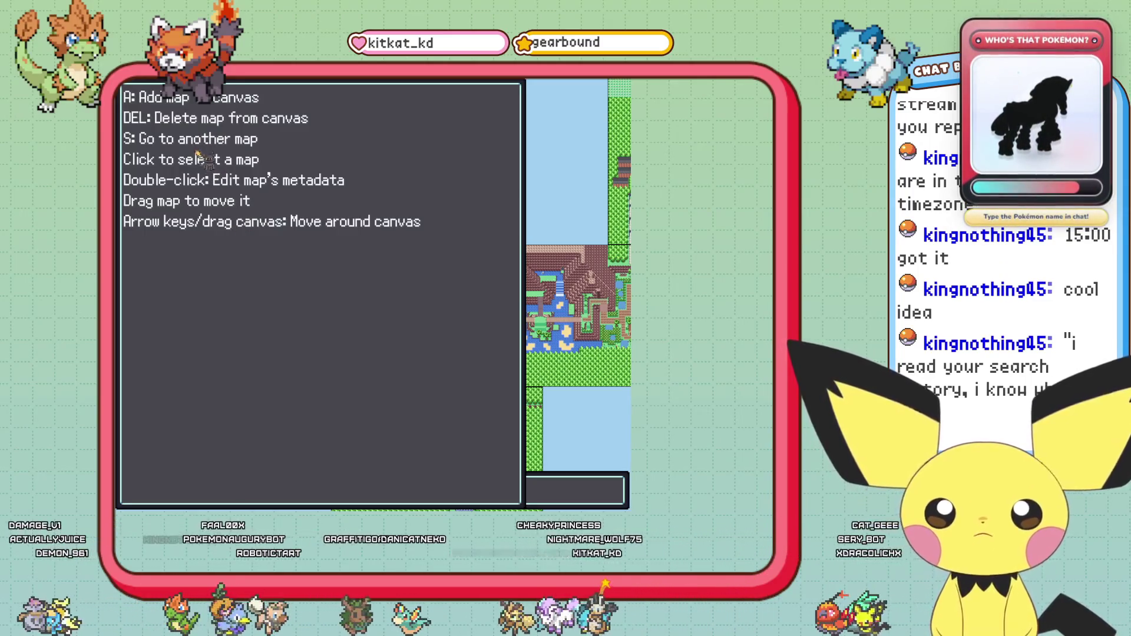
{"action": "key", "text": "d"}
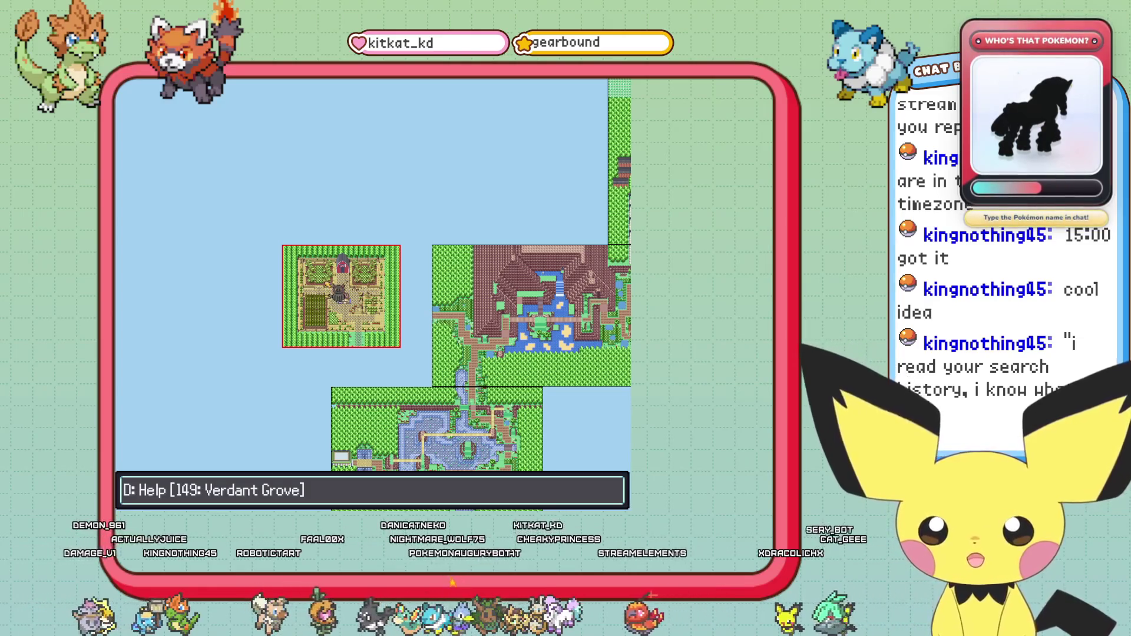
{"action": "key", "text": "Delete"}
{"action": "key", "text": "d"}
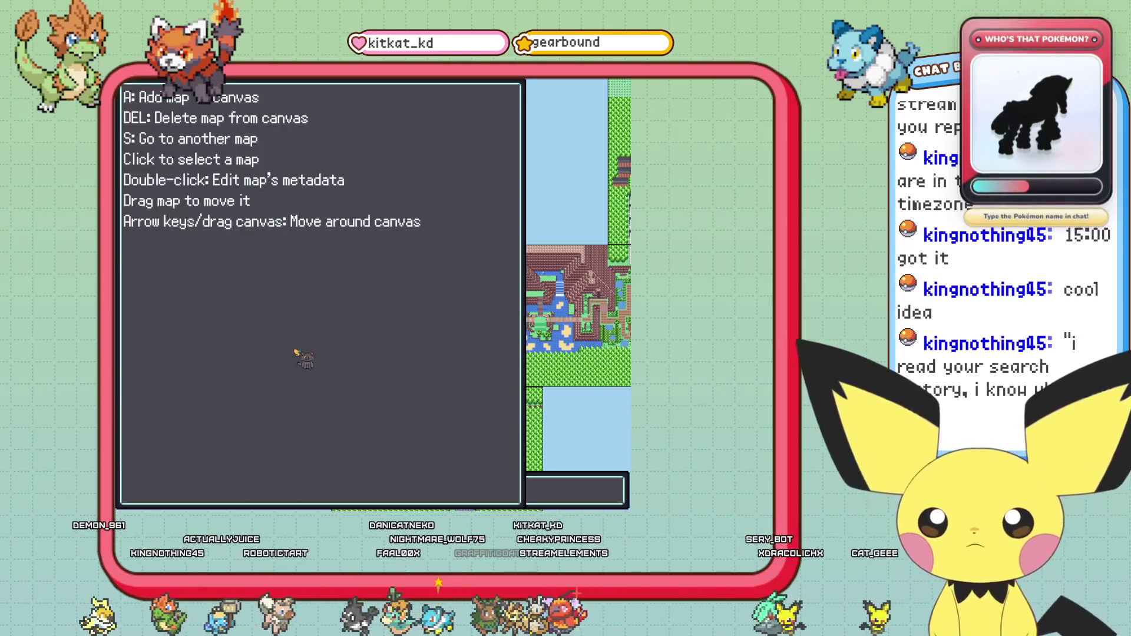
{"action": "key", "text": "d"}
- Add map 149 Verdant Grove to the connections canvas
{"action": "key", "text": "s"}
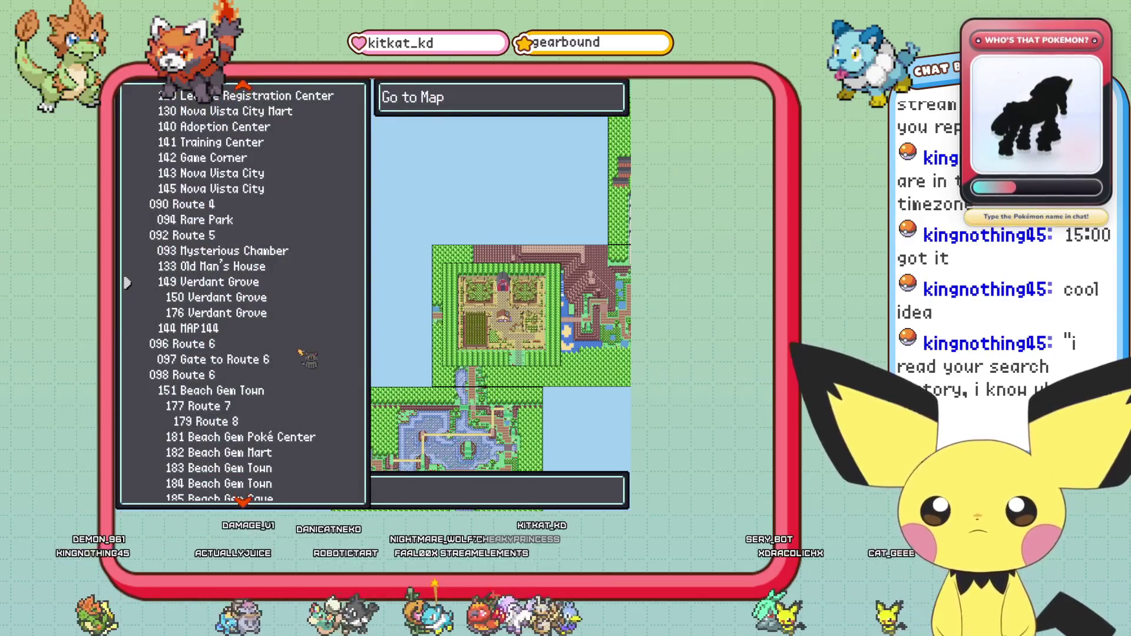
{"action": "key", "text": "Escape"}
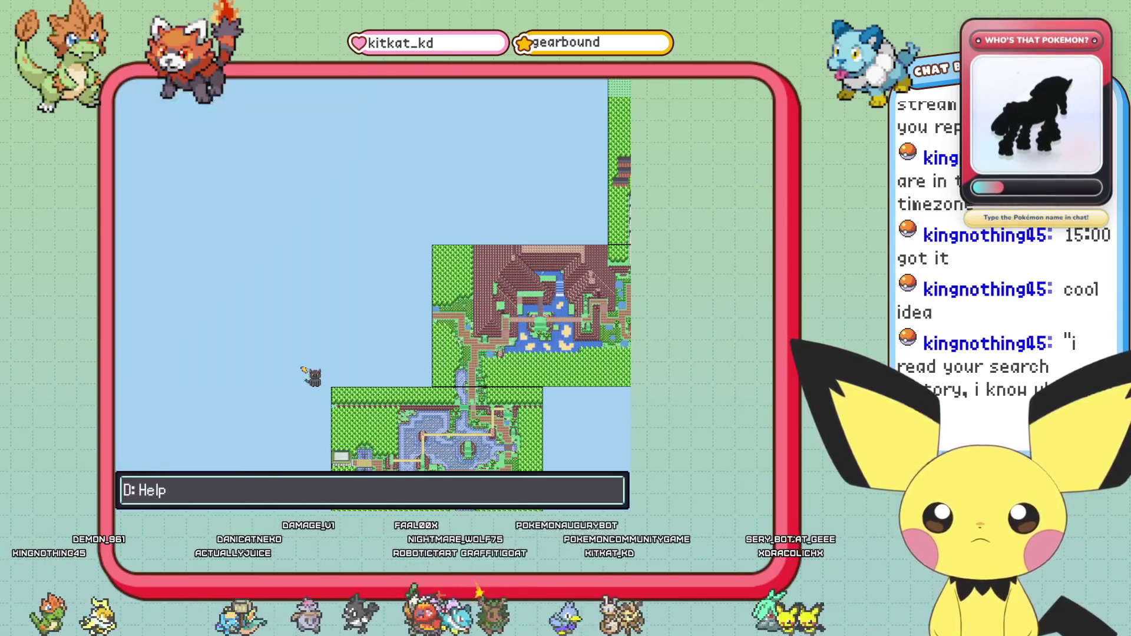
{"action": "key", "text": "s"}
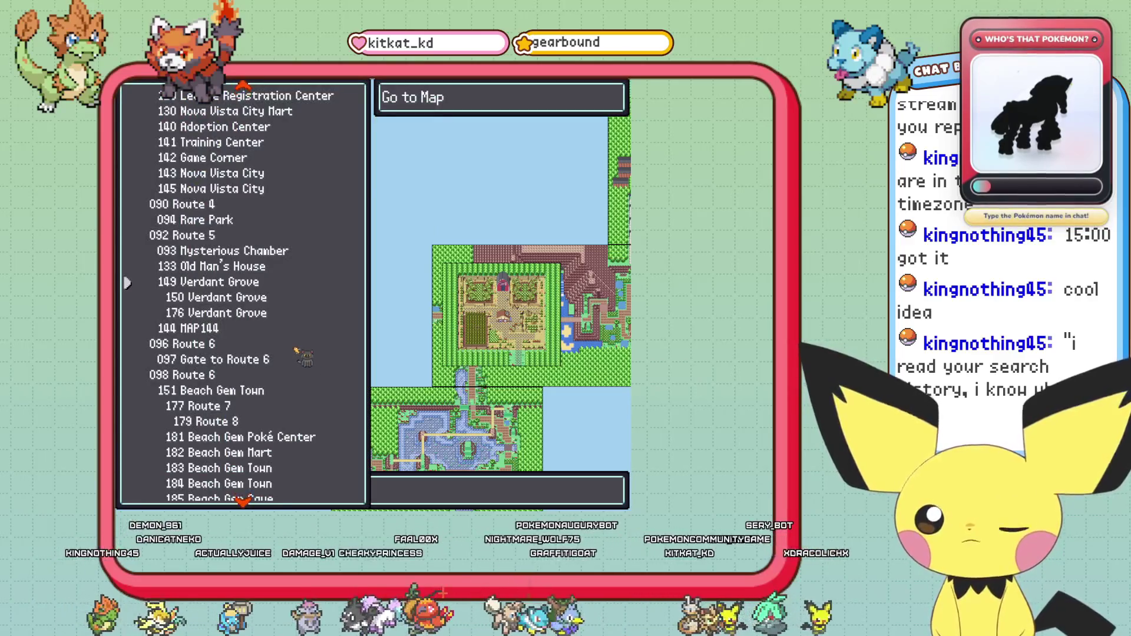
{"action": "key", "text": "Down"}
{"action": "key", "text": "Down"}
{"action": "key", "text": "Escape"}
{"action": "key", "text": "a"}
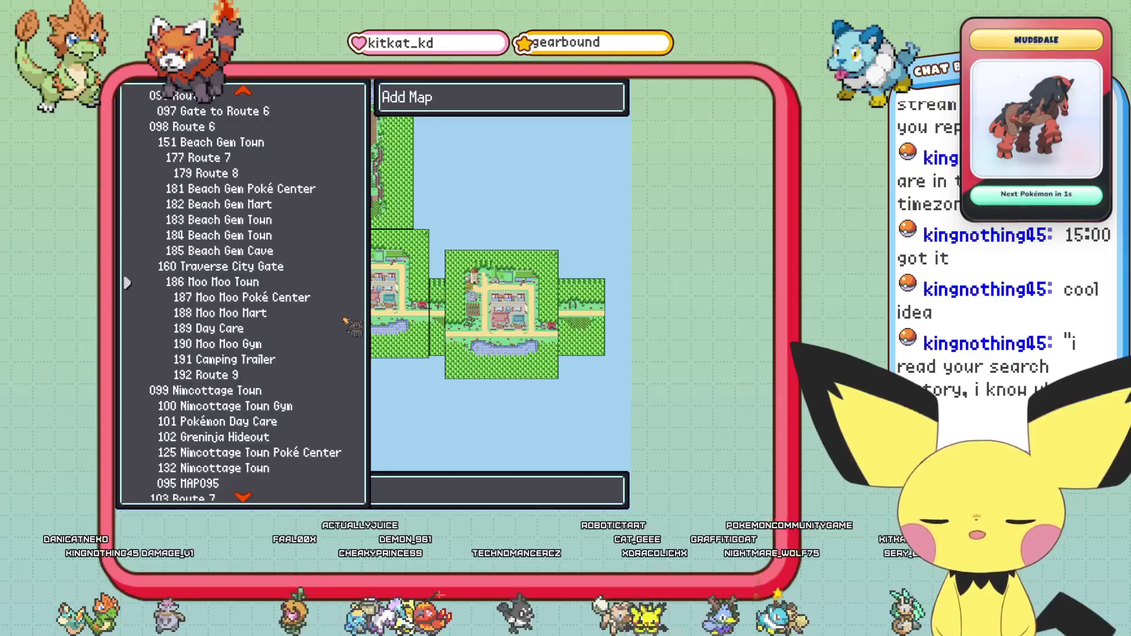
{"action": "key", "text": "Up"}
{"action": "key", "text": "Up"}
{"action": "key", "text": "Up"}
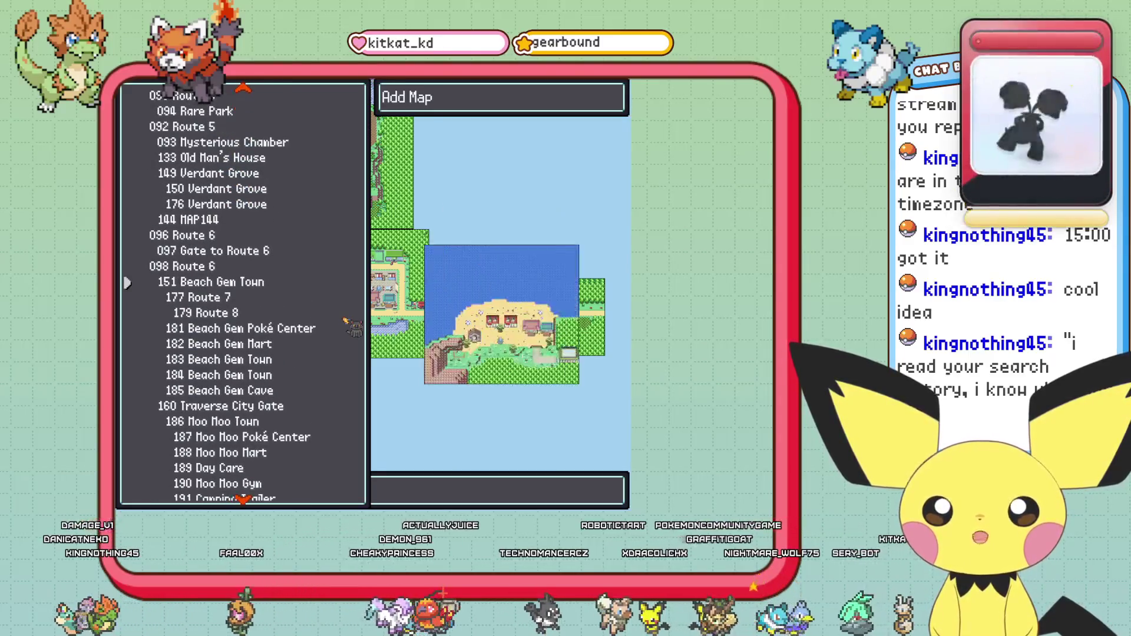
{"action": "key", "text": "Up"}
{"action": "key", "text": "Up"}
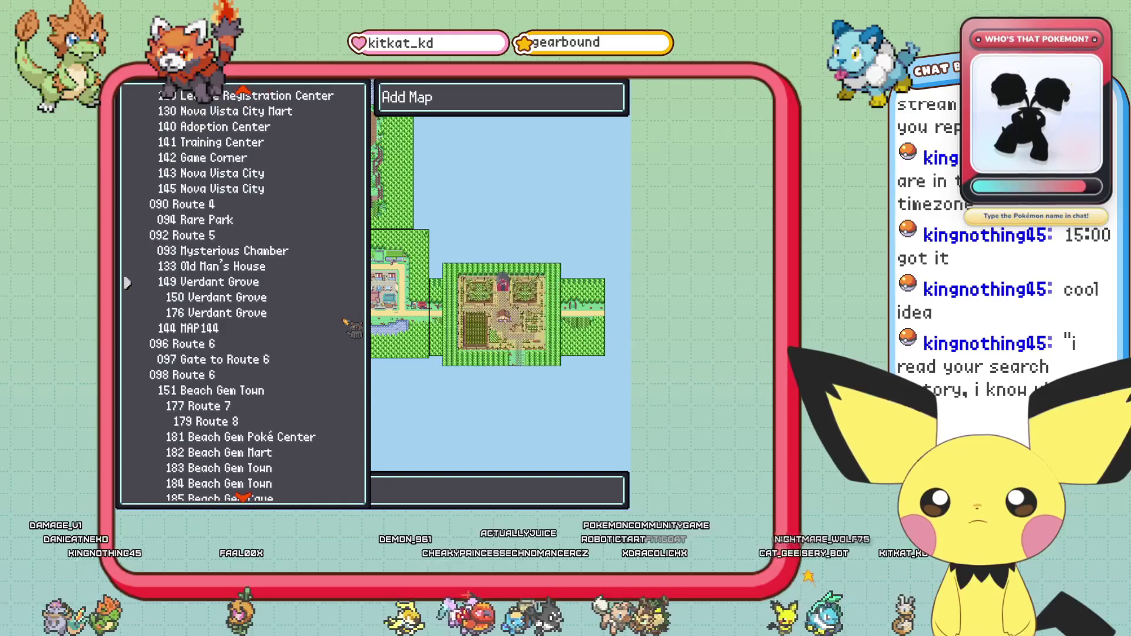
{"action": "key", "text": "Return"}
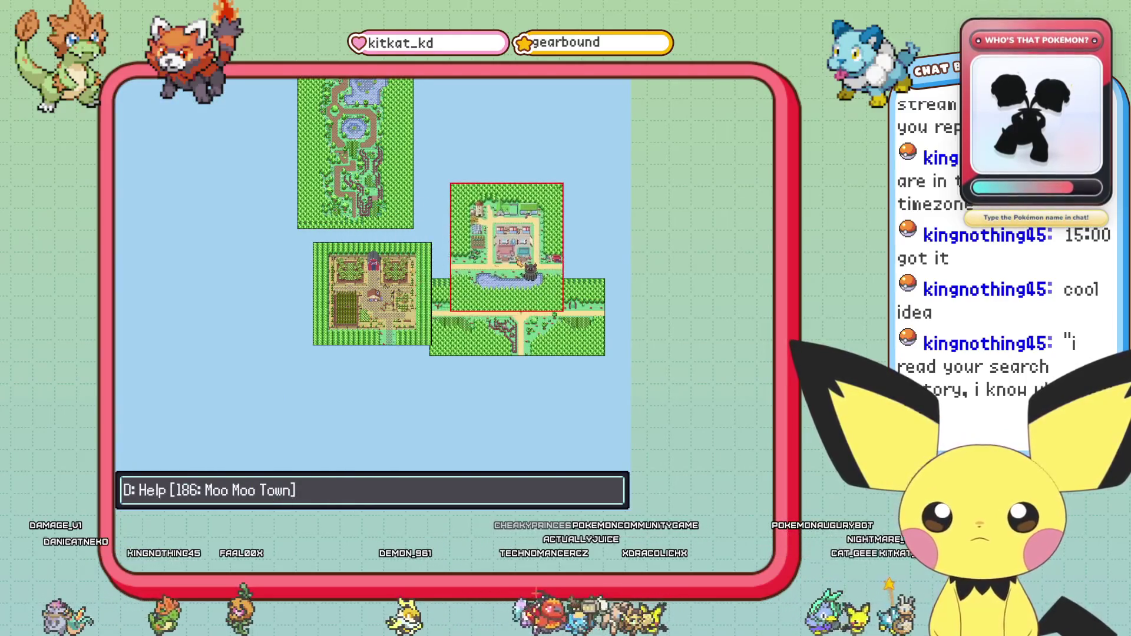
- Place Verdant Grove above the crossroads map and Moo Moo Town on its left, then save
{"action": "left_click_drag", "start_coordinate": [333, 271], "coordinate": [466, 204]}
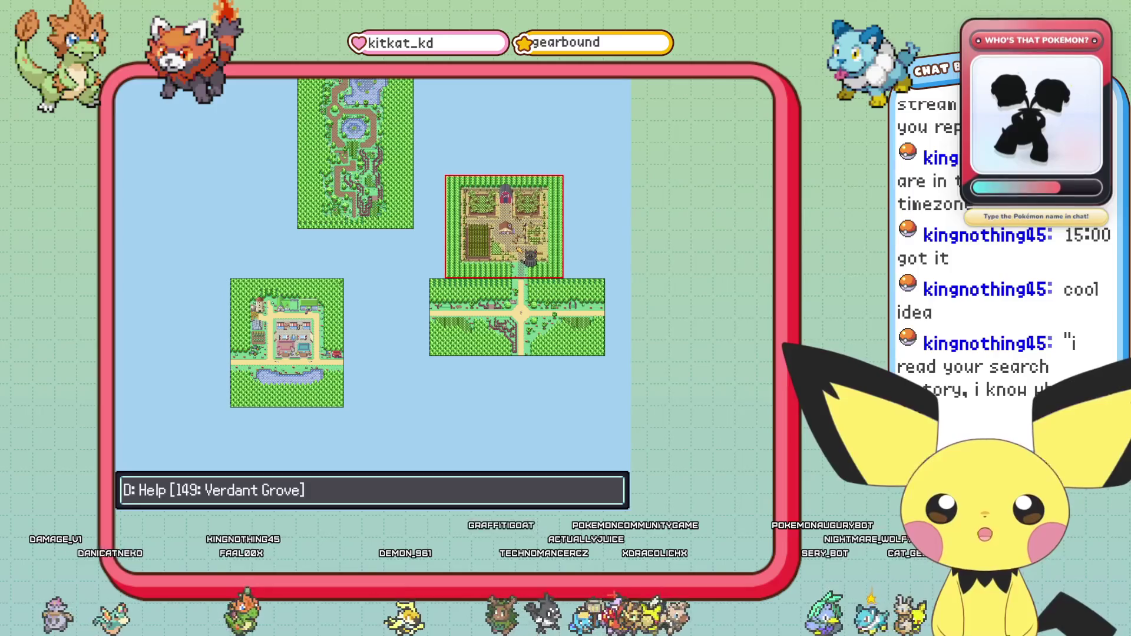
{"action": "left_click_drag", "start_coordinate": [302, 379], "coordinate": [389, 333]}
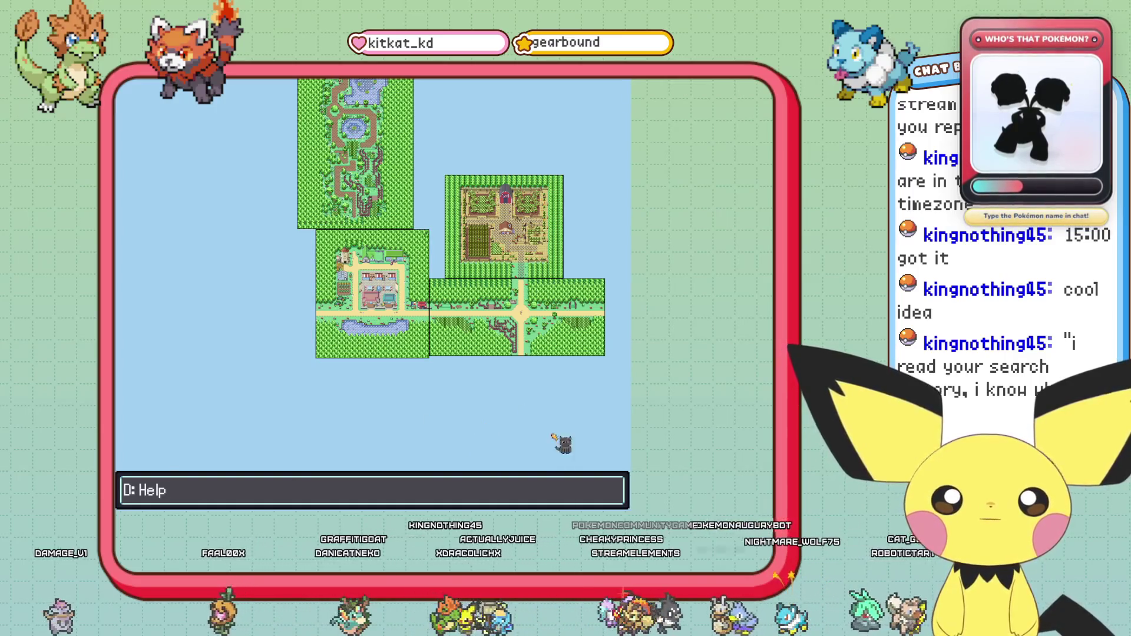
{"action": "mouse_move", "coordinate": [607, 200]}
{"action": "left_mouse_down"}
{"action": "mouse_move", "coordinate": [548, 242]}
{"action": "mouse_move", "coordinate": [532, 217]}
{"action": "left_mouse_up"}
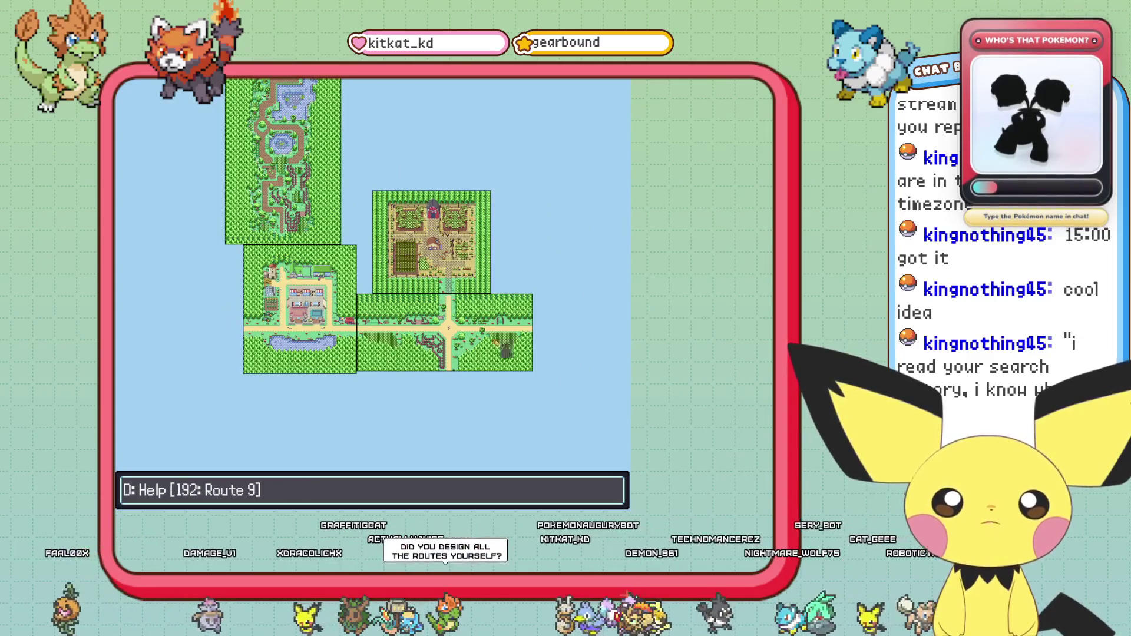
{"action": "key", "text": "Escape"}
{"action": "key", "text": "Return"}
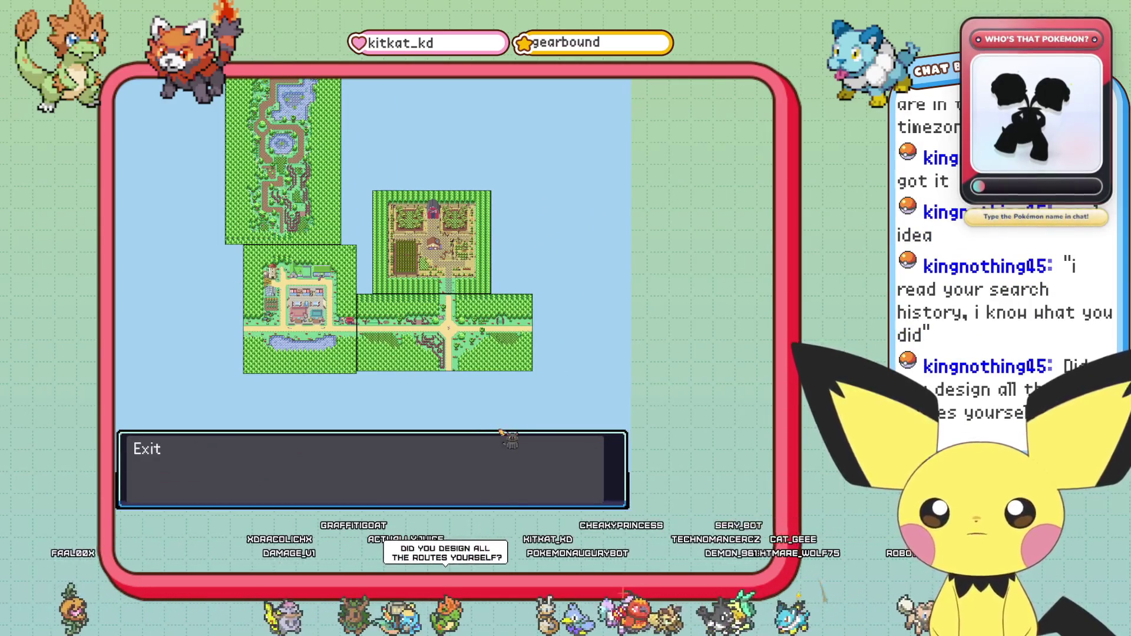
{"action": "key", "text": "Return"}
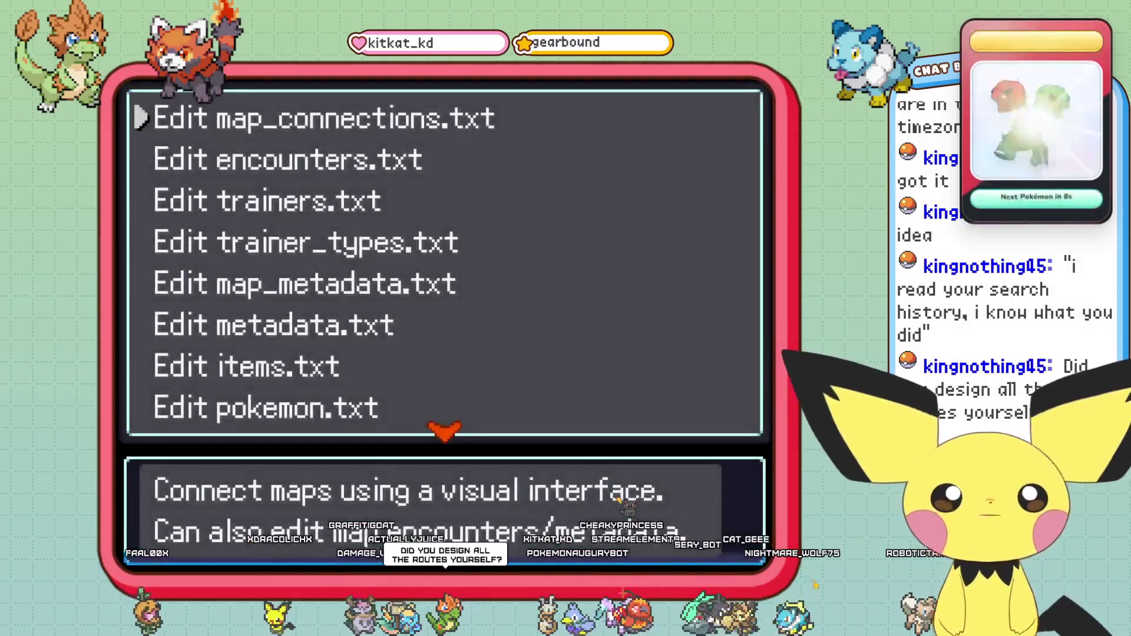
- Back out of the debug menus and walk east along Route 9
{"action": "key", "text": "Escape"}
{"action": "key", "text": "Escape"}
{"action": "key", "text": "Escape"}
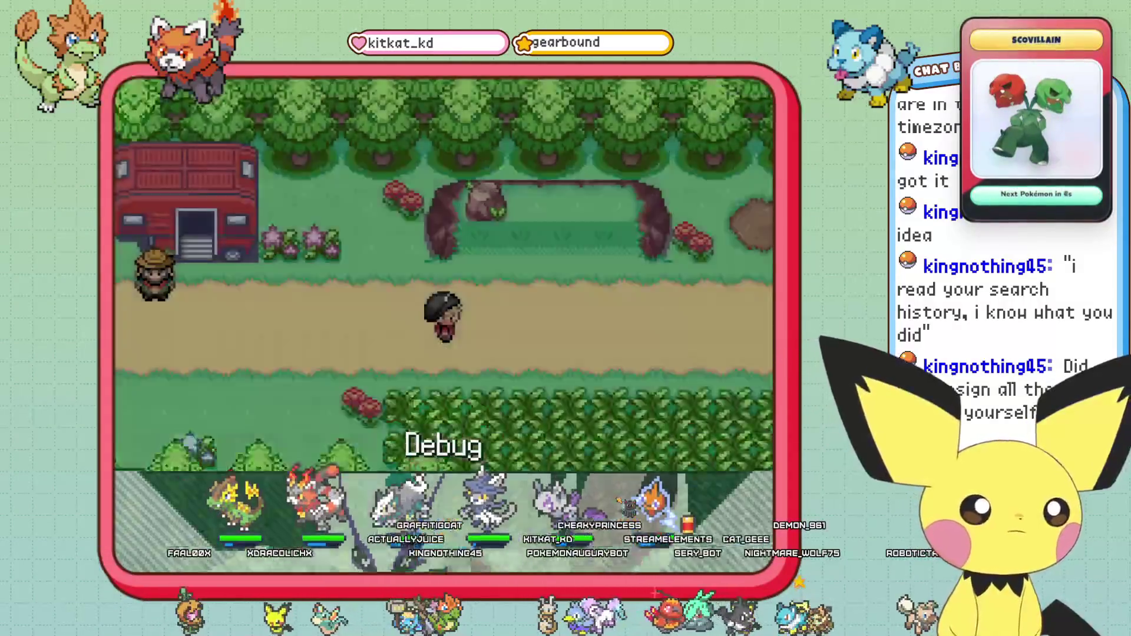
{"action": "key", "text": "Right"}
{"action": "key", "text": "Right"}
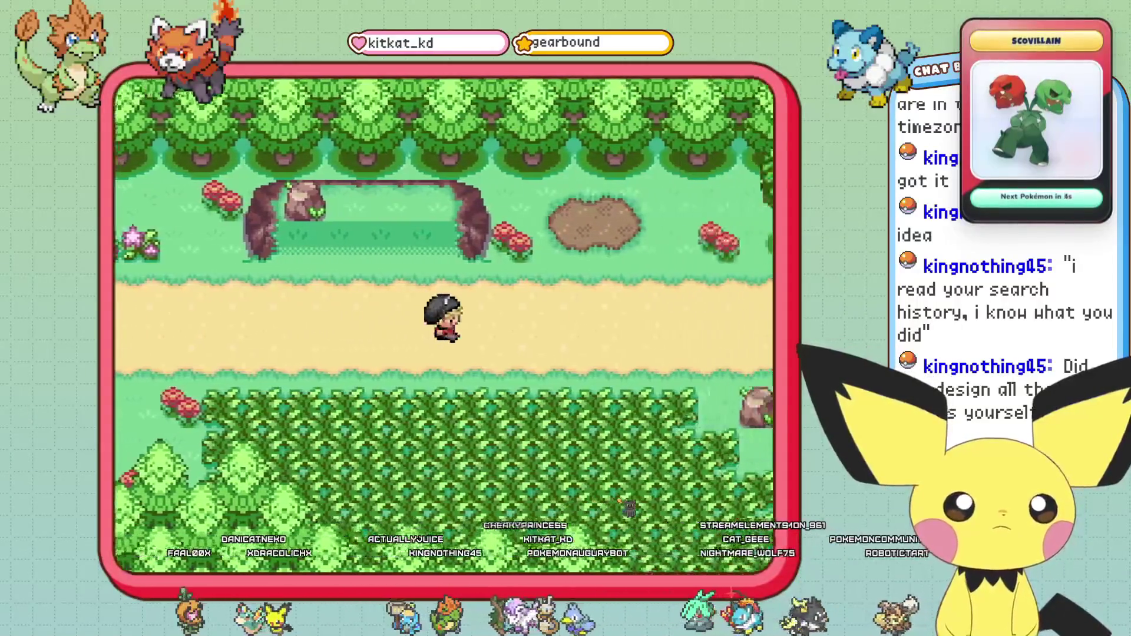
{"action": "key", "text": "Right"}
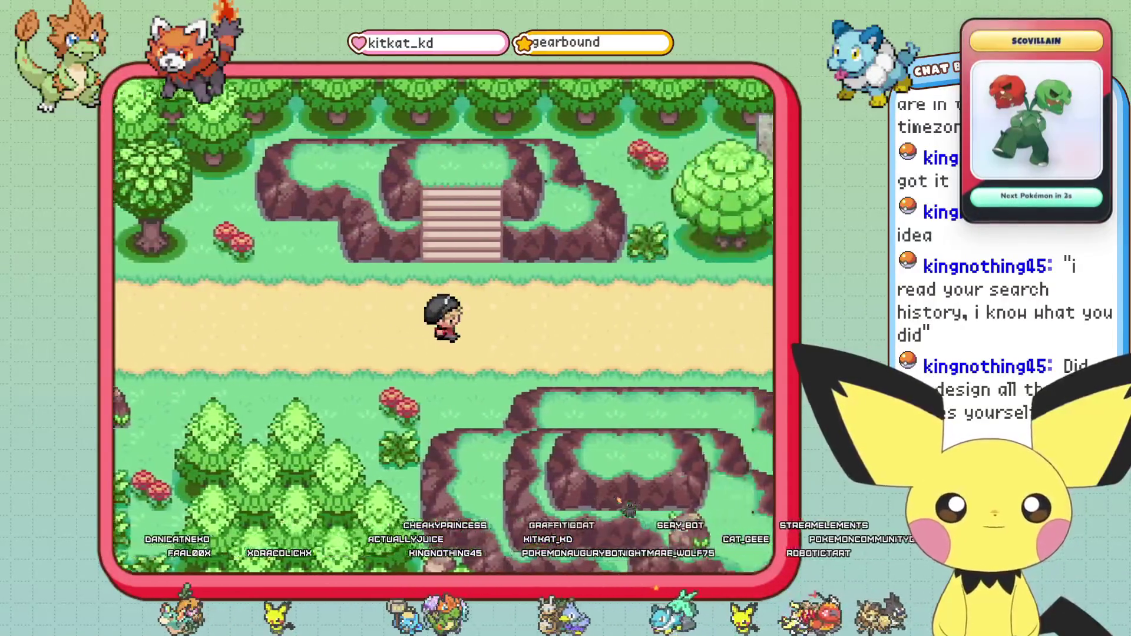
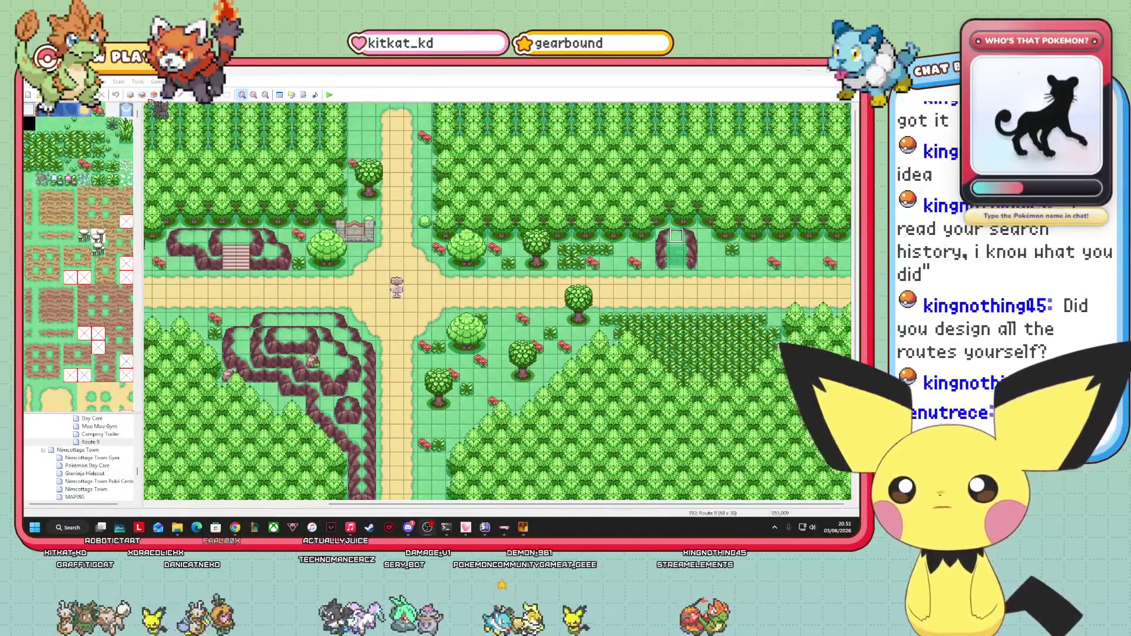
- Switch to Layer 2 and scroll the tileset to the tree tiles
{"action": "left_click", "coordinate": [130, 94]}
{"action": "left_click", "coordinate": [142, 94]}
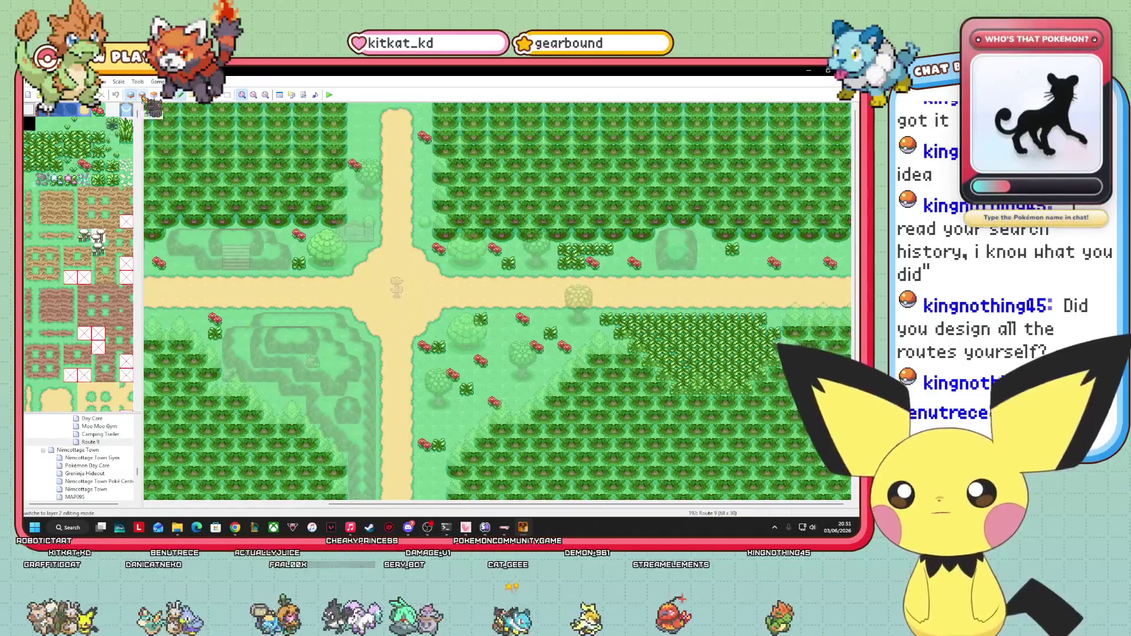
{"action": "scroll", "coordinate": [144, 259], "scroll_direction": "left", "scroll_amount": 5}
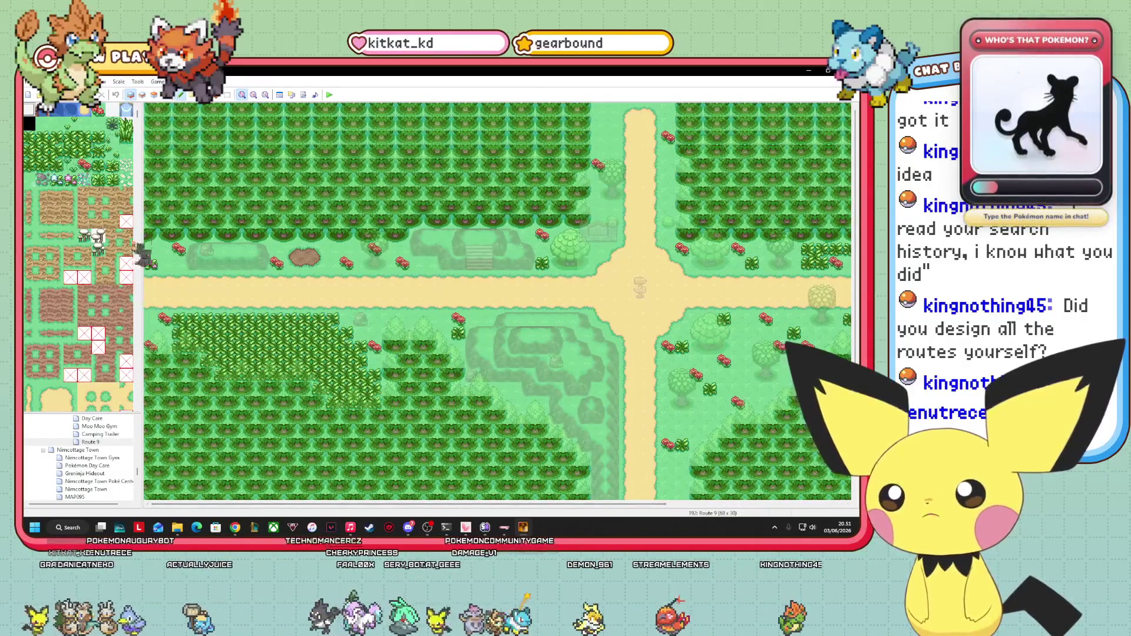
{"action": "scroll", "coordinate": [76, 306], "scroll_direction": "down", "scroll_amount": 10}
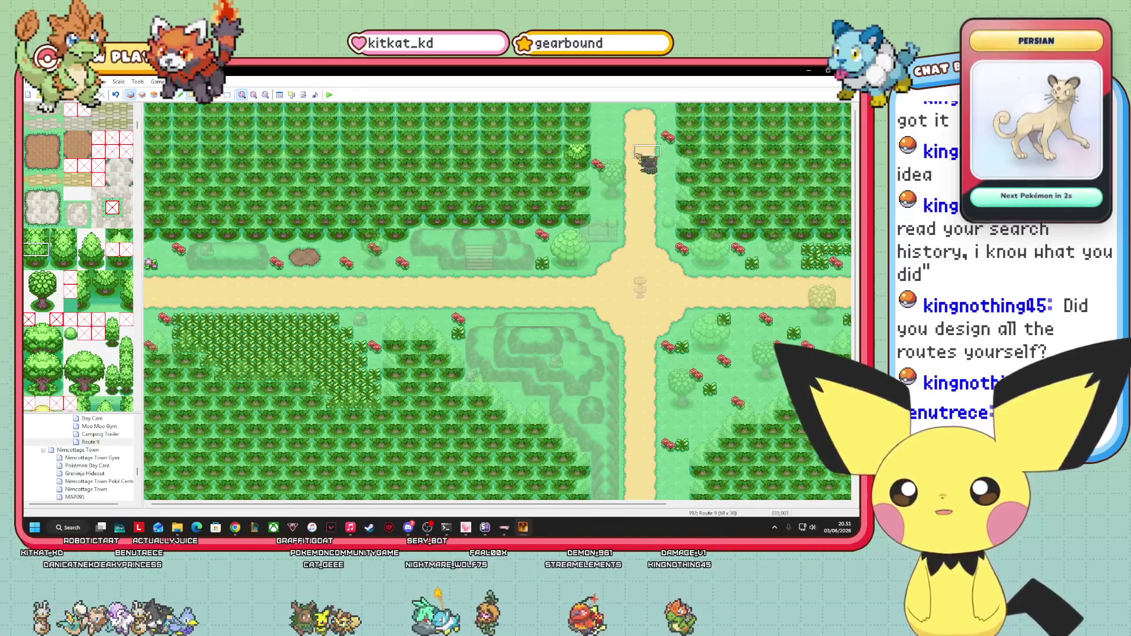
- Paint tall tree tiles across the top-left, top-right and right-end forest rows
{"action": "left_click_drag", "start_coordinate": [589, 165], "coordinate": [150, 109]}
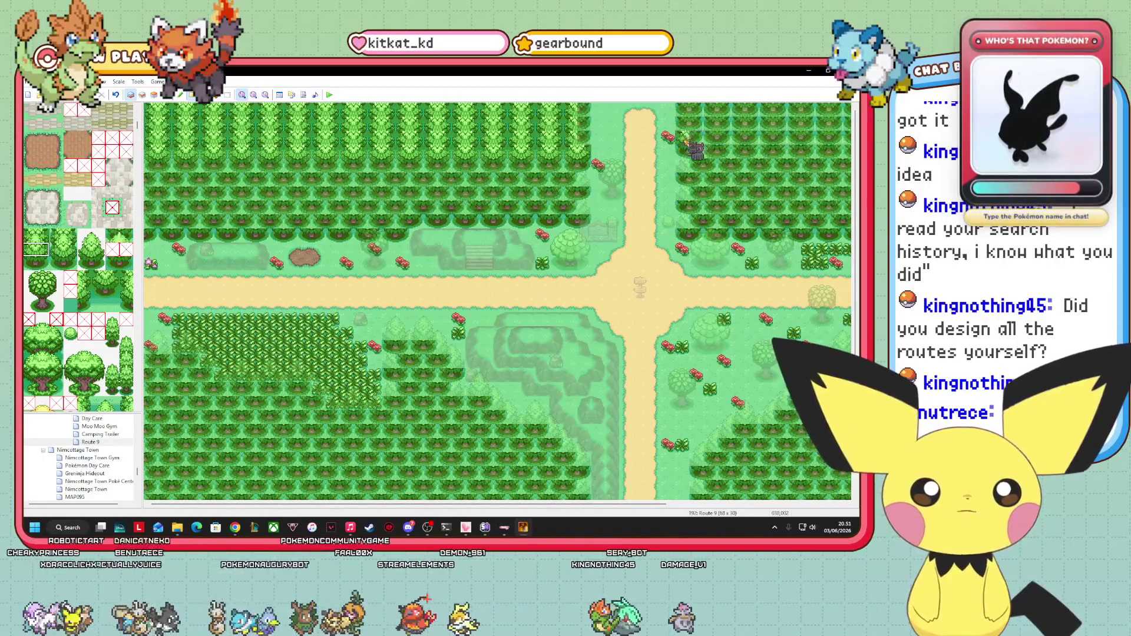
{"action": "mouse_move", "coordinate": [695, 150]}
{"action": "left_mouse_down"}
{"action": "mouse_move", "coordinate": [845, 133]}
{"action": "mouse_move", "coordinate": [684, 109]}
{"action": "left_mouse_up"}
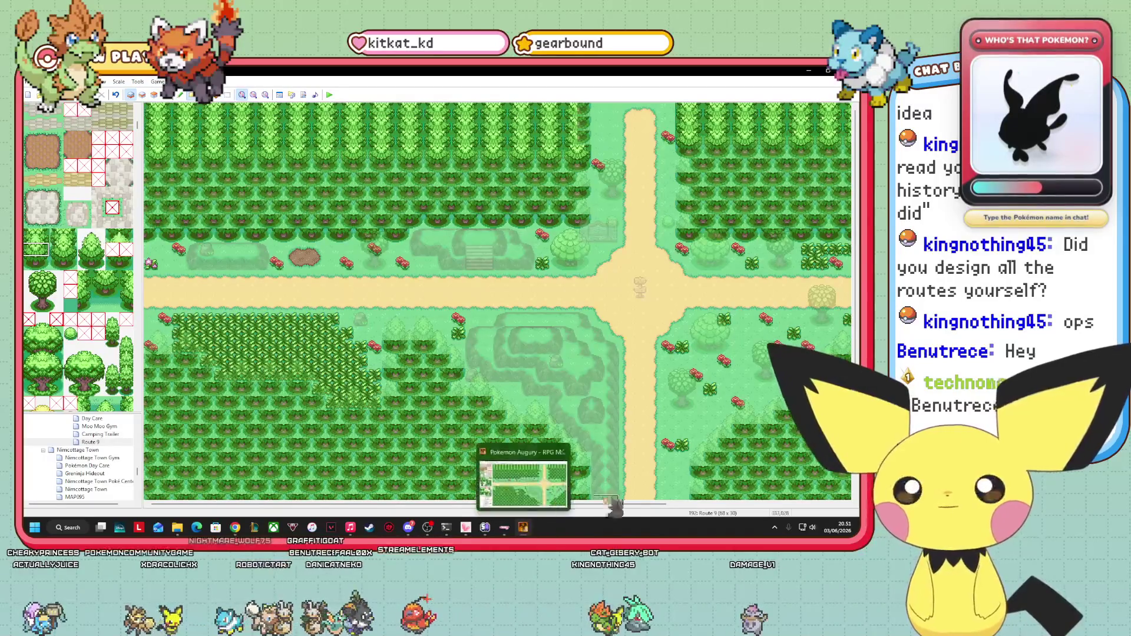
{"action": "scroll", "coordinate": [496, 301], "scroll_direction": "right", "scroll_amount": 5}
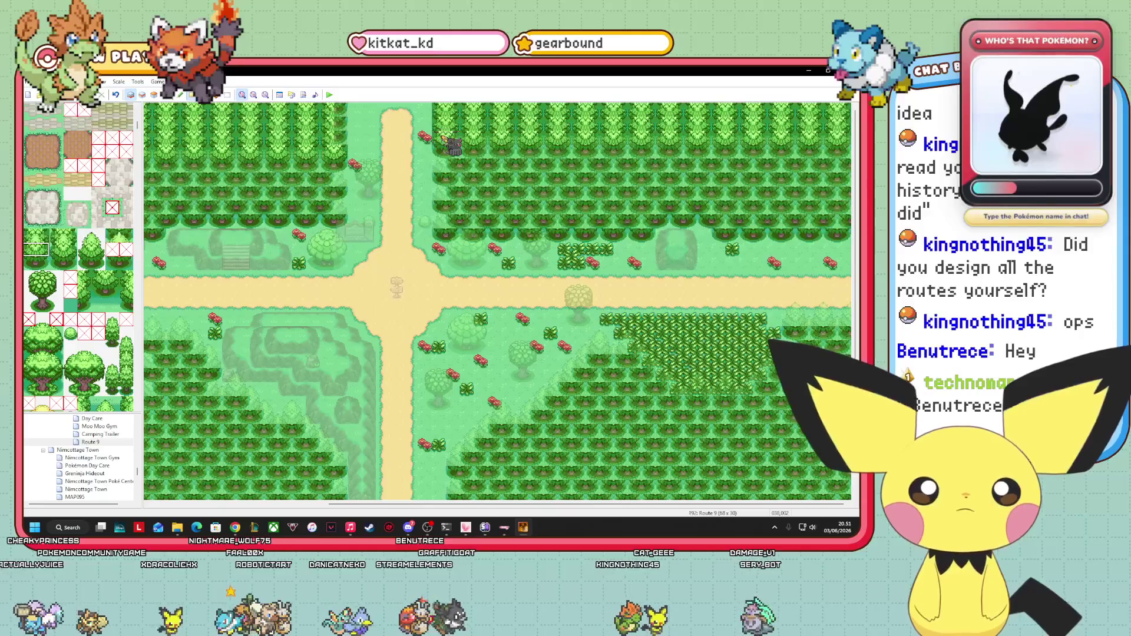
{"action": "left_click_drag", "start_coordinate": [442, 147], "coordinate": [848, 150]}
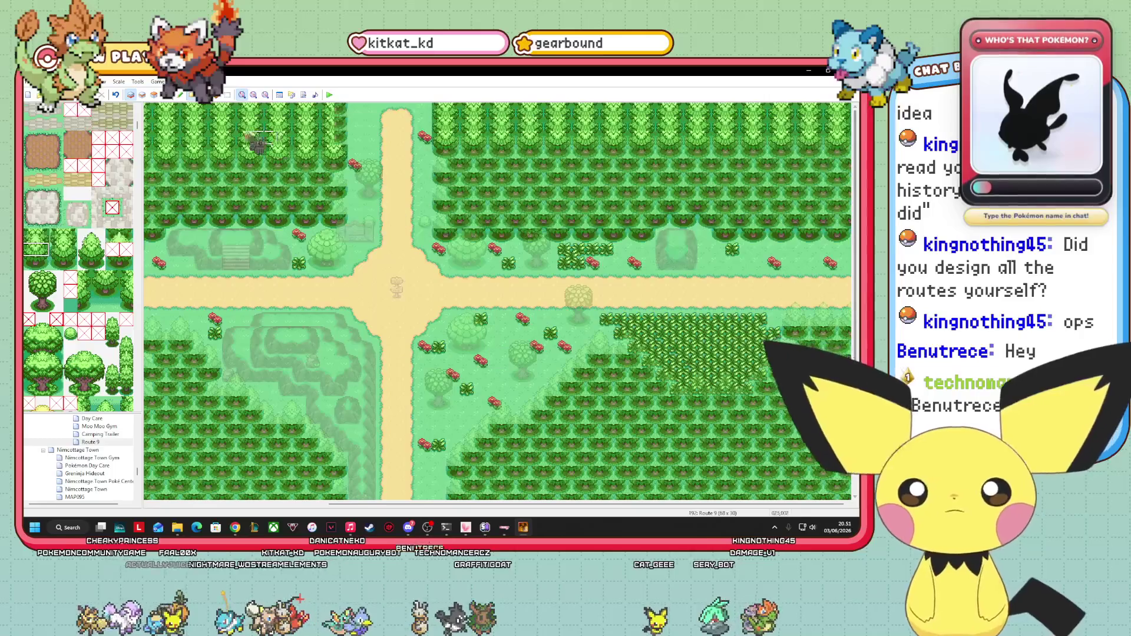
{"action": "left_click", "coordinate": [154, 95]}
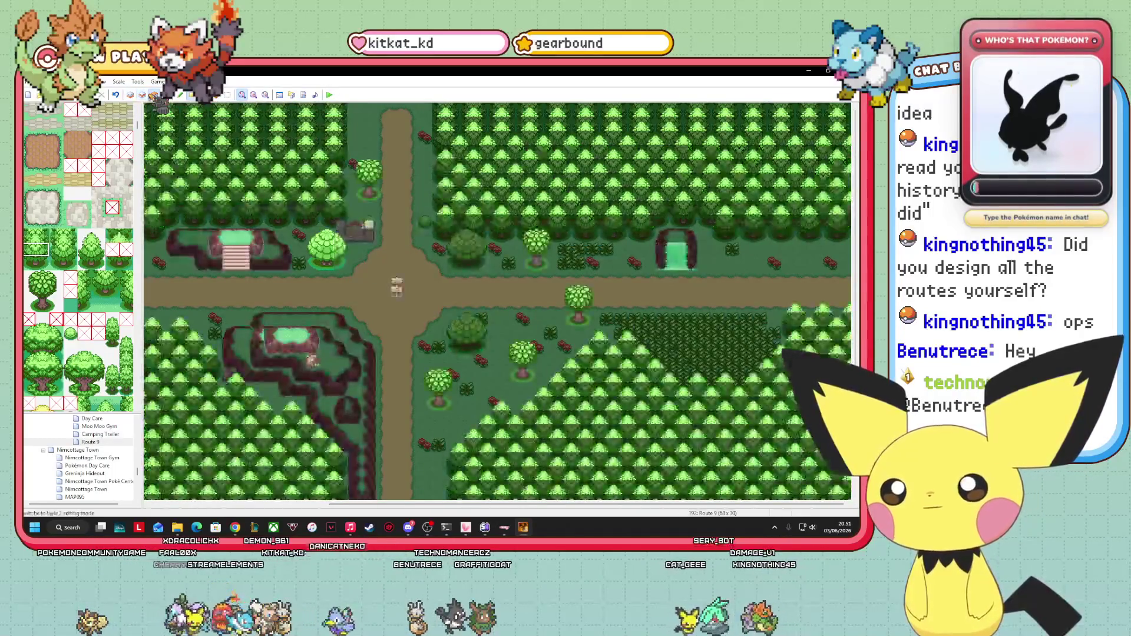
- On Layer 2, retouch the top-left tree block and the top strip of trees
{"action": "left_click", "coordinate": [142, 95]}
{"action": "left_click_drag", "start_coordinate": [139, 136], "coordinate": [142, 108]}
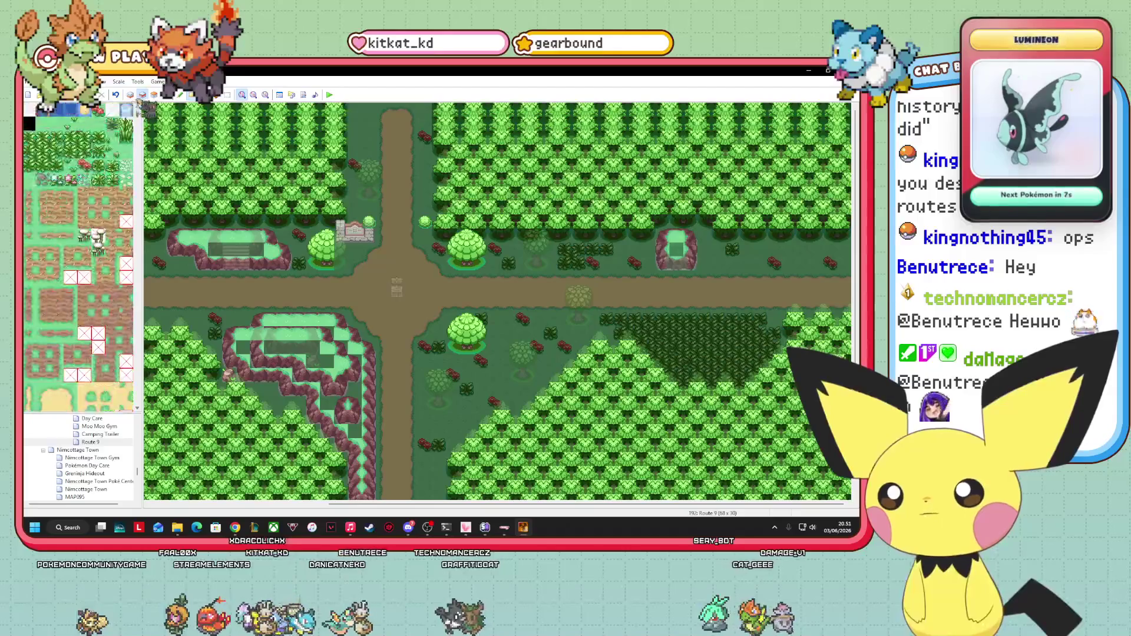
{"action": "left_click_drag", "start_coordinate": [341, 151], "coordinate": [142, 109]}
{"action": "left_click_drag", "start_coordinate": [454, 145], "coordinate": [843, 126]}
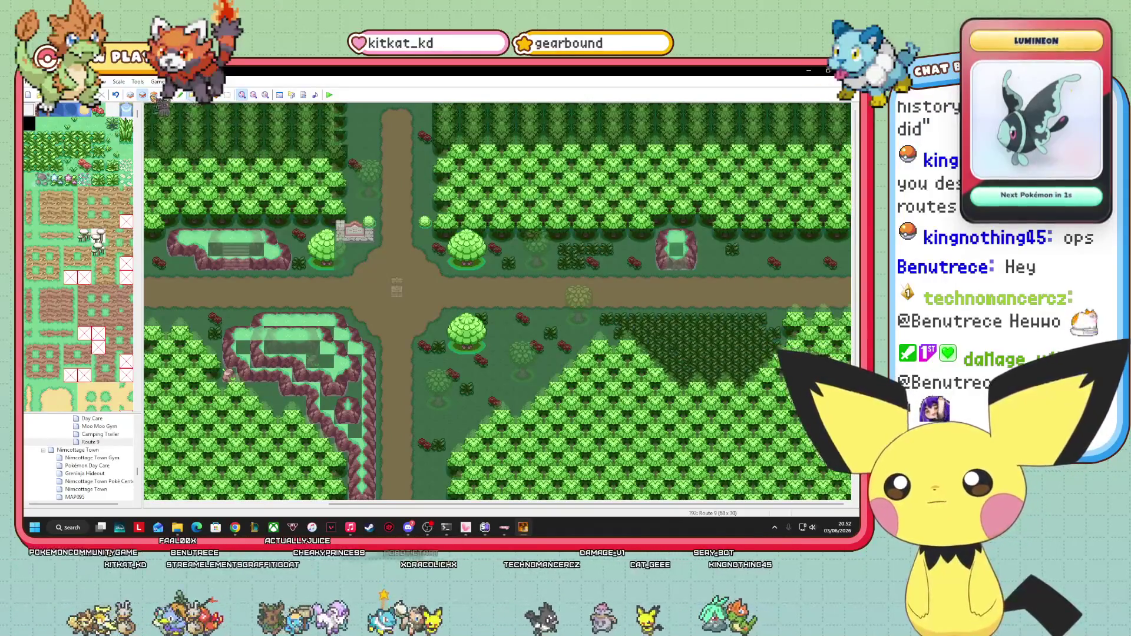
- Compare the result by toggling Layer 3 and then back to Layer 1
{"action": "left_click", "coordinate": [153, 94]}
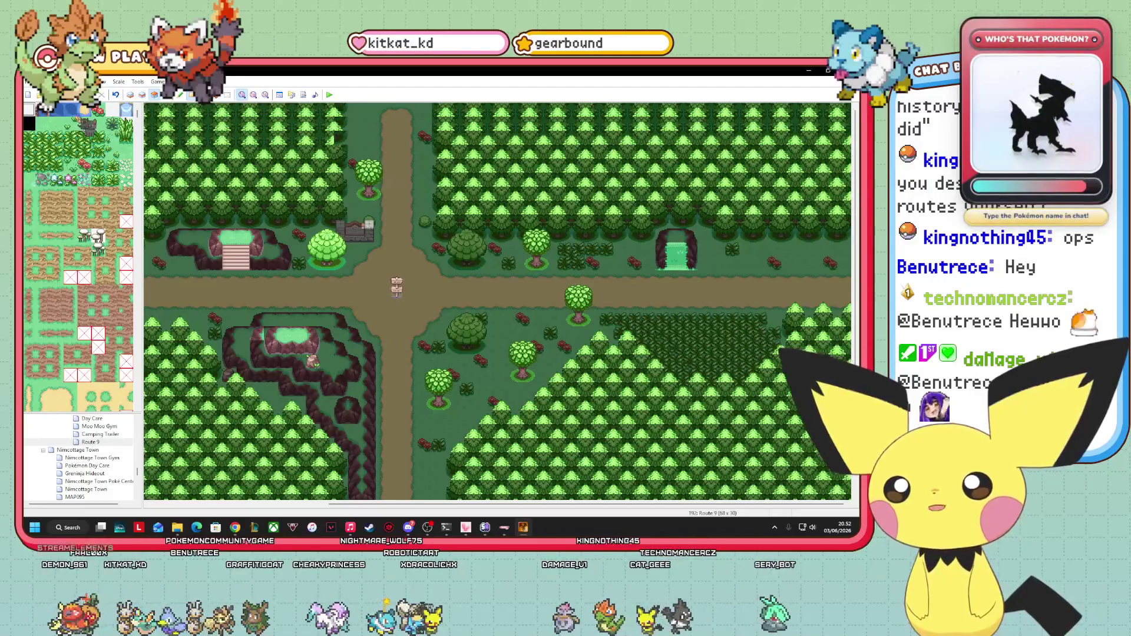
{"action": "left_click", "coordinate": [142, 94]}
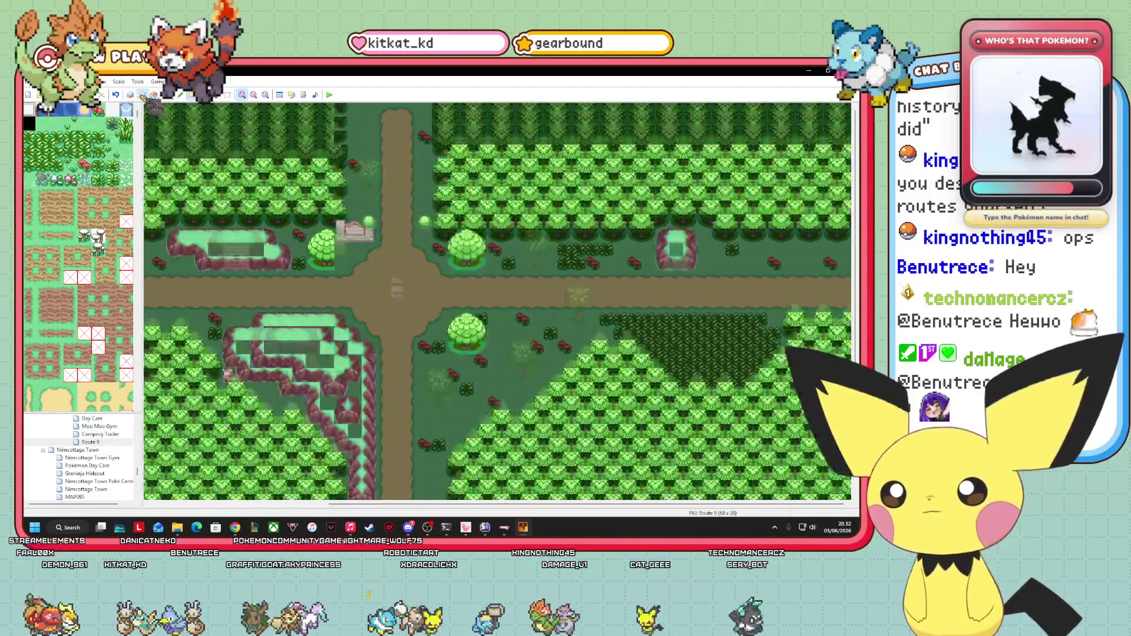
{"action": "left_click", "coordinate": [130, 95]}
{"action": "scroll", "coordinate": [79, 257], "scroll_direction": "down", "scroll_amount": 10}
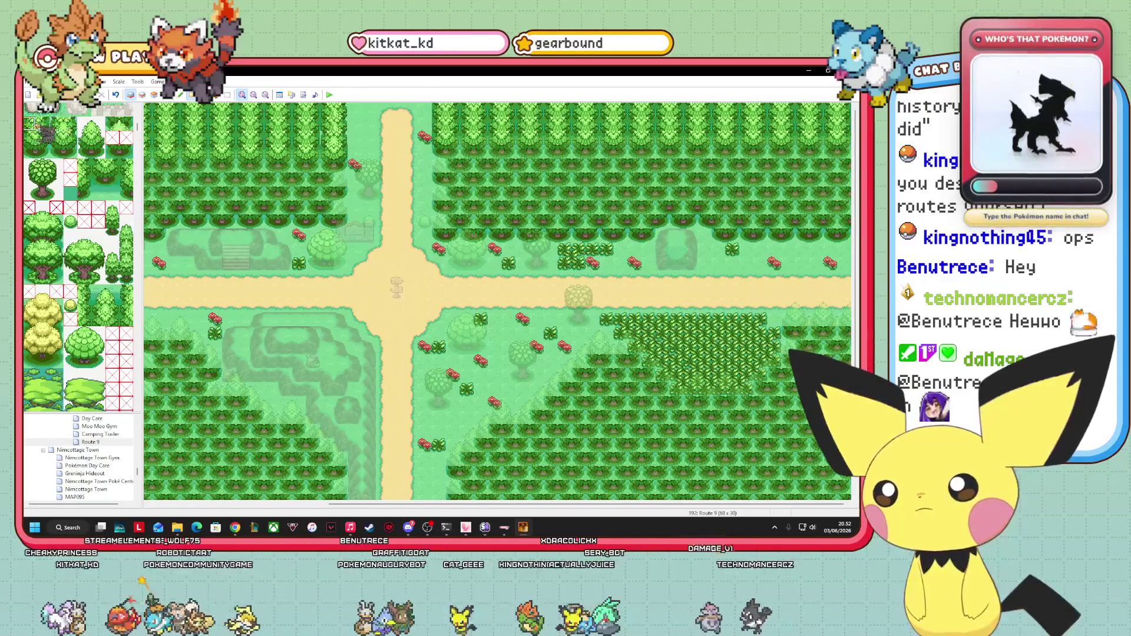
- Select a 1x2 tree block one column right in the tileset, then switch to event mode (F8)
{"action": "left_click", "coordinate": [30, 123]}
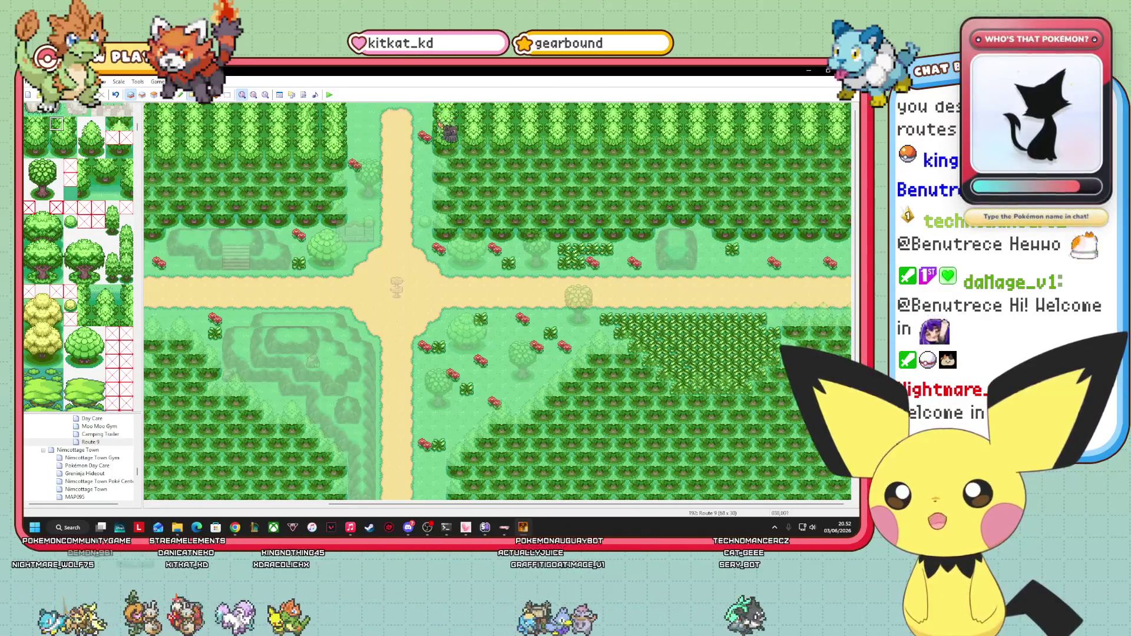
{"action": "left_click_drag", "start_coordinate": [57, 139], "coordinate": [57, 151]}
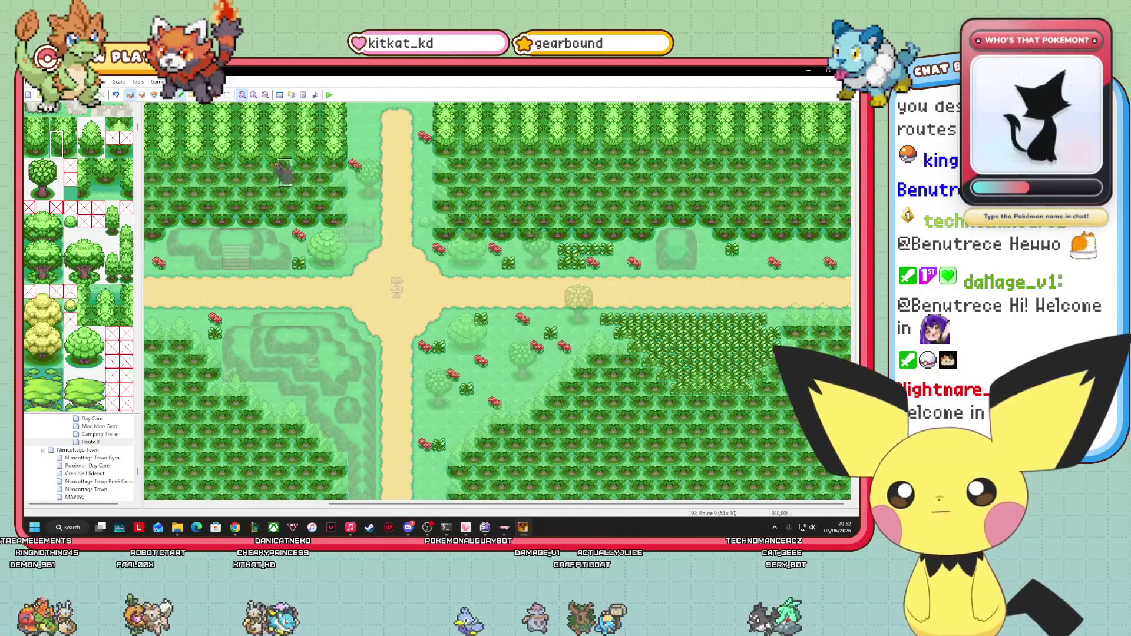
{"action": "left_click_drag", "start_coordinate": [71, 139], "coordinate": [71, 151]}
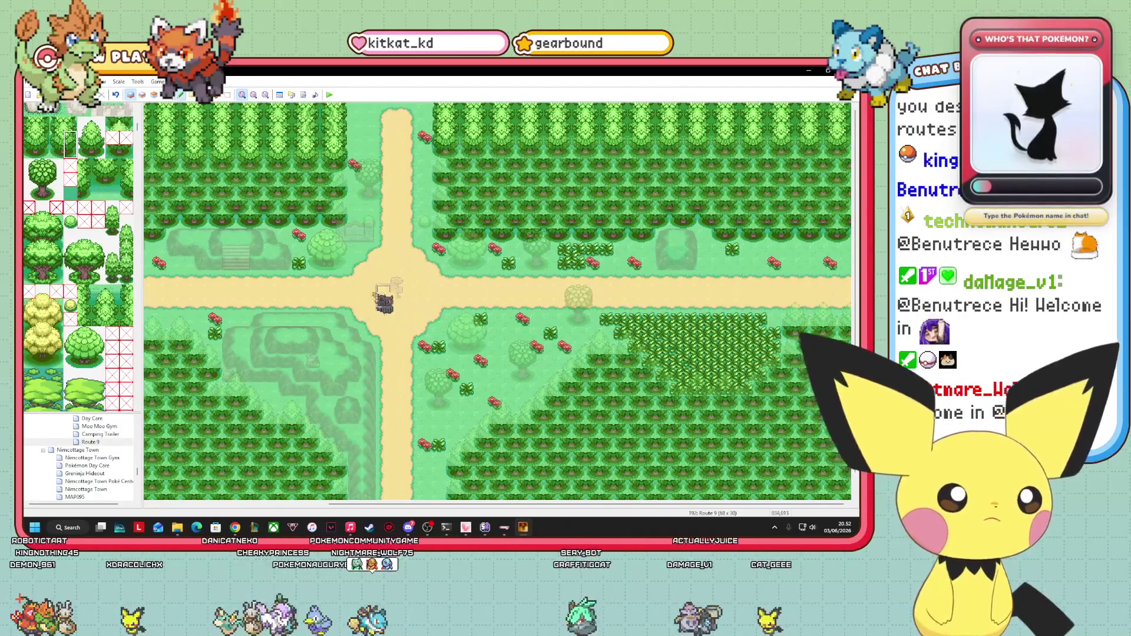
{"action": "key", "text": "F8"}
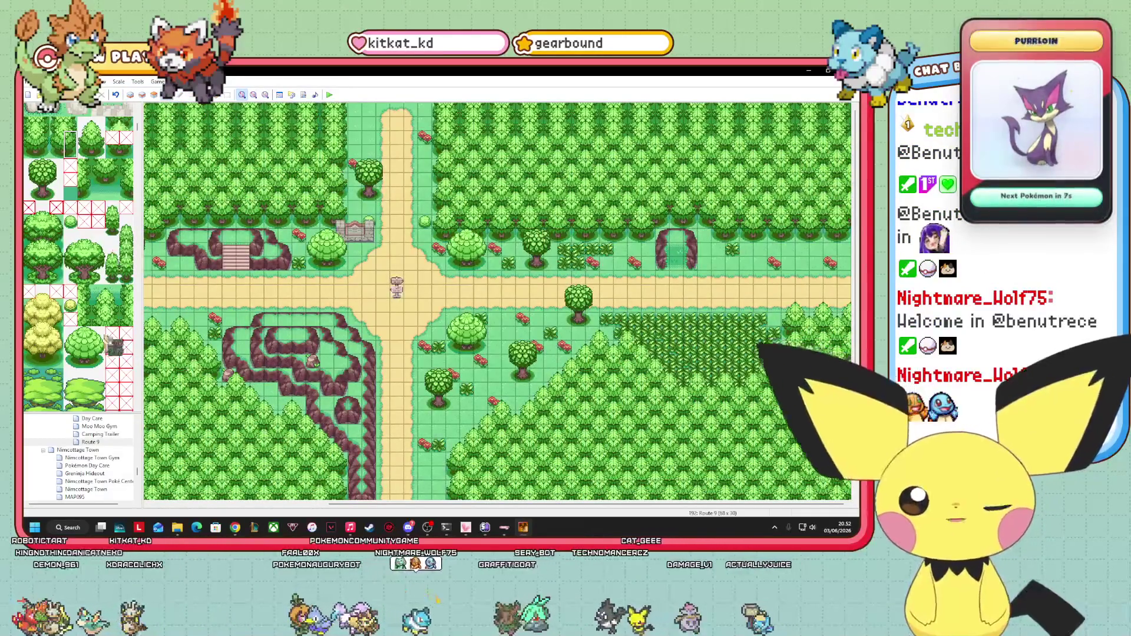
{"action": "scroll", "coordinate": [116, 470], "scroll_direction": "up", "scroll_amount": 10}
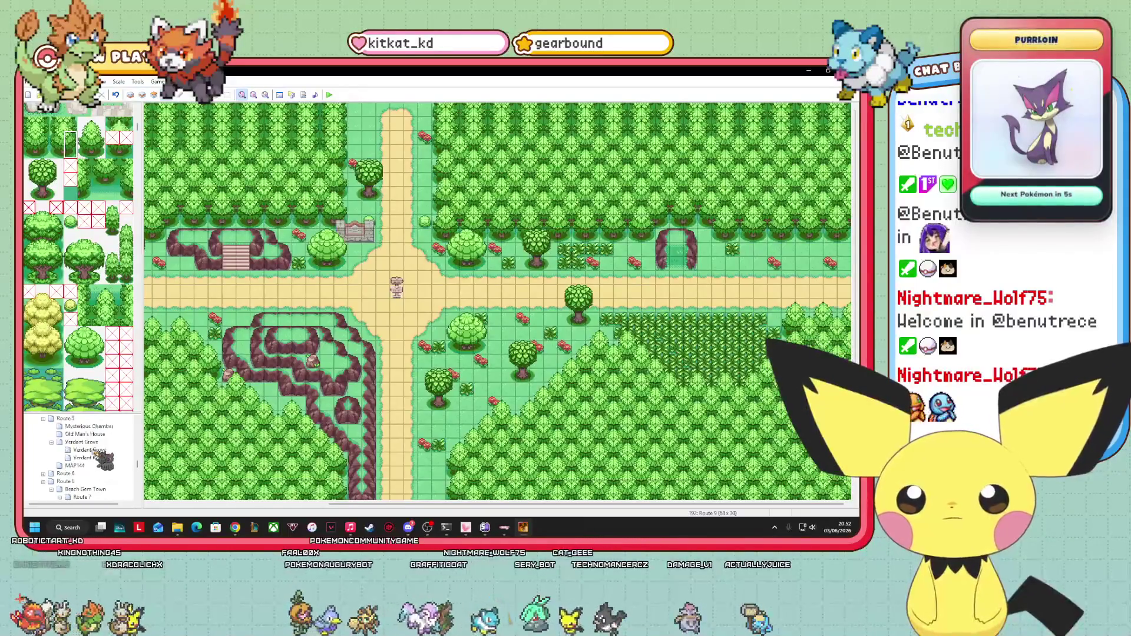
- Open Verdant Grove and view its Layer 1, Events and Layer 3 to see how the trees are layered
{"action": "left_click", "coordinate": [88, 442]}
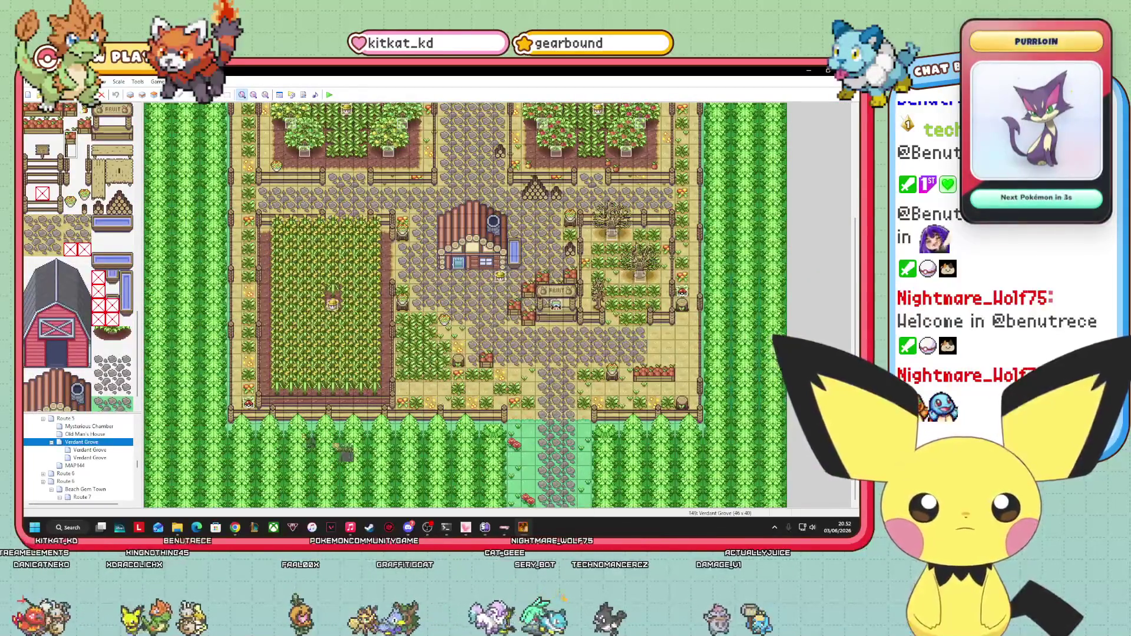
{"action": "scroll", "coordinate": [110, 361], "scroll_direction": "down", "scroll_amount": 1}
{"action": "left_click", "coordinate": [98, 404]}
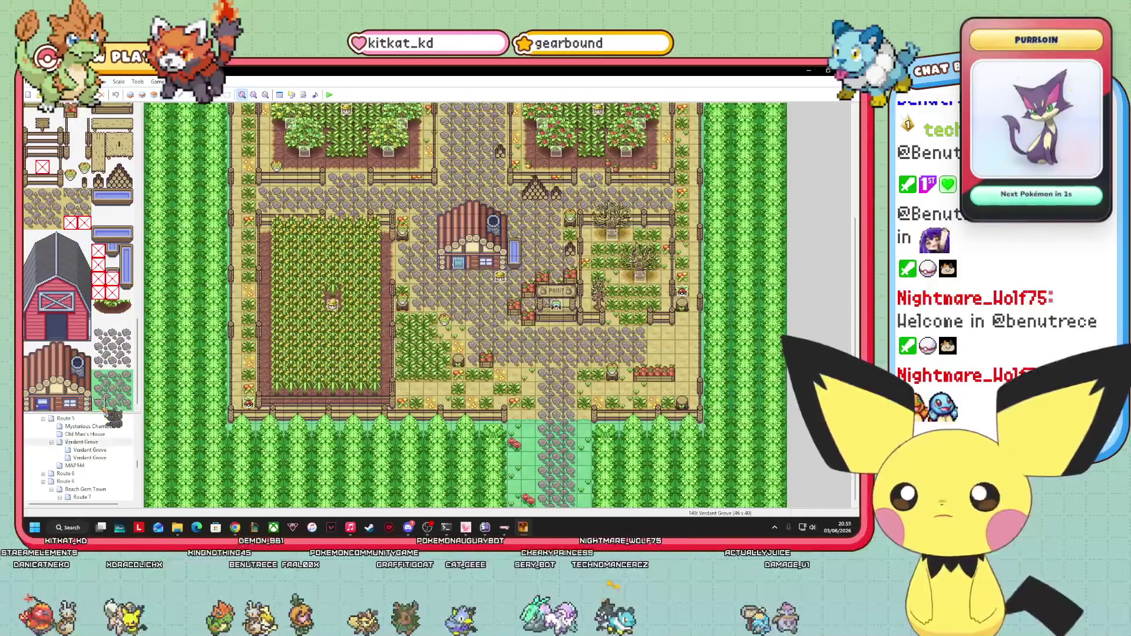
{"action": "left_click", "coordinate": [130, 94]}
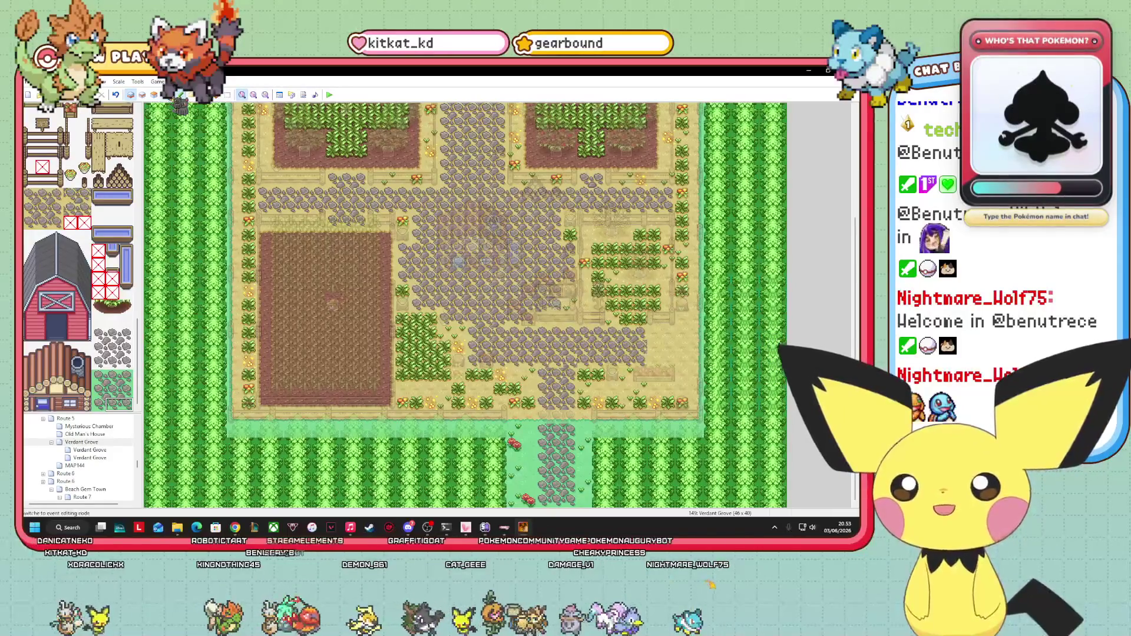
{"action": "left_click", "coordinate": [165, 95]}
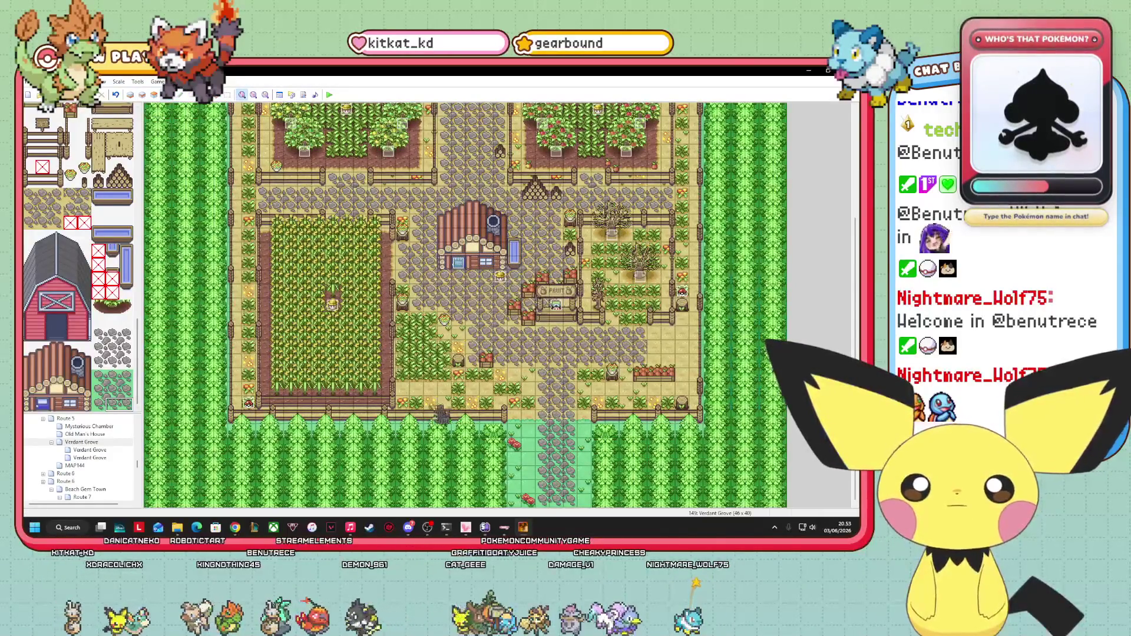
{"action": "left_click", "coordinate": [154, 94]}
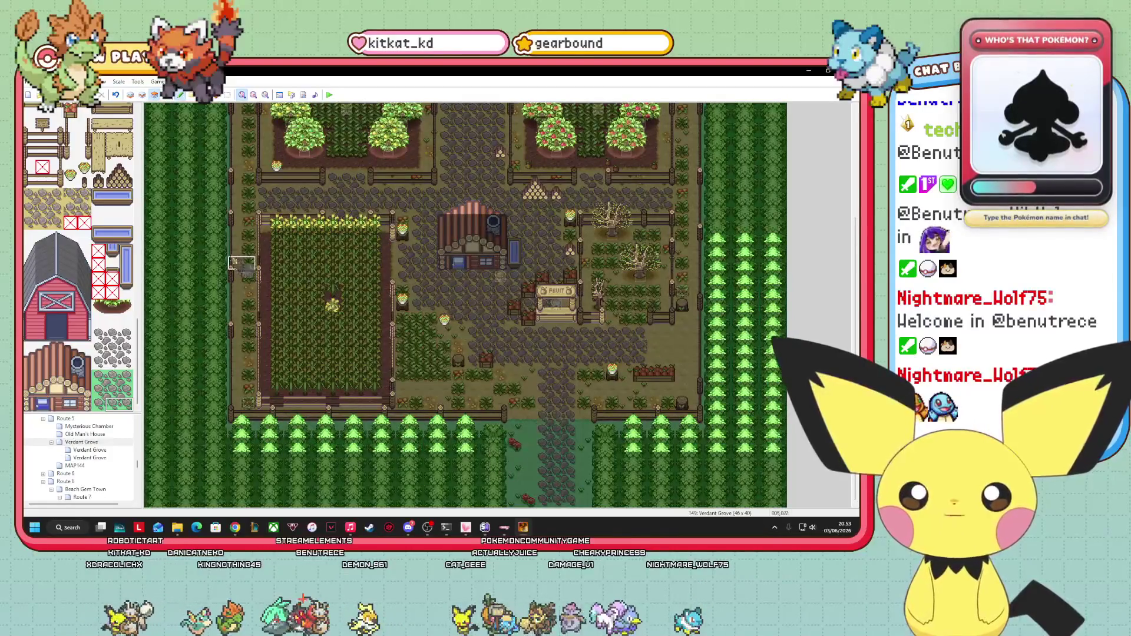
{"action": "scroll", "coordinate": [72, 297], "scroll_direction": "up", "scroll_amount": 15}
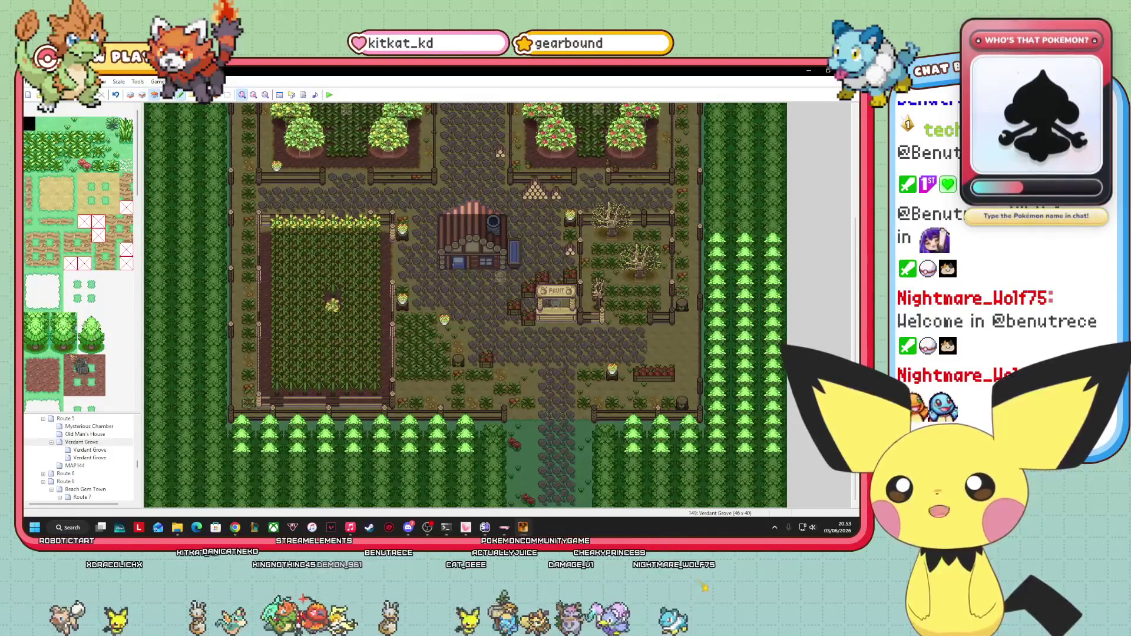
- Pick a tree tile from the tileset and reopen the Route 9 map
{"action": "left_click", "coordinate": [92, 321]}
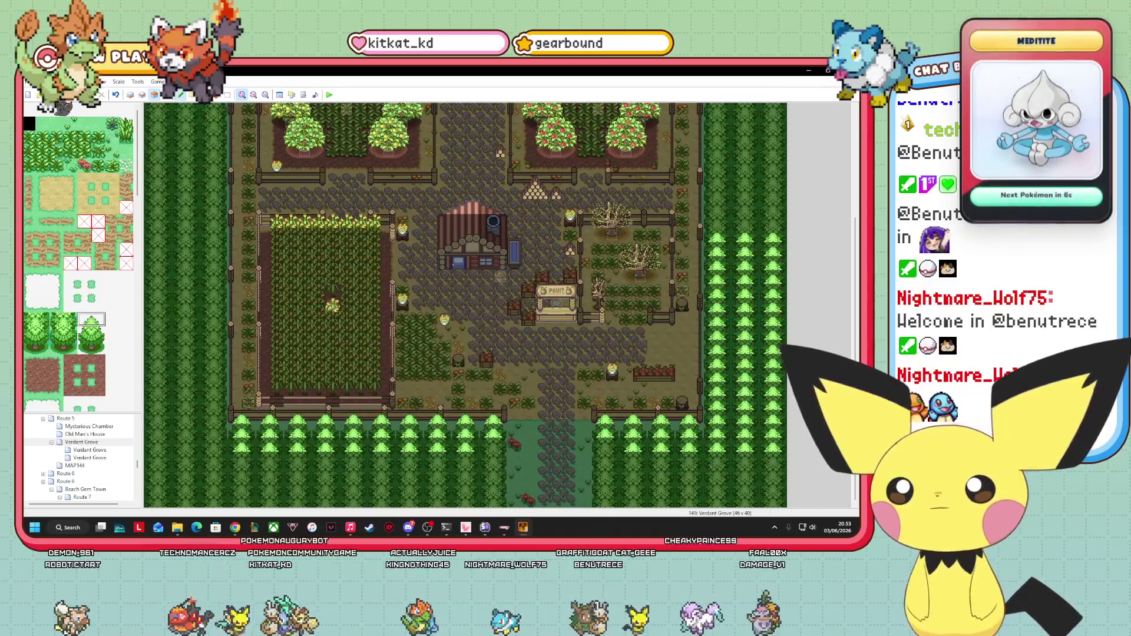
{"action": "scroll", "coordinate": [103, 474], "scroll_direction": "down", "scroll_amount": 5}
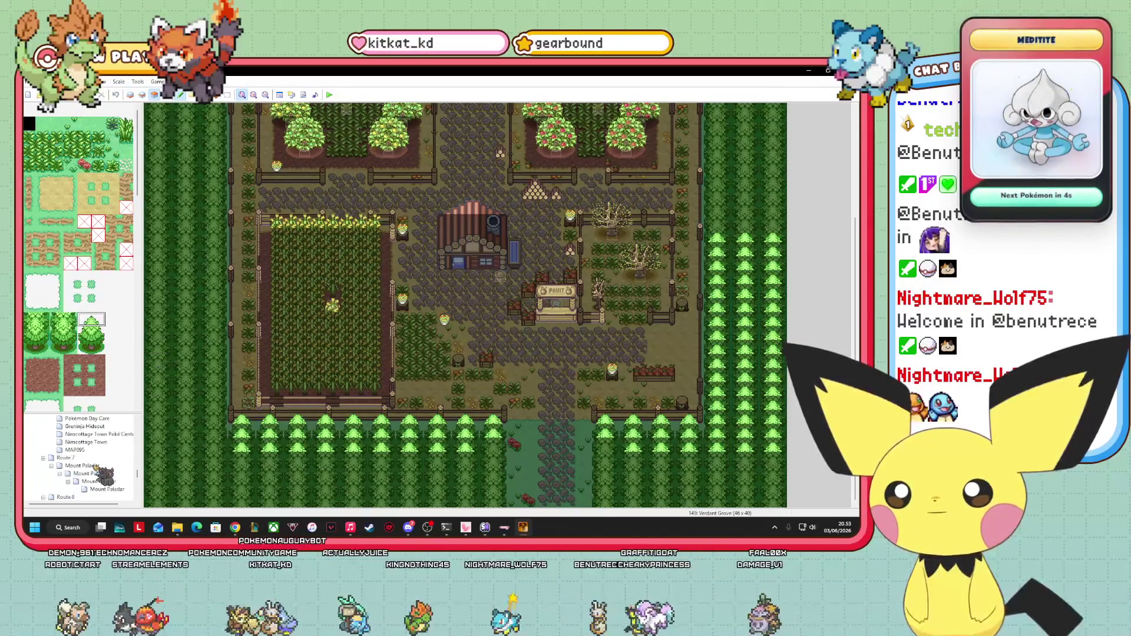
{"action": "scroll", "coordinate": [105, 475], "scroll_direction": "down", "scroll_amount": 3}
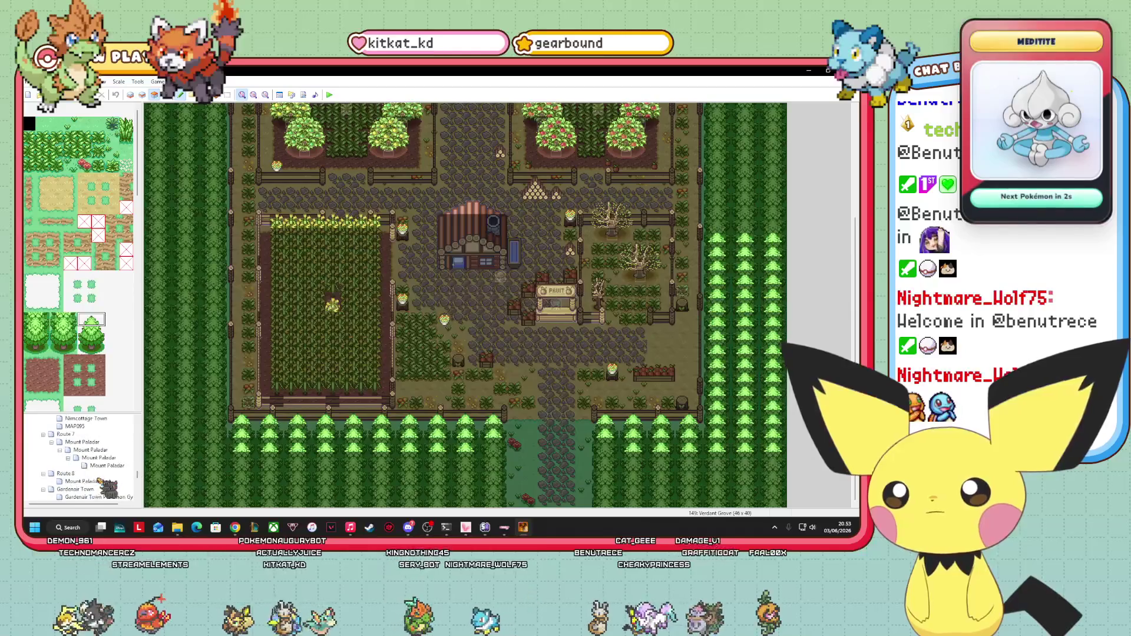
{"action": "scroll", "coordinate": [104, 480], "scroll_direction": "up", "scroll_amount": 4}
{"action": "left_click", "coordinate": [91, 442]}
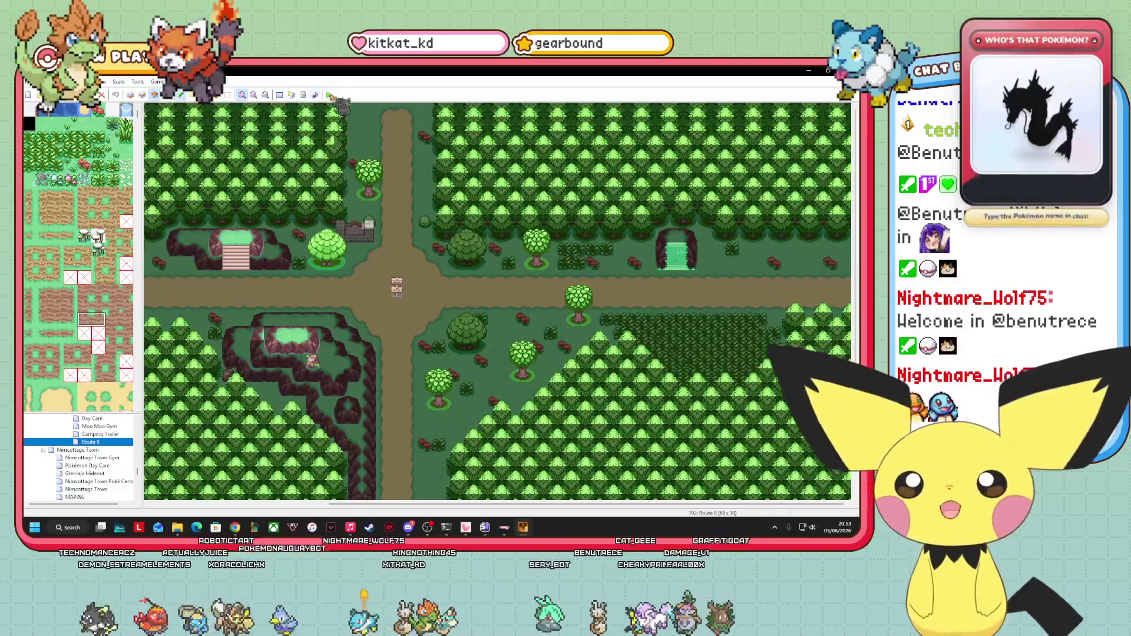
- Start a playtest, continue the Route 9 save, and walk onto the sandy path
{"action": "left_click", "coordinate": [331, 95]}
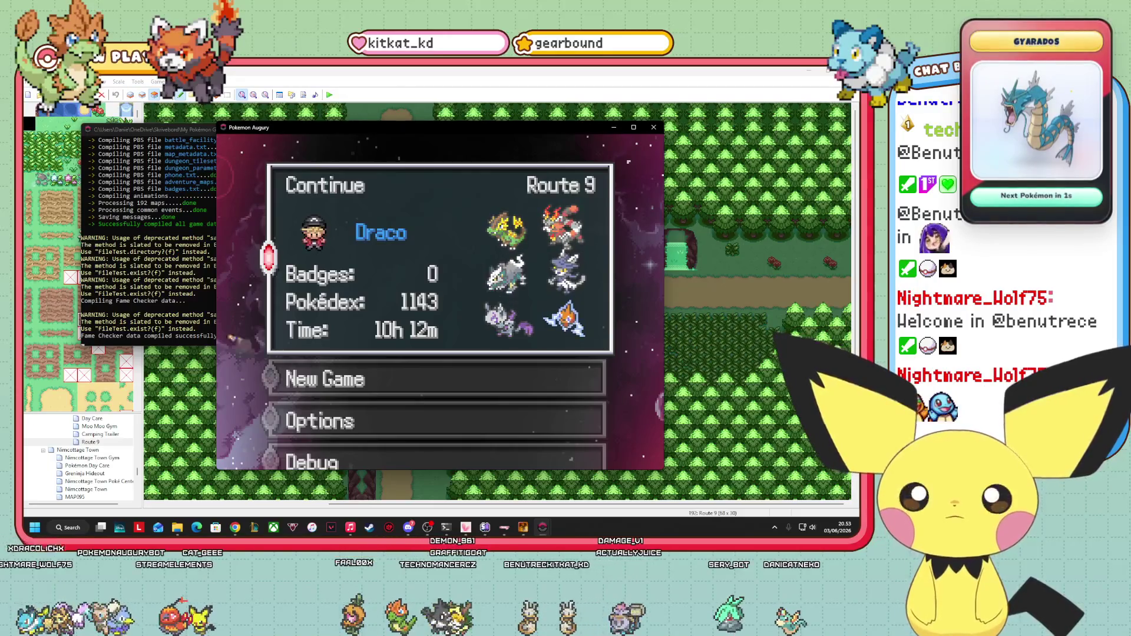
{"action": "key", "text": "Return"}
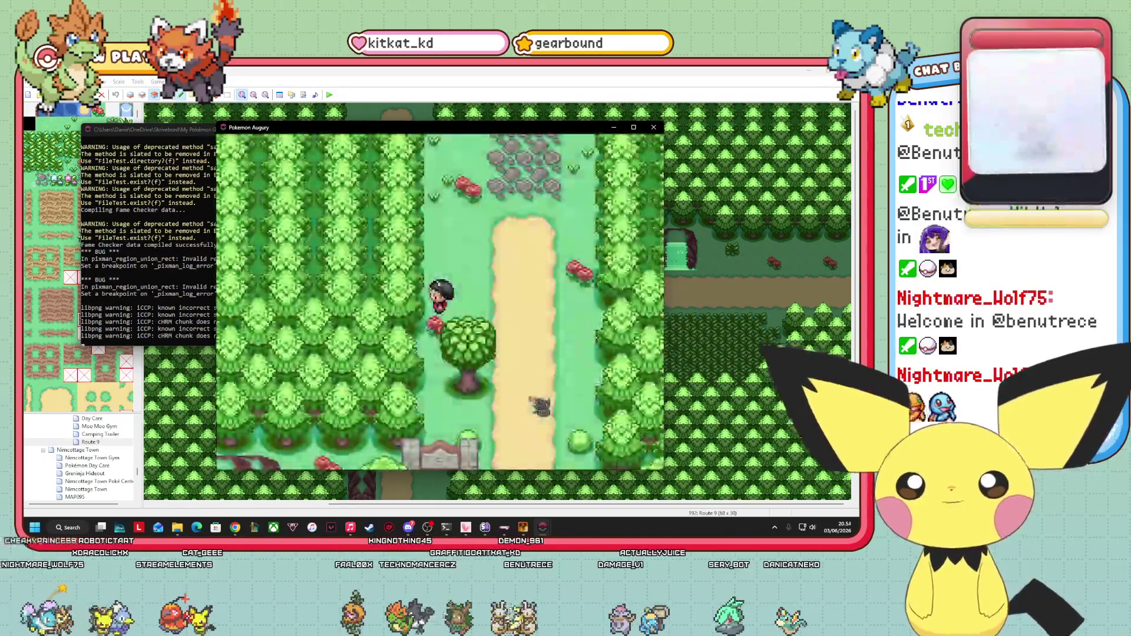
{"action": "key", "text": "Up"}
{"action": "key", "text": "Right"}
{"action": "key", "text": "Right"}
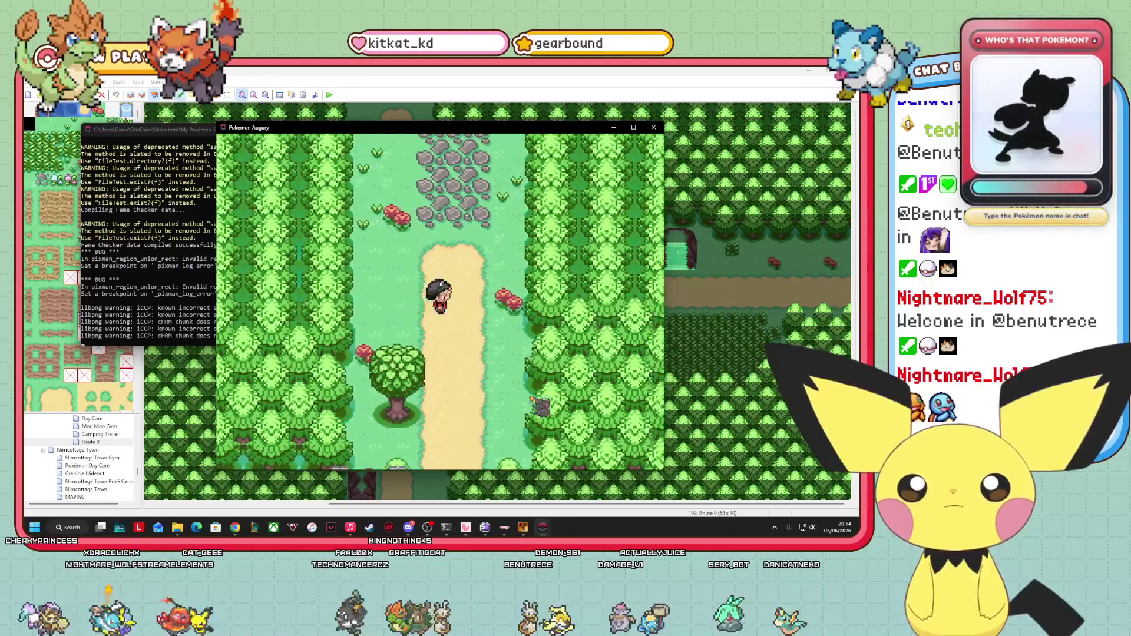
- Walk the player left off the path and north into Verdant Grove's farm area
{"action": "key", "text": "Left"}
{"action": "key", "text": "Left"}
{"action": "key", "text": "Left"}
{"action": "key", "text": "Up"}
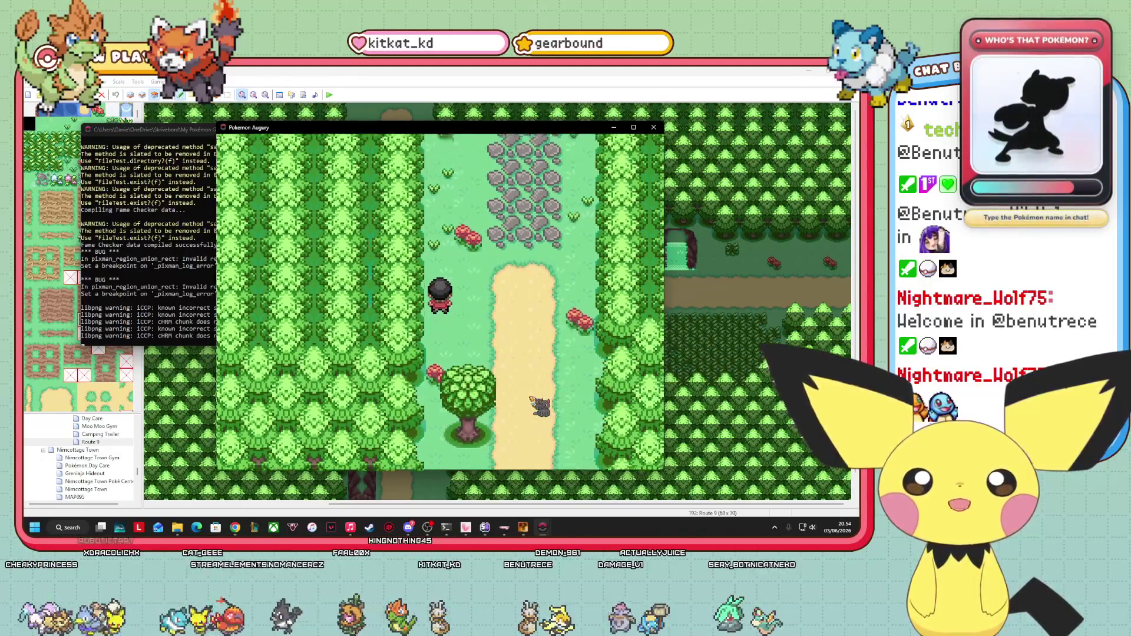
{"action": "key", "text": "Up"}
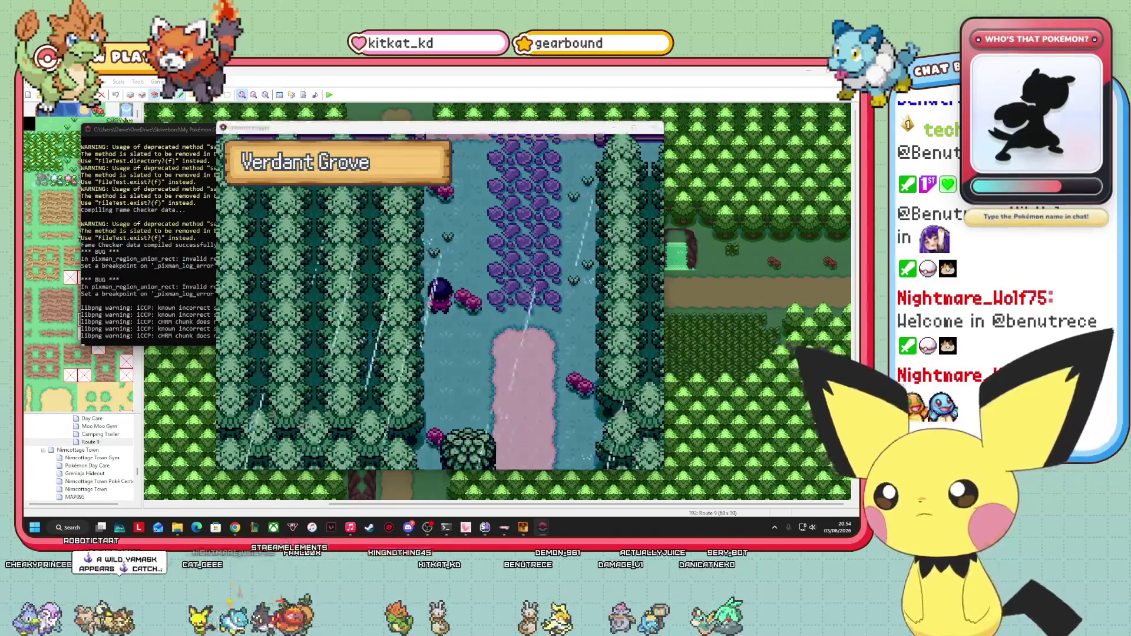
{"action": "key", "text": "Up"}
{"action": "key", "text": "Up"}
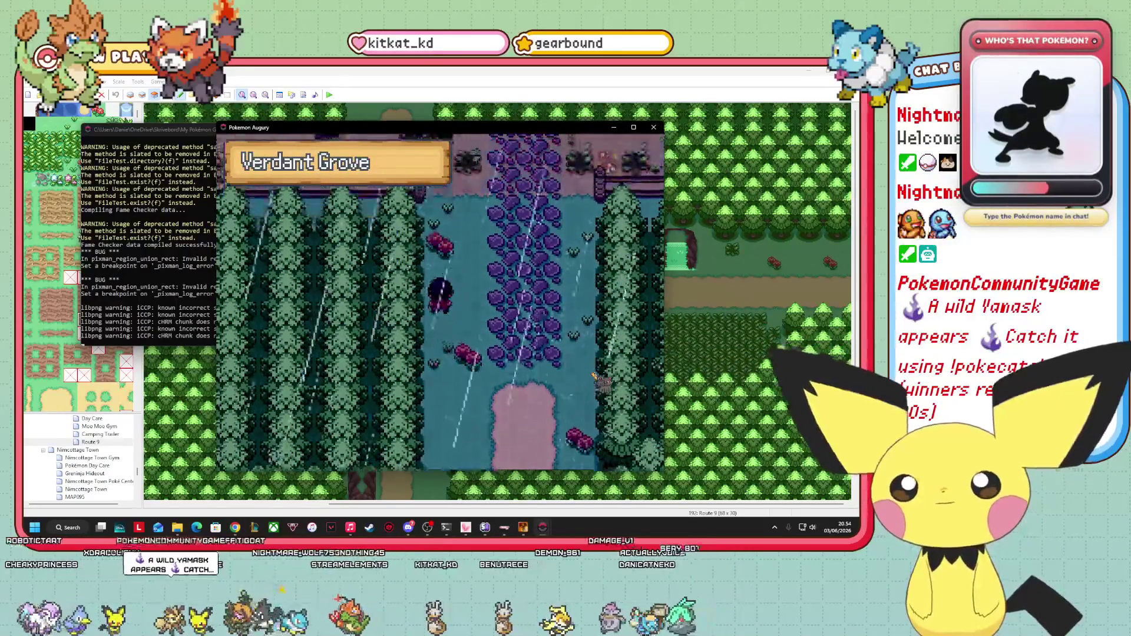
{"action": "key", "text": "Up"}
{"action": "key", "text": "Up"}
{"action": "key", "text": "Up"}
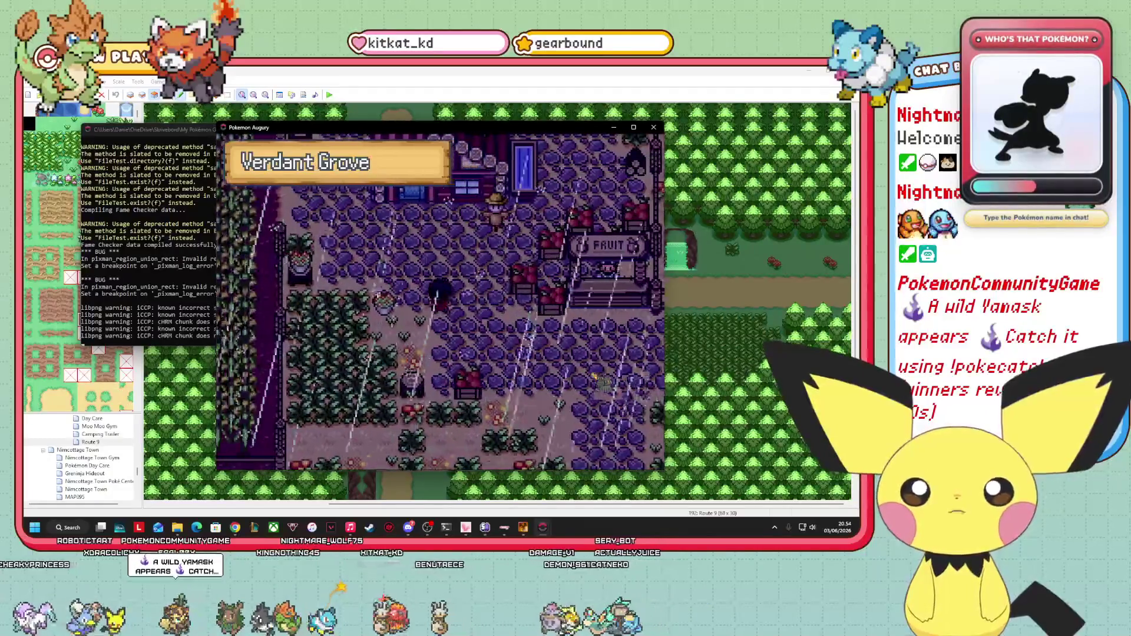
- Keep walking north until the map transition triggers
{"action": "key", "text": "Up"}
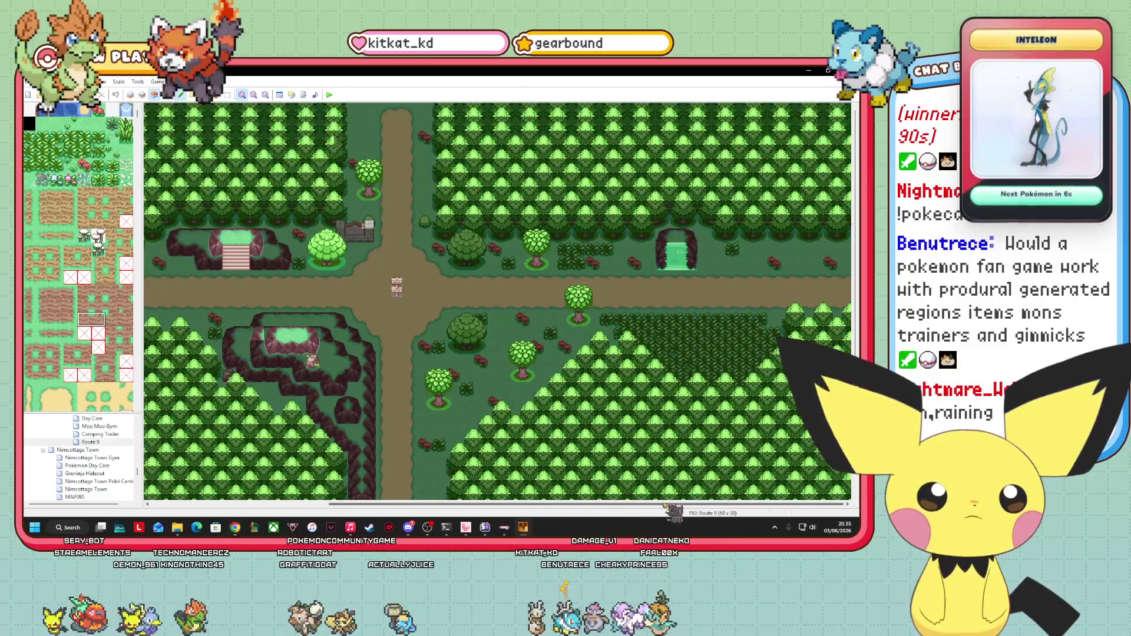
- Change Verdant Grove's width from 46 to 50 tiles in its Map Properties
{"action": "scroll", "coordinate": [106, 469], "scroll_direction": "up", "scroll_amount": 5}
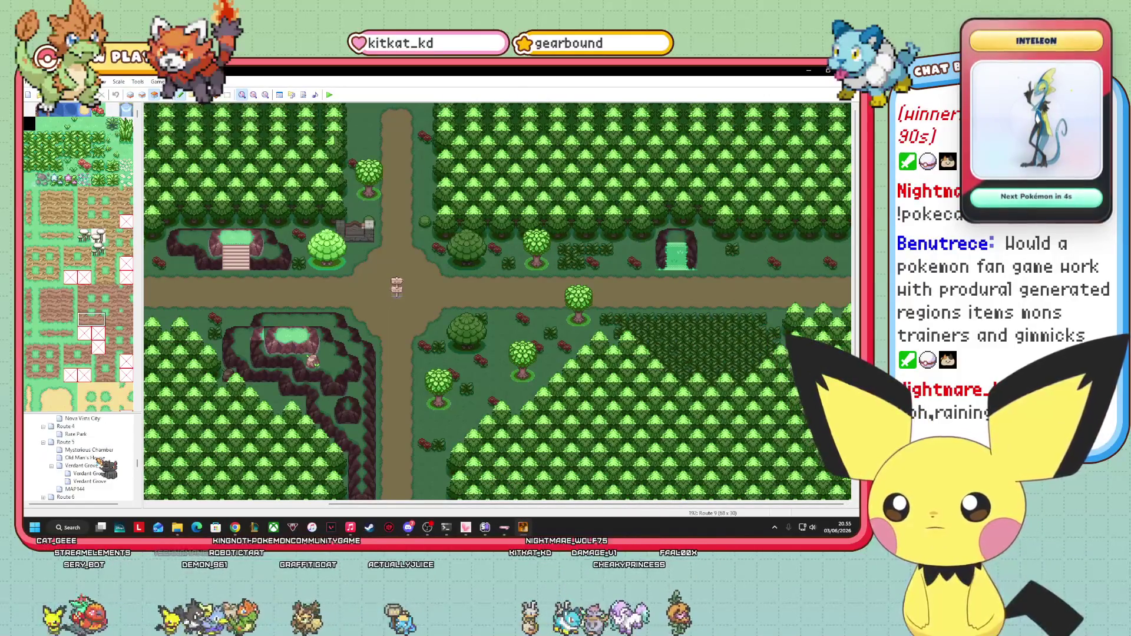
{"action": "left_click", "coordinate": [88, 466]}
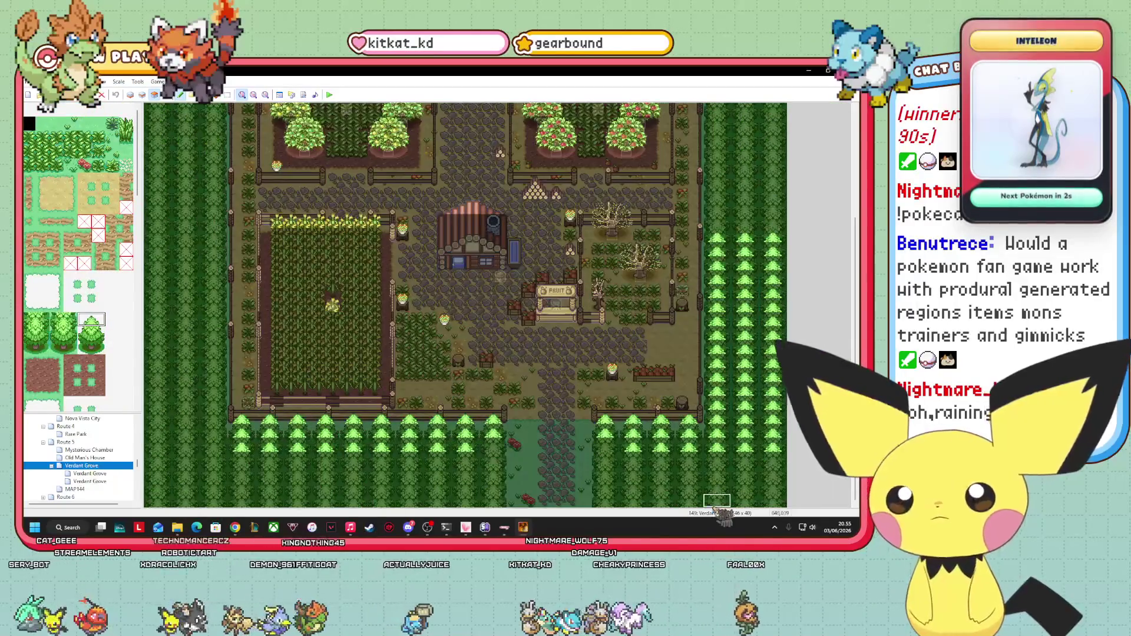
{"action": "right_click", "coordinate": [103, 478]}
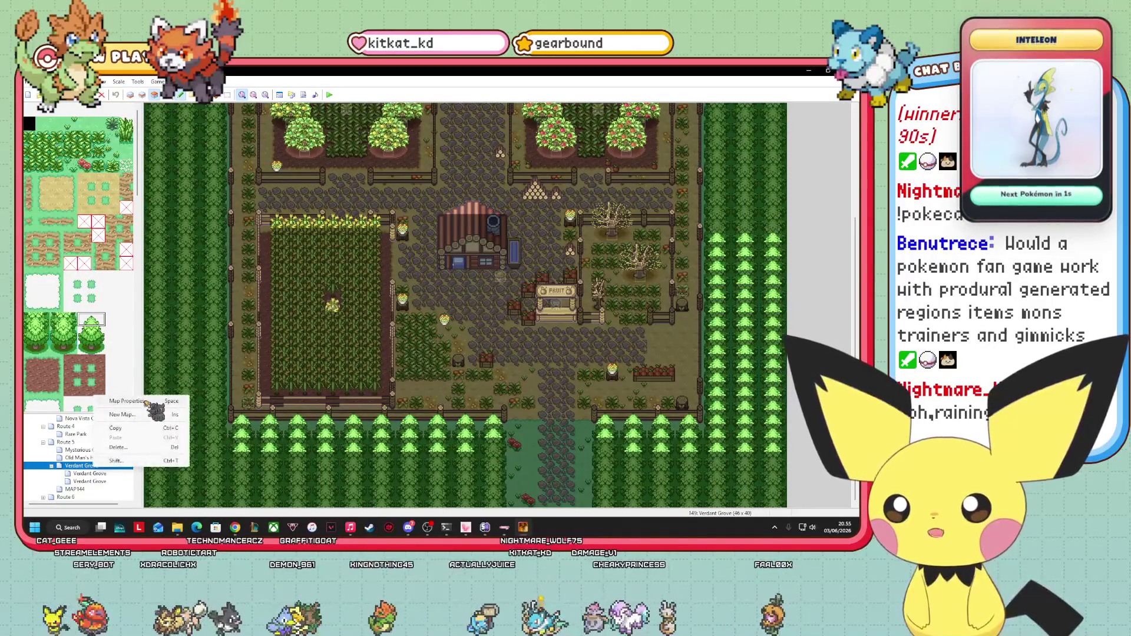
{"action": "left_click", "coordinate": [150, 402]}
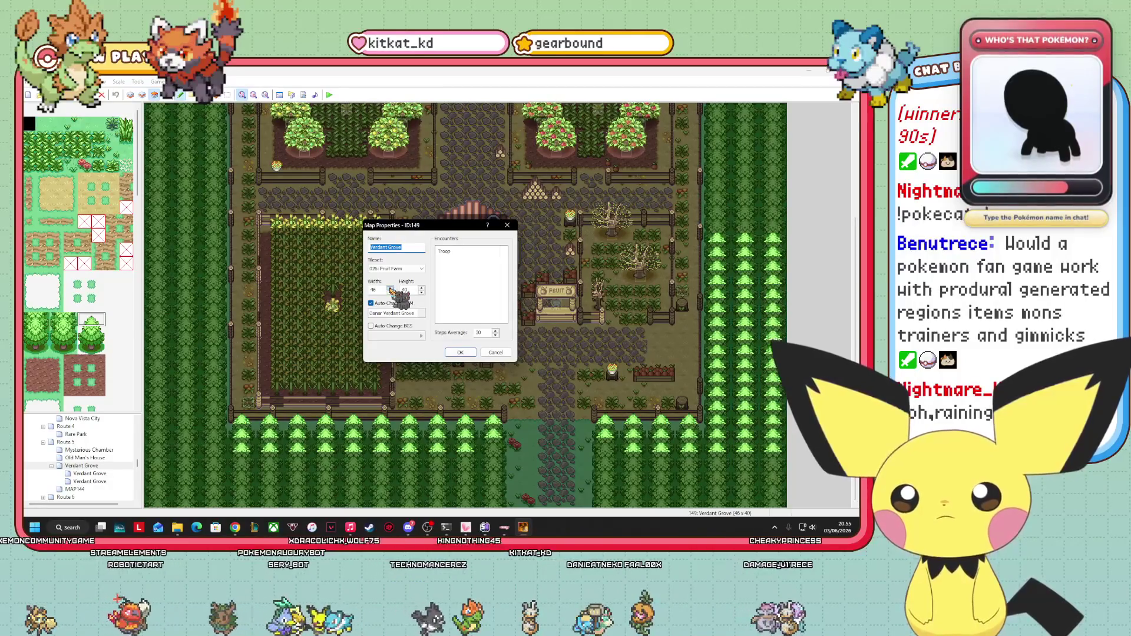
{"action": "left_click", "coordinate": [390, 289]}
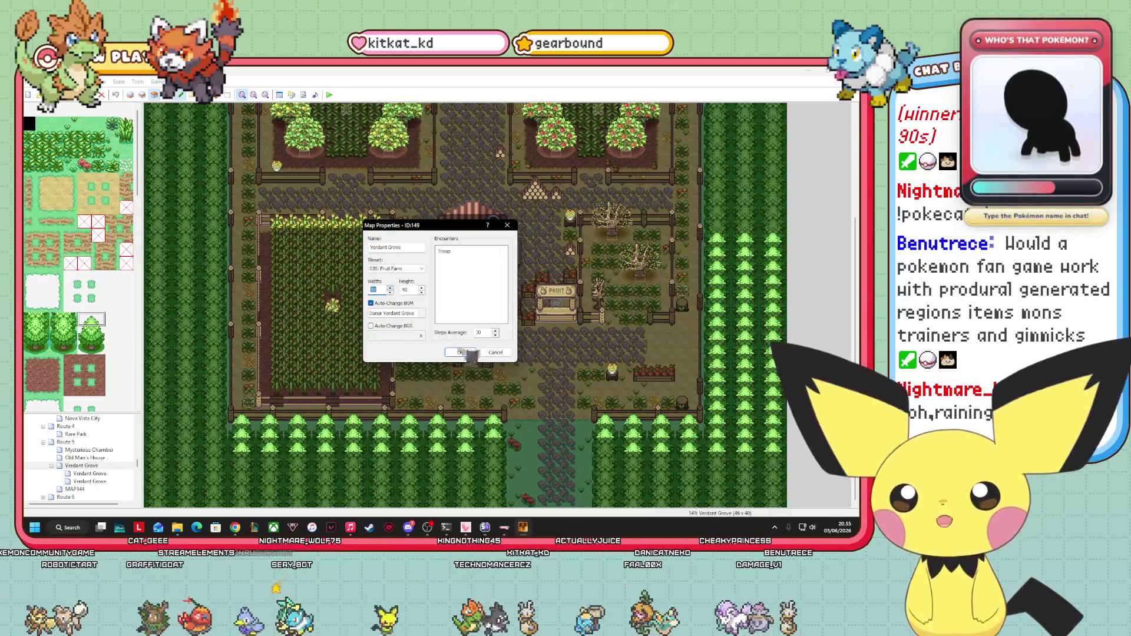
{"action": "left_click", "coordinate": [460, 353]}
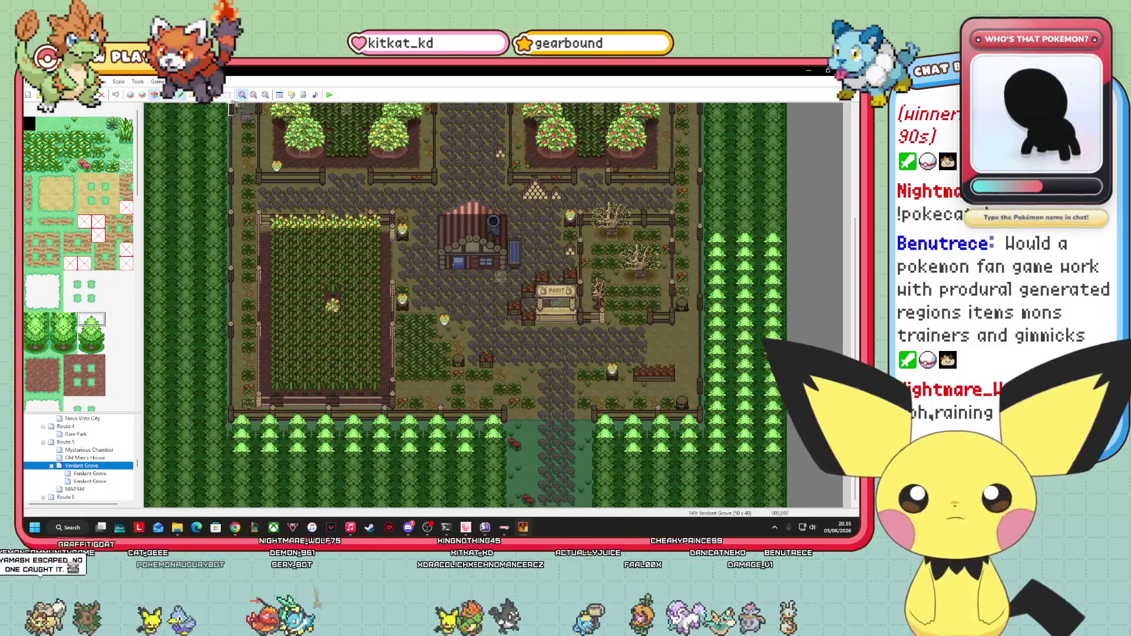
{"action": "left_click", "coordinate": [254, 96]}
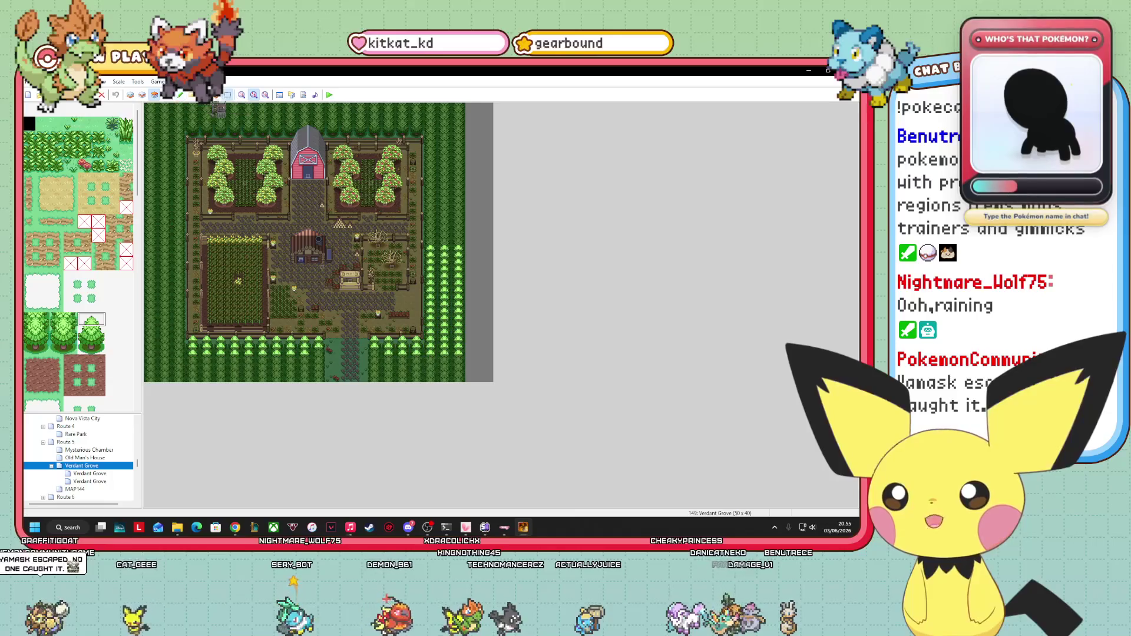
- Fill Verdant Grove's empty left and right edge columns with forest tiles, then switch to event editing
{"action": "left_click", "coordinate": [156, 115]}
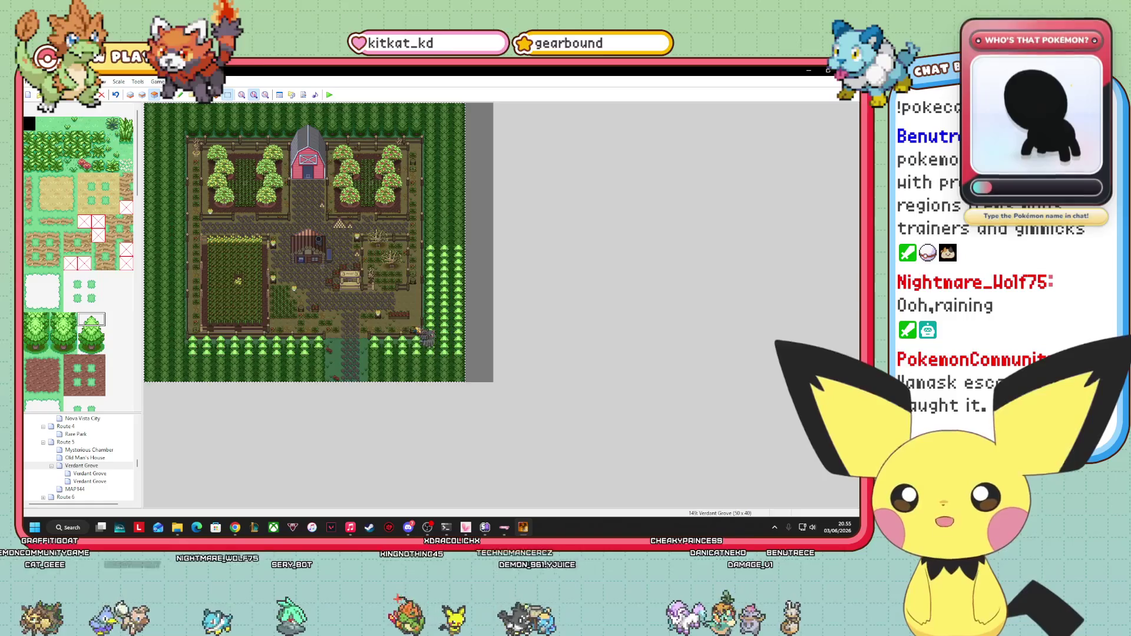
{"action": "scroll", "coordinate": [318, 242], "scroll_direction": "left", "scroll_amount": 1}
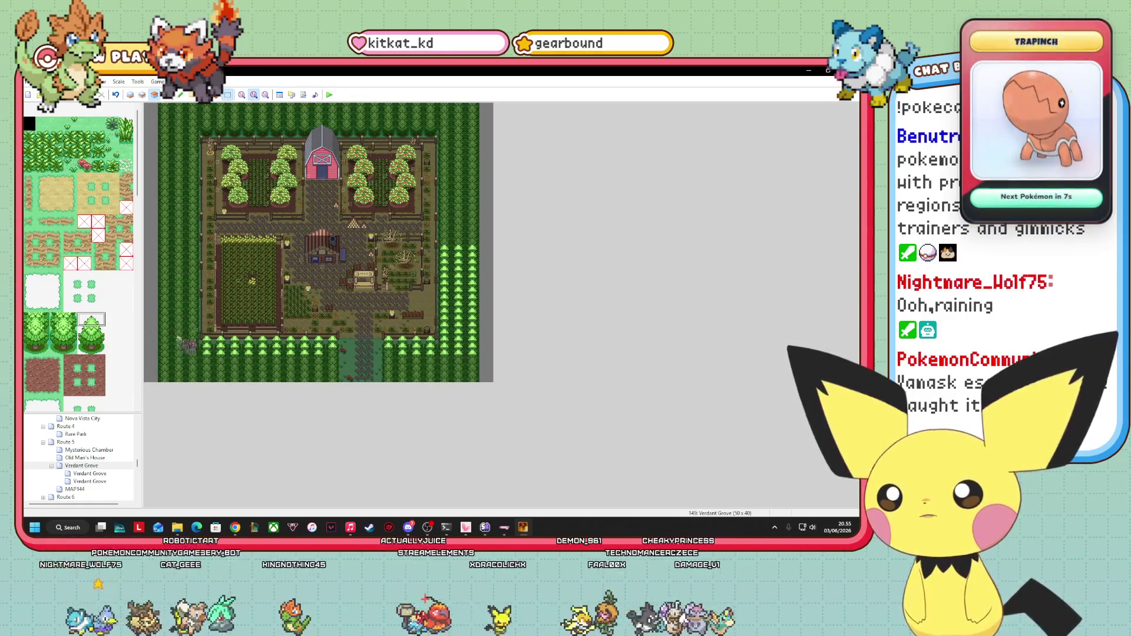
{"action": "left_click_drag", "start_coordinate": [172, 117], "coordinate": [182, 401]}
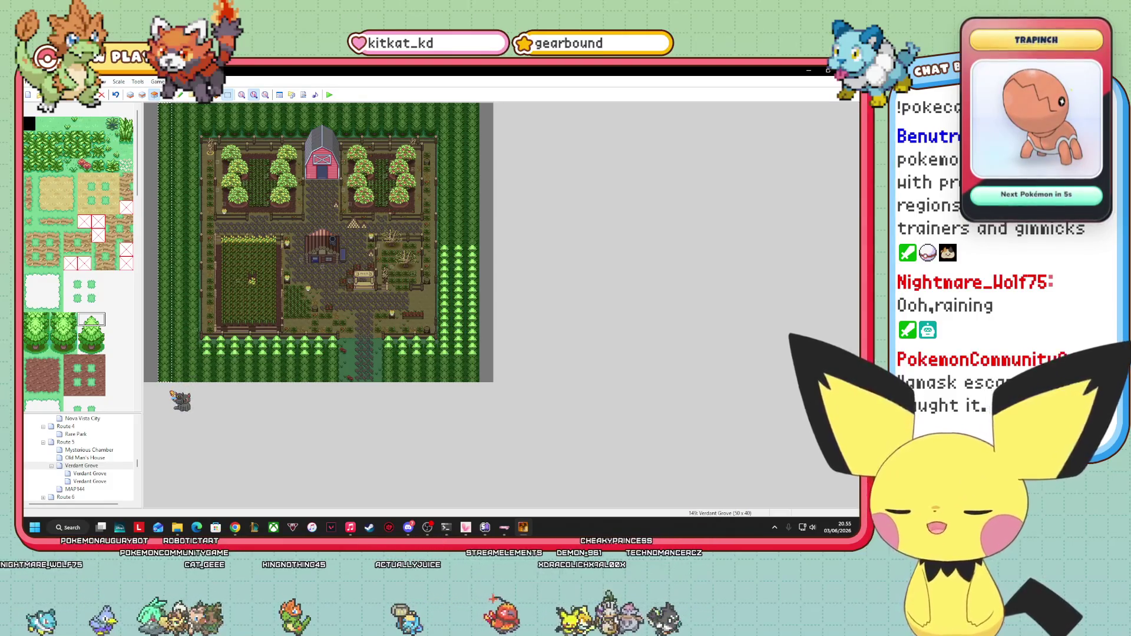
{"action": "key", "text": "ctrl+v"}
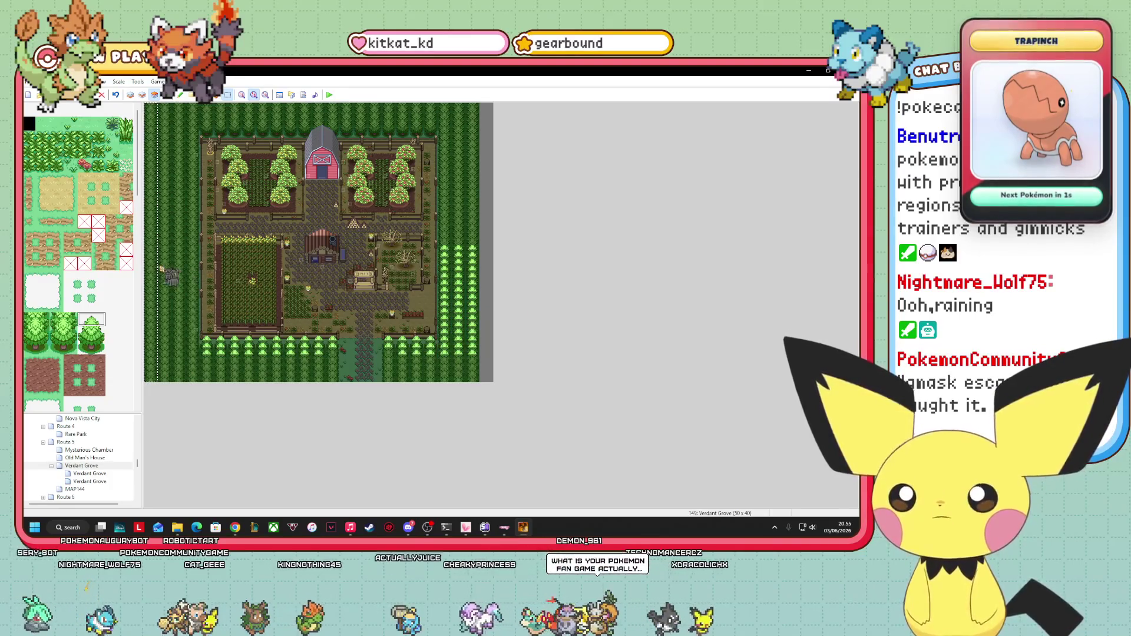
{"action": "left_click", "coordinate": [489, 268]}
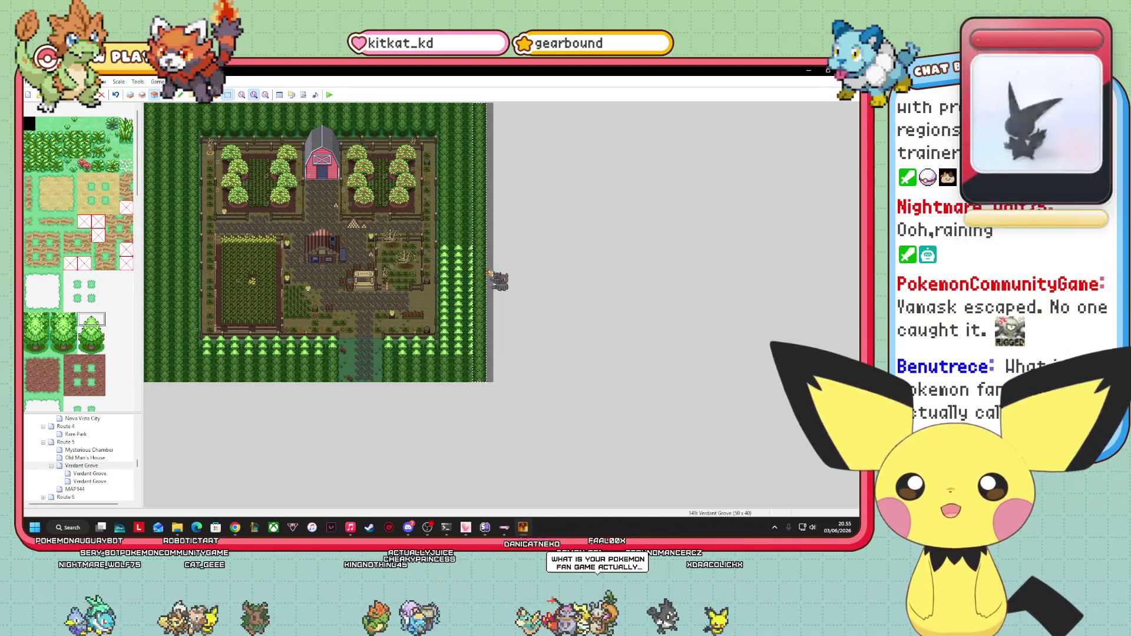
{"action": "left_click", "coordinate": [490, 272]}
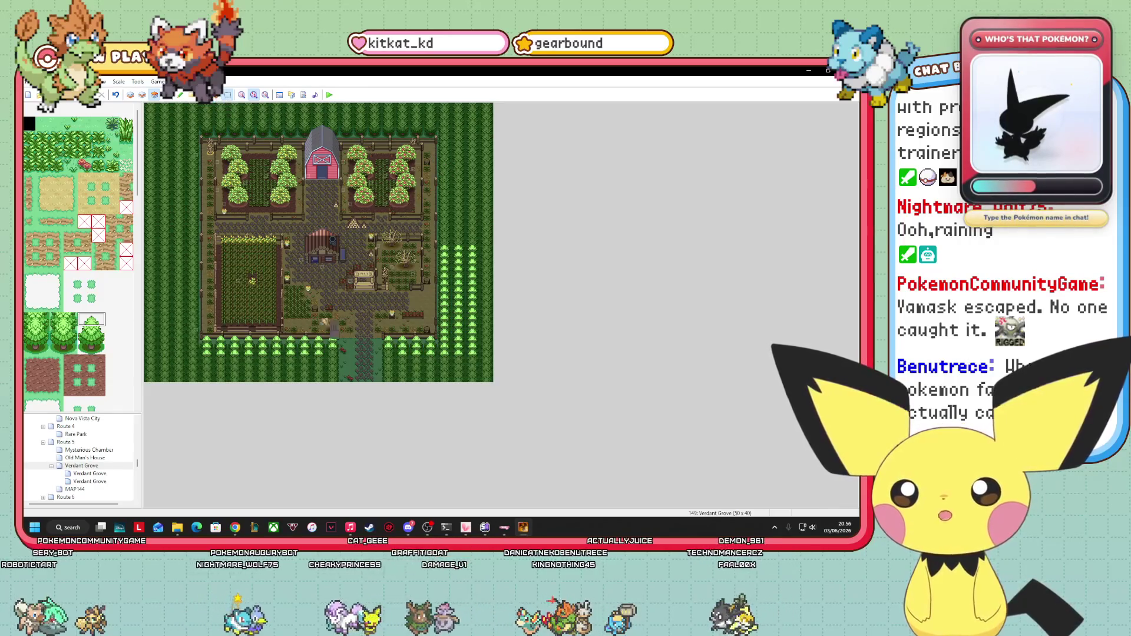
{"action": "key", "text": "F8"}
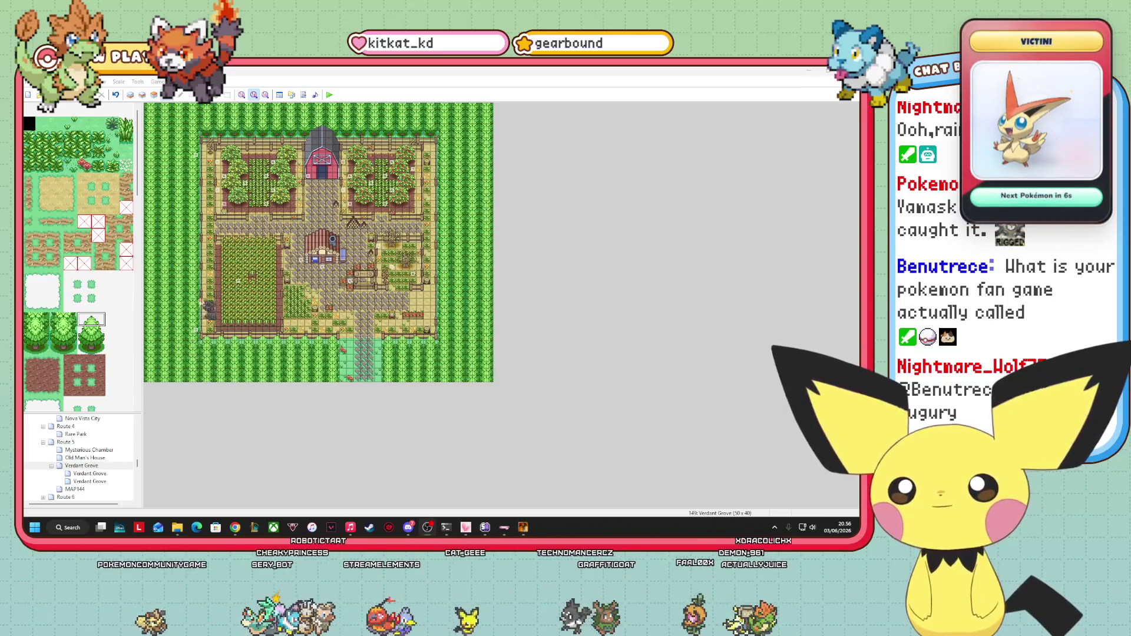
{"action": "left_click", "coordinate": [242, 95]}
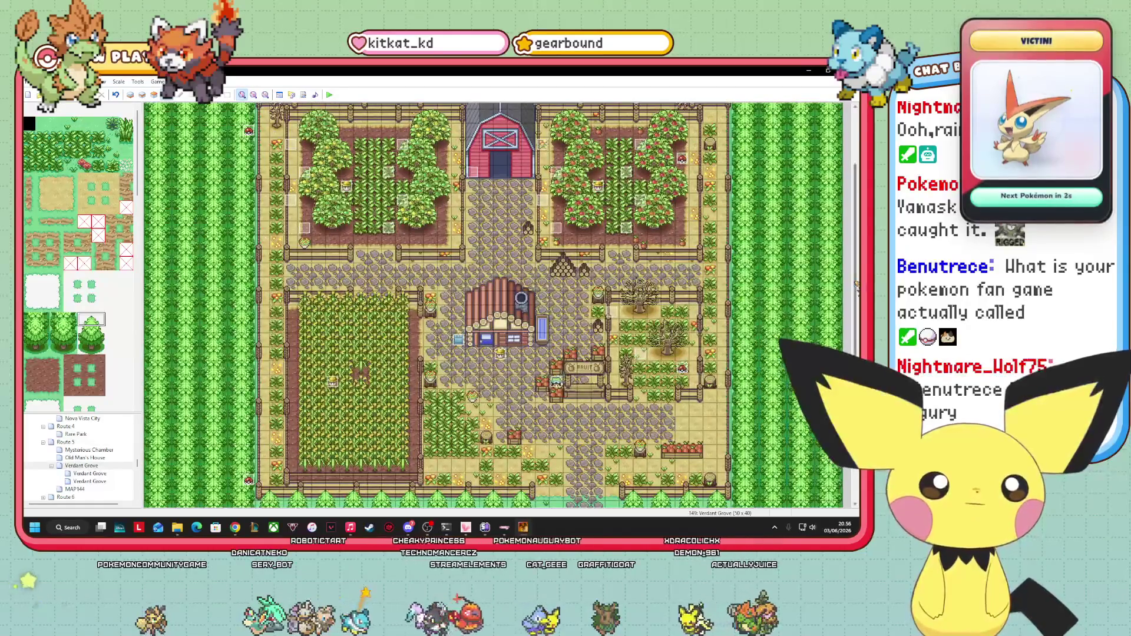
- Shift the corn-field, FRUIT-sign, right-fence and EV009 events a couple of tiles right
{"action": "scroll", "coordinate": [493, 305], "scroll_direction": "down", "scroll_amount": 3}
{"action": "scroll", "coordinate": [493, 305], "scroll_direction": "down", "scroll_amount": 1}
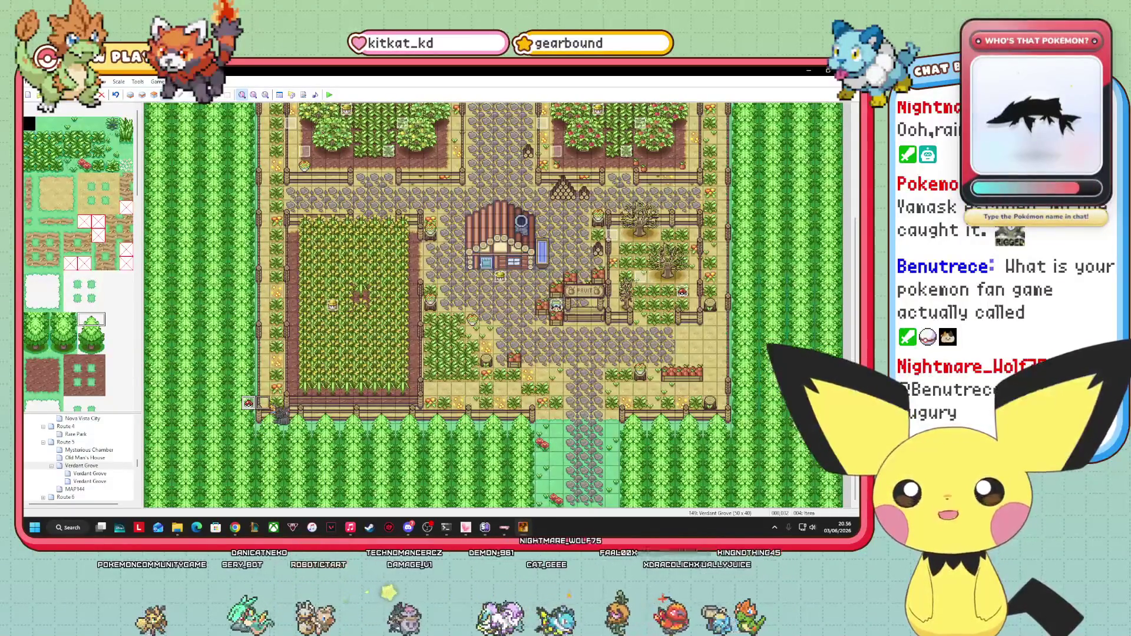
{"action": "left_click_drag", "start_coordinate": [344, 315], "coordinate": [371, 315]}
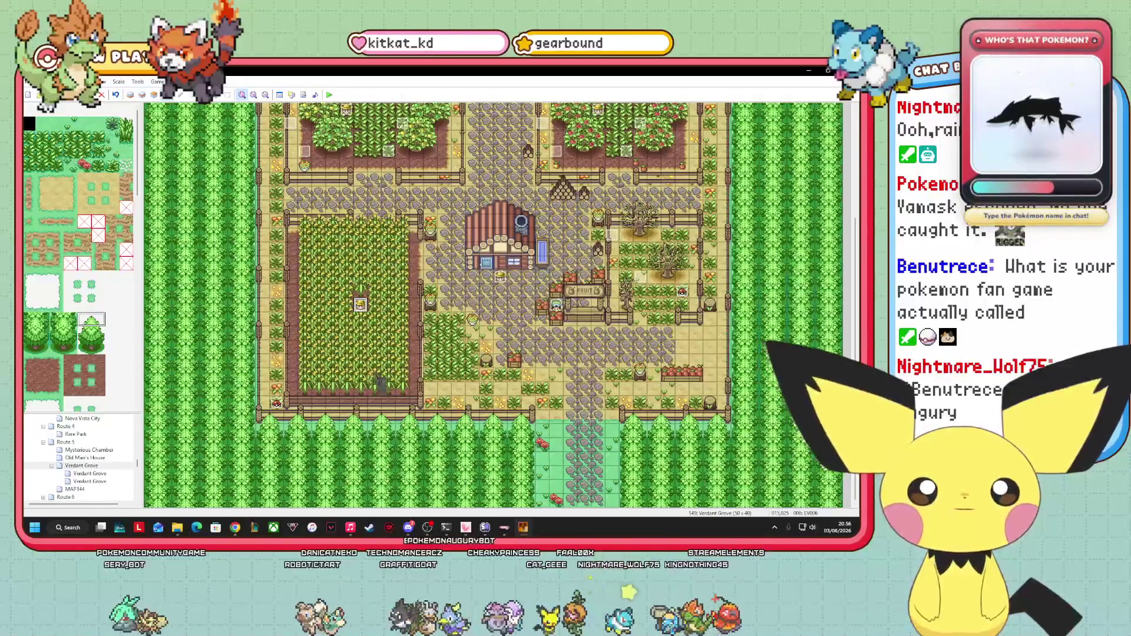
{"action": "left_click_drag", "start_coordinate": [556, 307], "coordinate": [584, 306]}
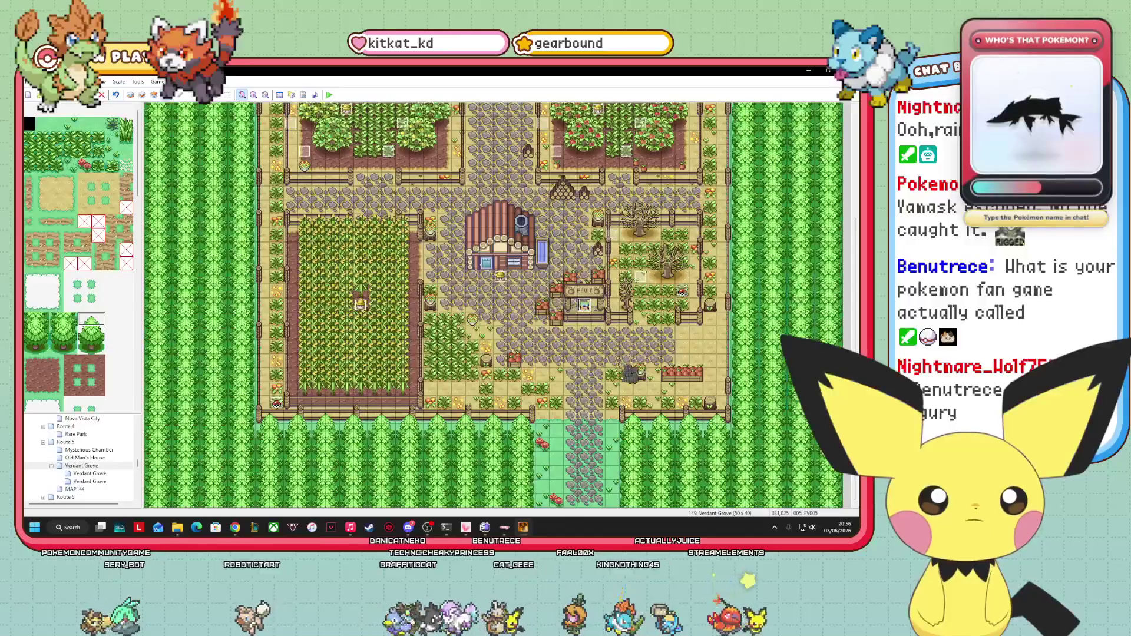
{"action": "mouse_move", "coordinate": [674, 308]}
{"action": "left_mouse_down"}
{"action": "mouse_move", "coordinate": [709, 294]}
{"action": "mouse_move", "coordinate": [672, 277]}
{"action": "left_mouse_up"}
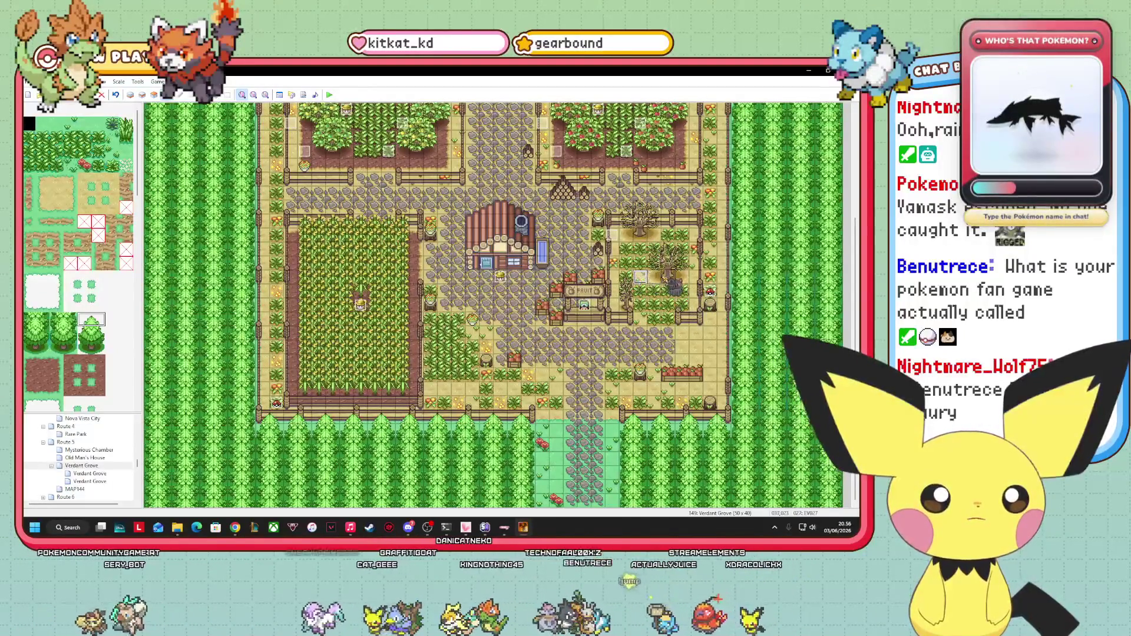
{"action": "left_click", "coordinate": [640, 235]}
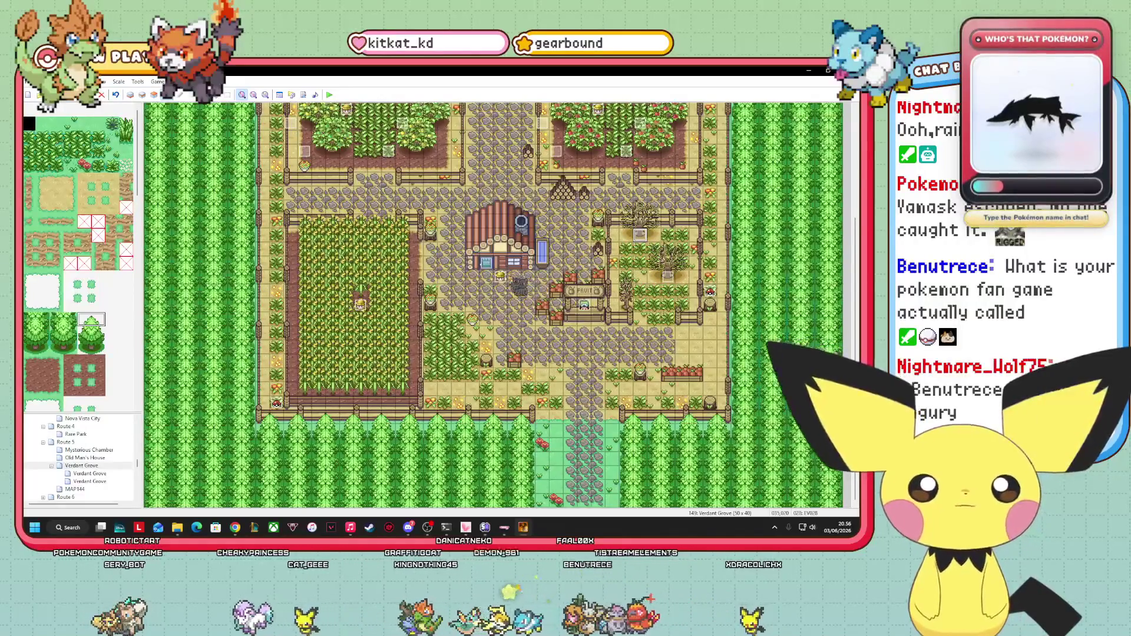
{"action": "left_click_drag", "start_coordinate": [514, 287], "coordinate": [533, 289]}
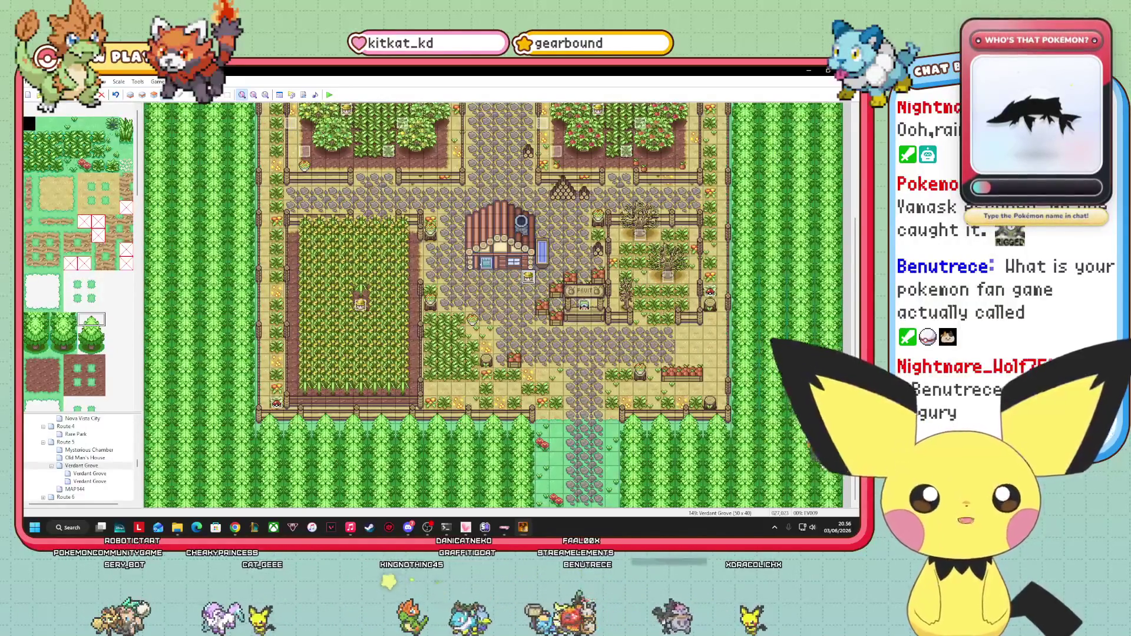
{"action": "scroll", "coordinate": [493, 305], "scroll_direction": "up", "scroll_amount": 5}
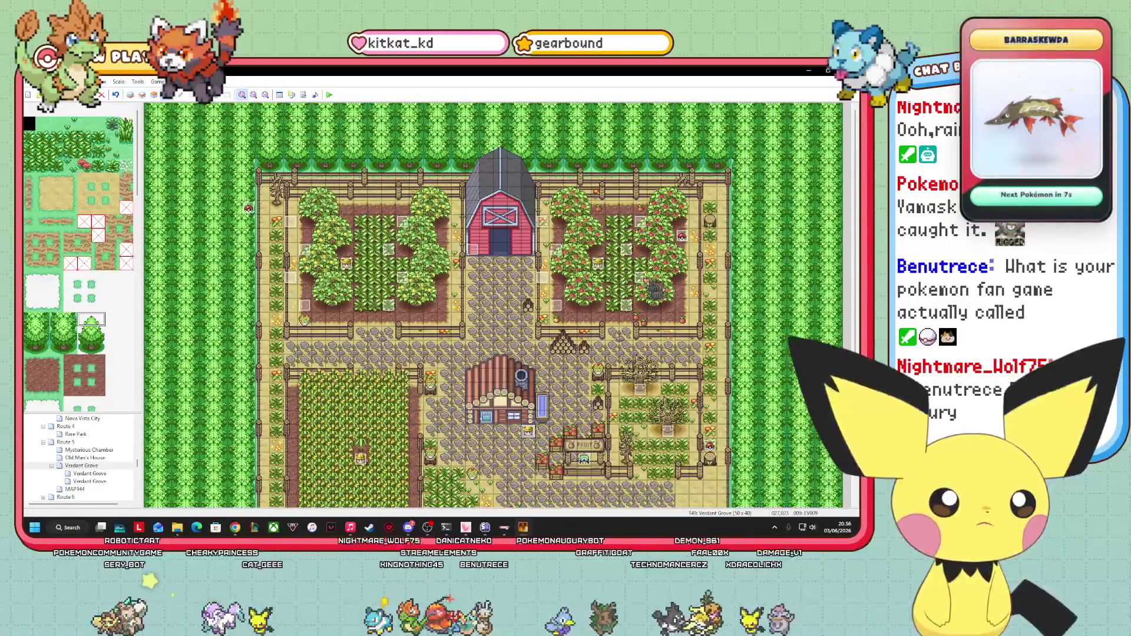
- Reposition EV020 beside the barn, adjust the orchard events, and move the item event to 009,007
{"action": "left_click", "coordinate": [657, 315]}
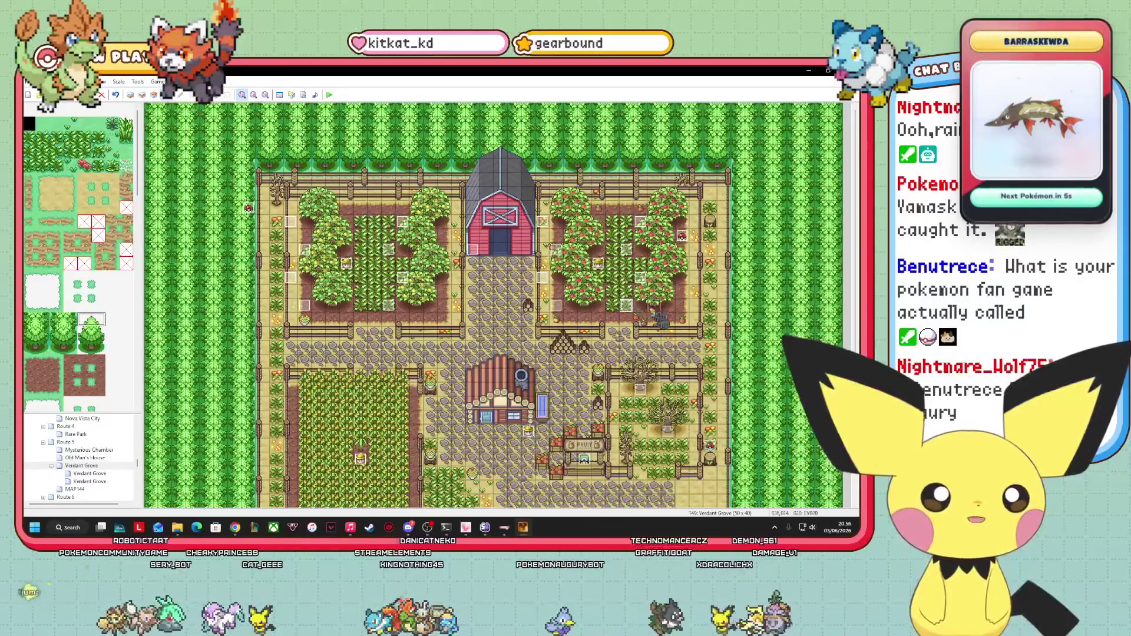
{"action": "mouse_move", "coordinate": [656, 316]}
{"action": "left_mouse_down"}
{"action": "mouse_move", "coordinate": [595, 318]}
{"action": "mouse_move", "coordinate": [548, 285]}
{"action": "mouse_move", "coordinate": [597, 262]}
{"action": "left_mouse_up"}
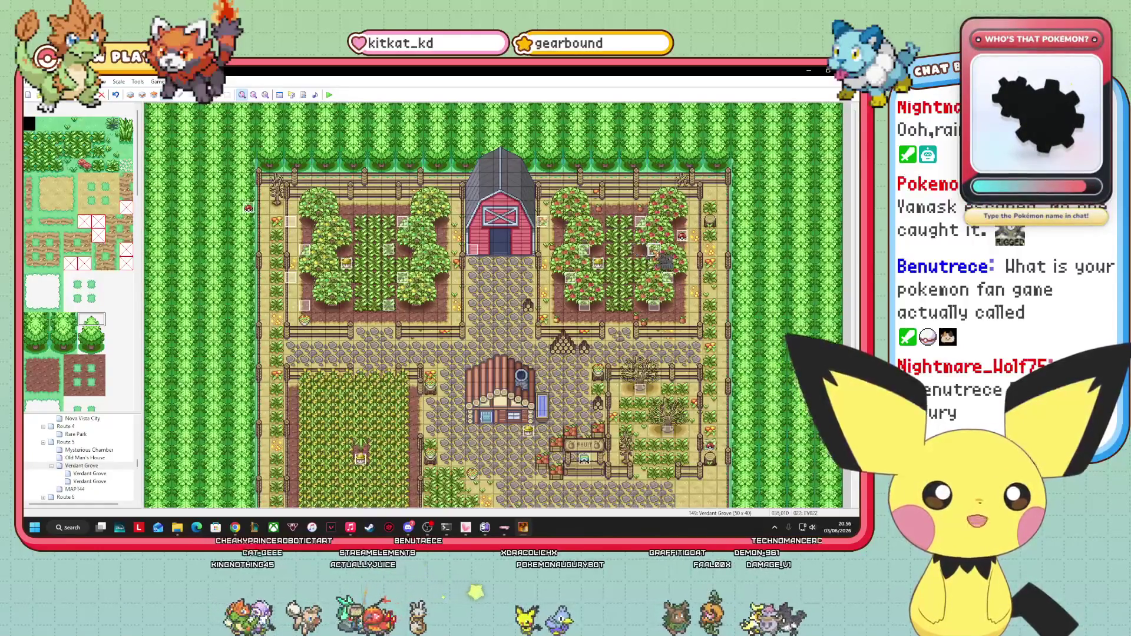
{"action": "left_click_drag", "start_coordinate": [699, 251], "coordinate": [718, 246]}
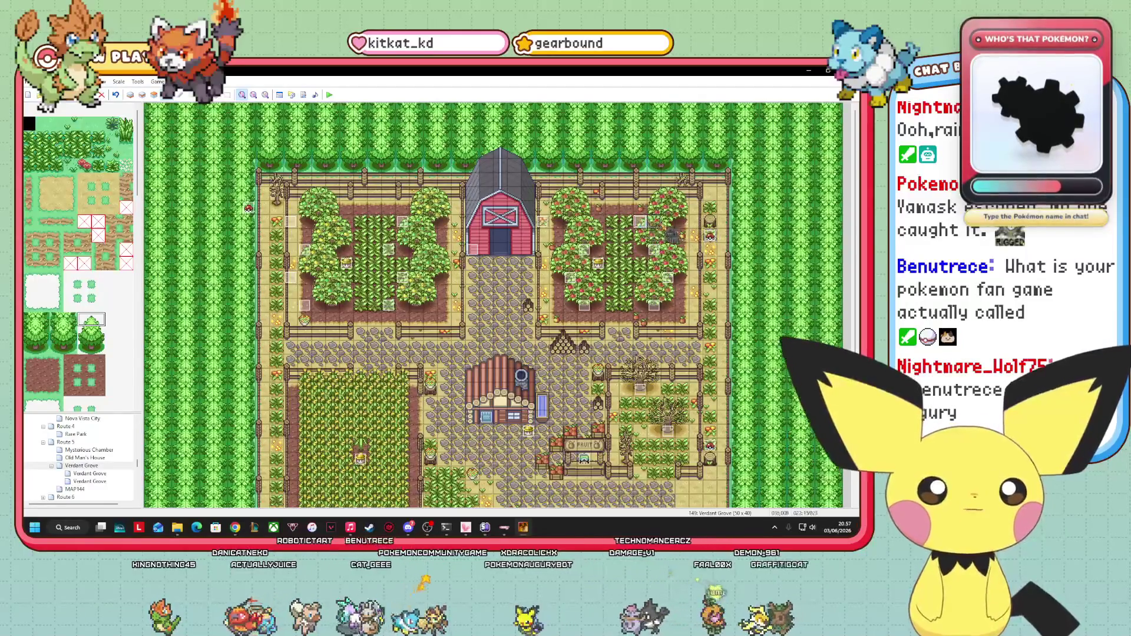
{"action": "mouse_move", "coordinate": [674, 235]}
{"action": "left_mouse_down"}
{"action": "mouse_move", "coordinate": [513, 265]}
{"action": "mouse_move", "coordinate": [520, 301]}
{"action": "left_mouse_up"}
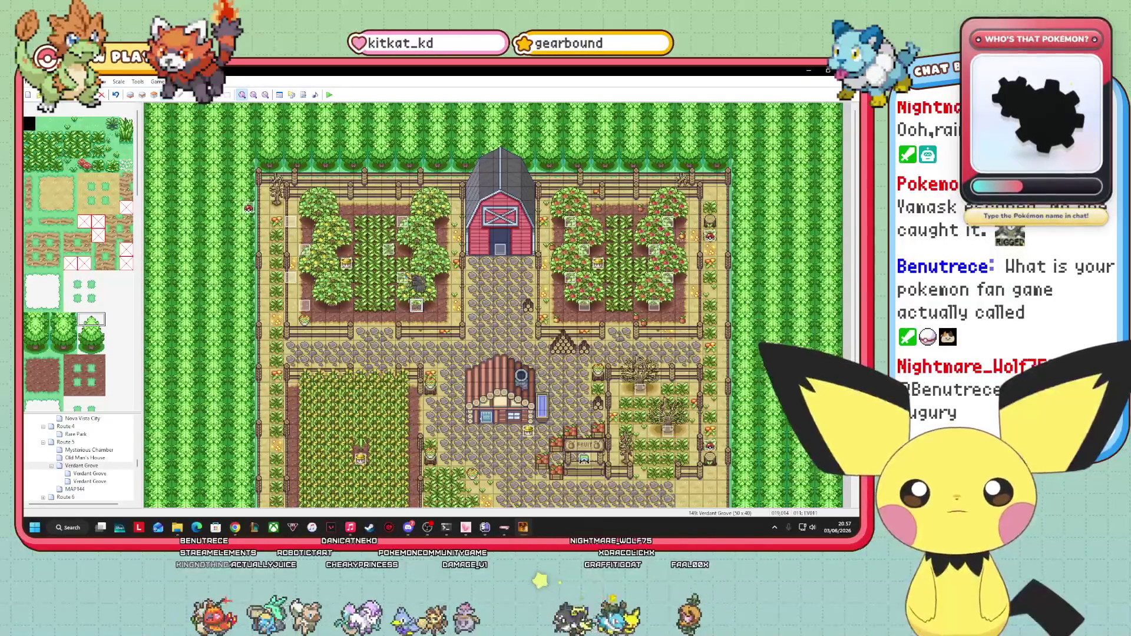
{"action": "left_click_drag", "start_coordinate": [406, 267], "coordinate": [439, 280]}
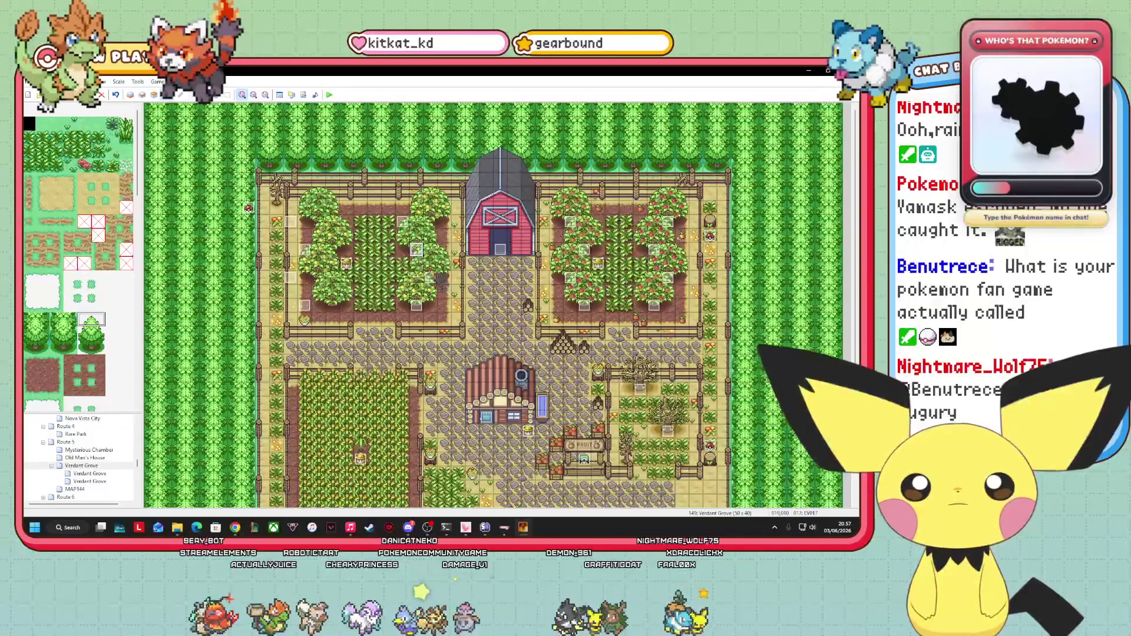
{"action": "mouse_move", "coordinate": [436, 233]}
{"action": "left_mouse_down"}
{"action": "mouse_move", "coordinate": [310, 233]}
{"action": "mouse_move", "coordinate": [328, 233]}
{"action": "mouse_move", "coordinate": [321, 259]}
{"action": "mouse_move", "coordinate": [333, 262]}
{"action": "mouse_move", "coordinate": [312, 320]}
{"action": "left_mouse_up"}
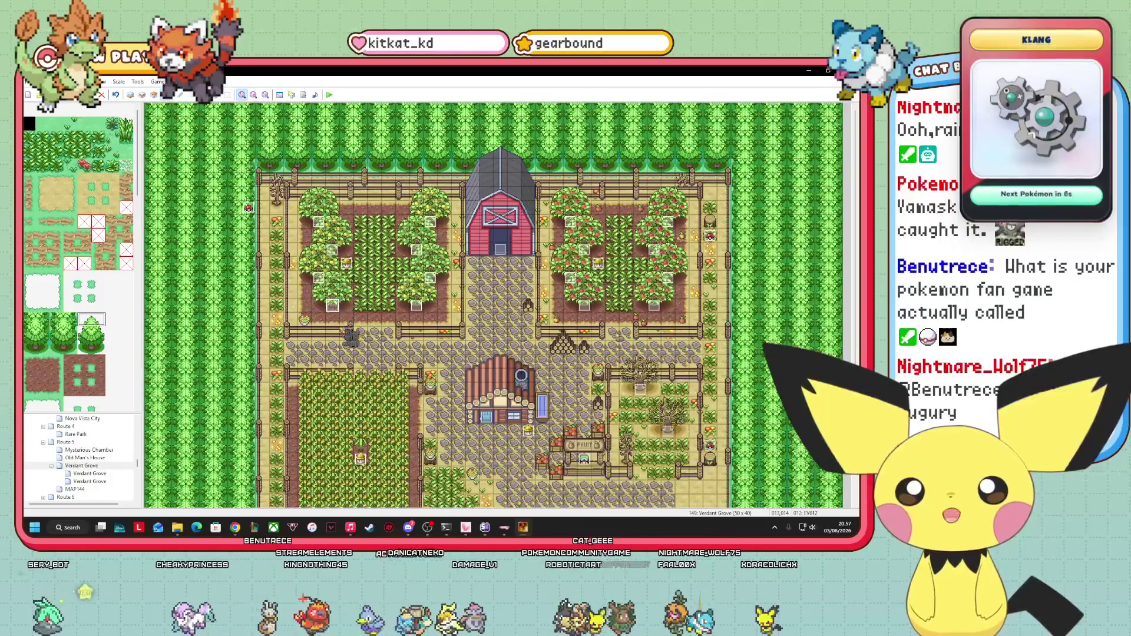
{"action": "left_click_drag", "start_coordinate": [249, 207], "coordinate": [277, 207]}
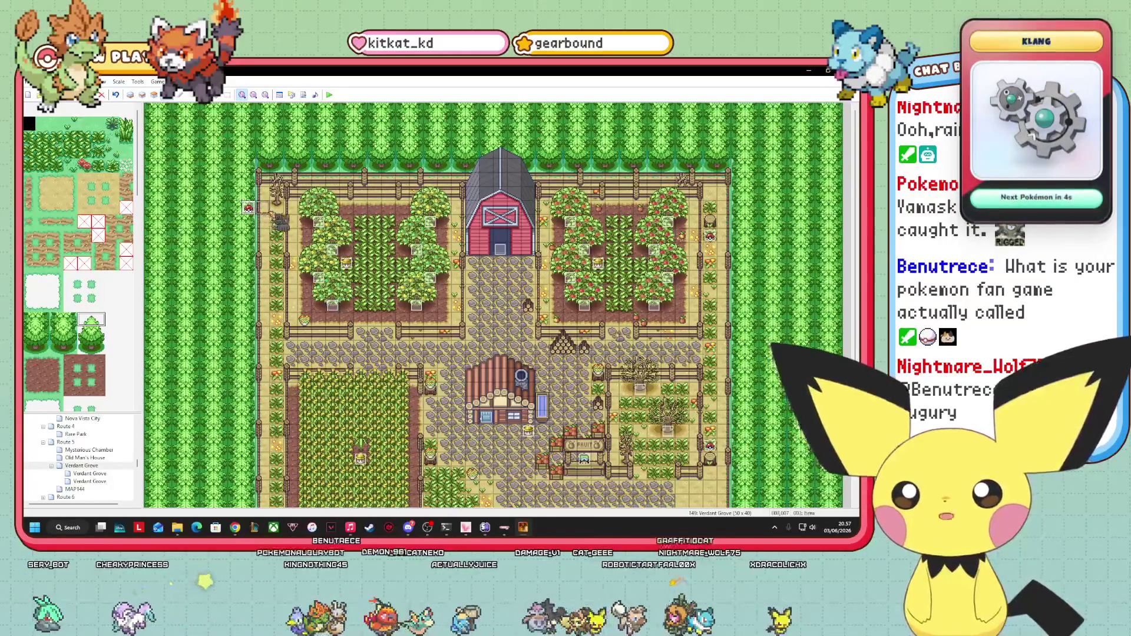
{"action": "mouse_move", "coordinate": [853, 295]}
{"action": "left_mouse_down"}
{"action": "mouse_move", "coordinate": [854, 372]}
{"action": "mouse_move", "coordinate": [854, 294]}
{"action": "left_mouse_up"}
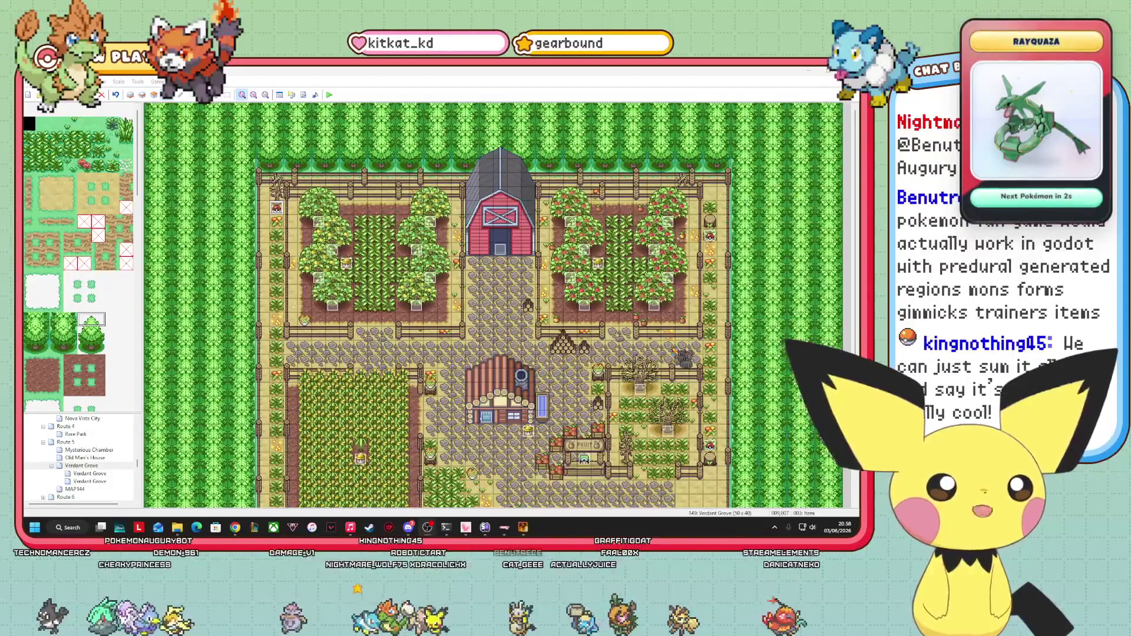
{"action": "left_click", "coordinate": [99, 473]}
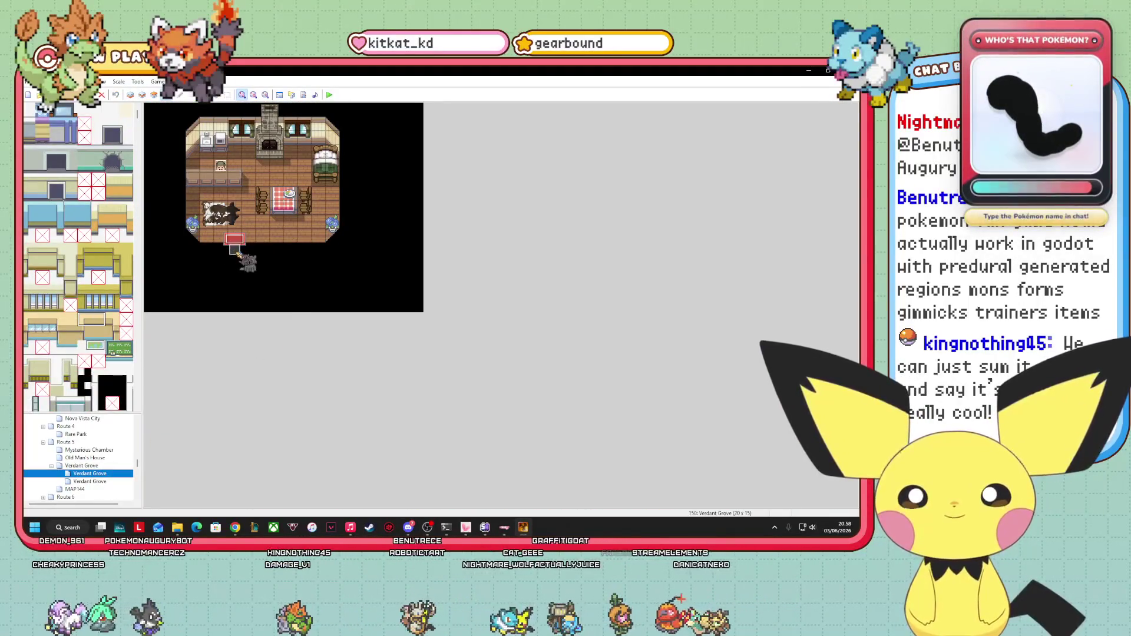
- Retarget the house exit's Transfer Player to Verdant Grove tile 024,022, then open the barn interior map
{"action": "right_click", "coordinate": [238, 252]}
{"action": "left_click", "coordinate": [286, 257]}
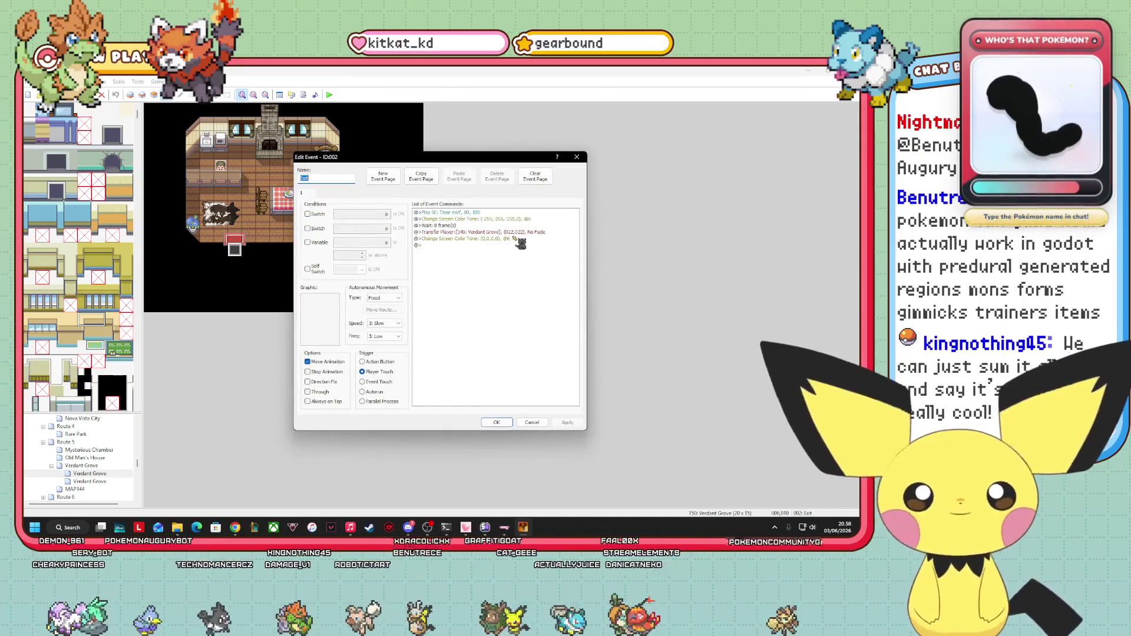
{"action": "right_click", "coordinate": [518, 233]}
{"action": "left_click", "coordinate": [539, 248]}
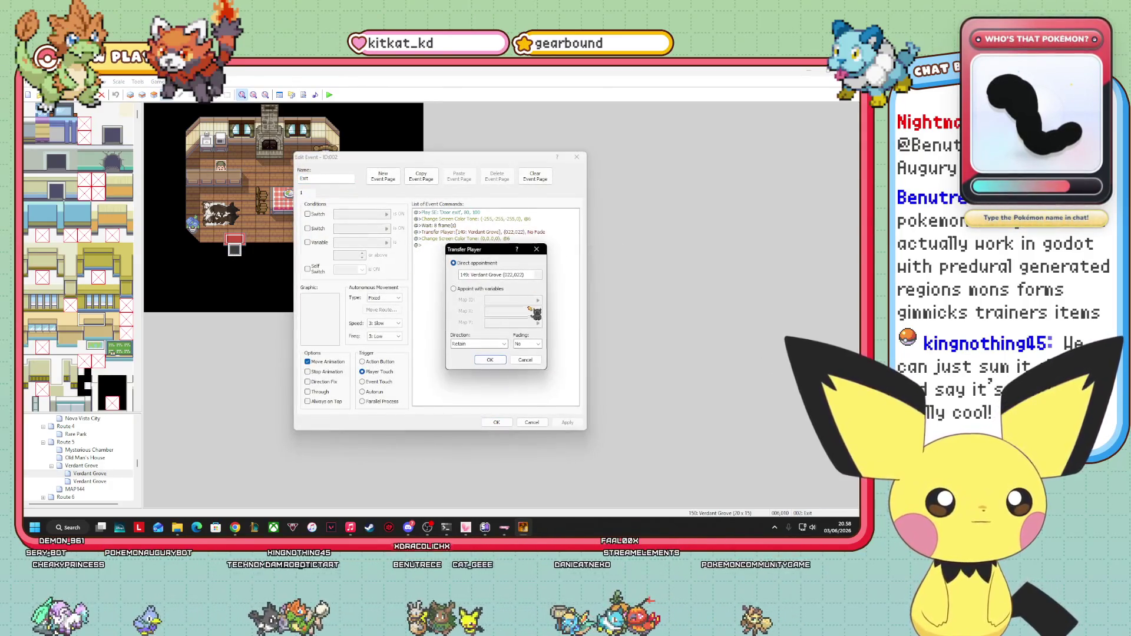
{"action": "left_click", "coordinate": [537, 275]}
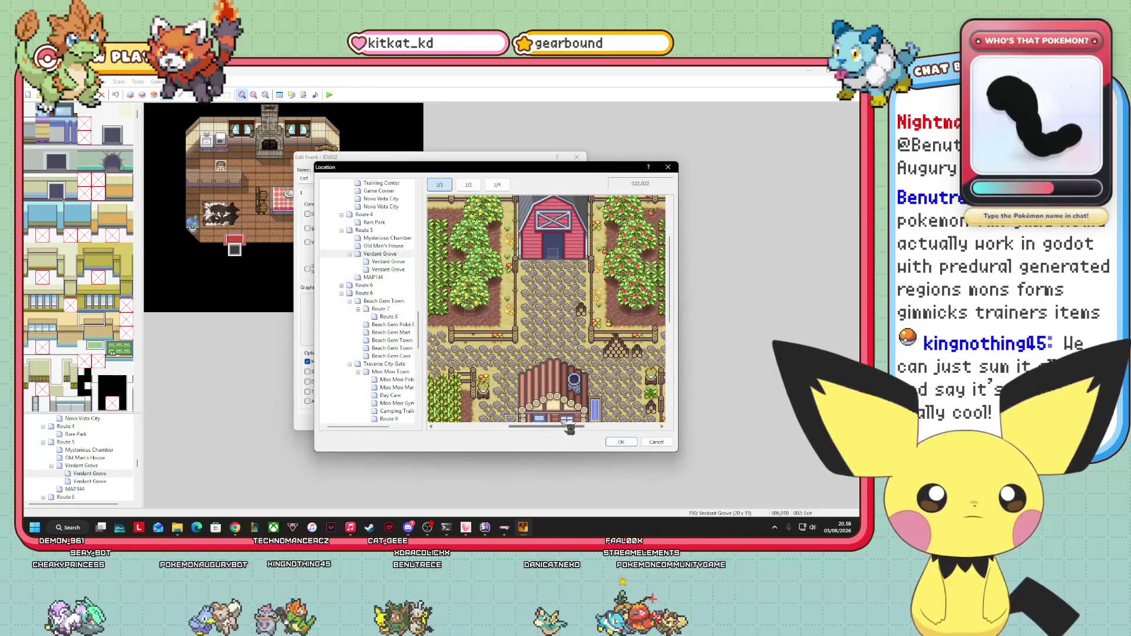
{"action": "left_click_drag", "start_coordinate": [671, 322], "coordinate": [672, 349]}
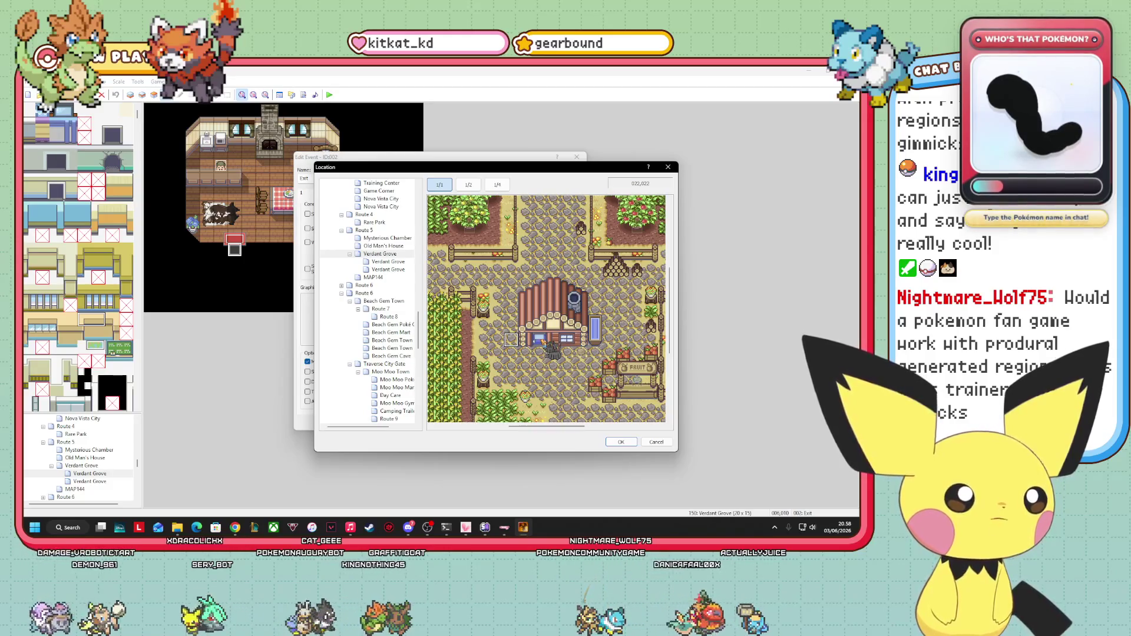
{"action": "left_click", "coordinate": [548, 342]}
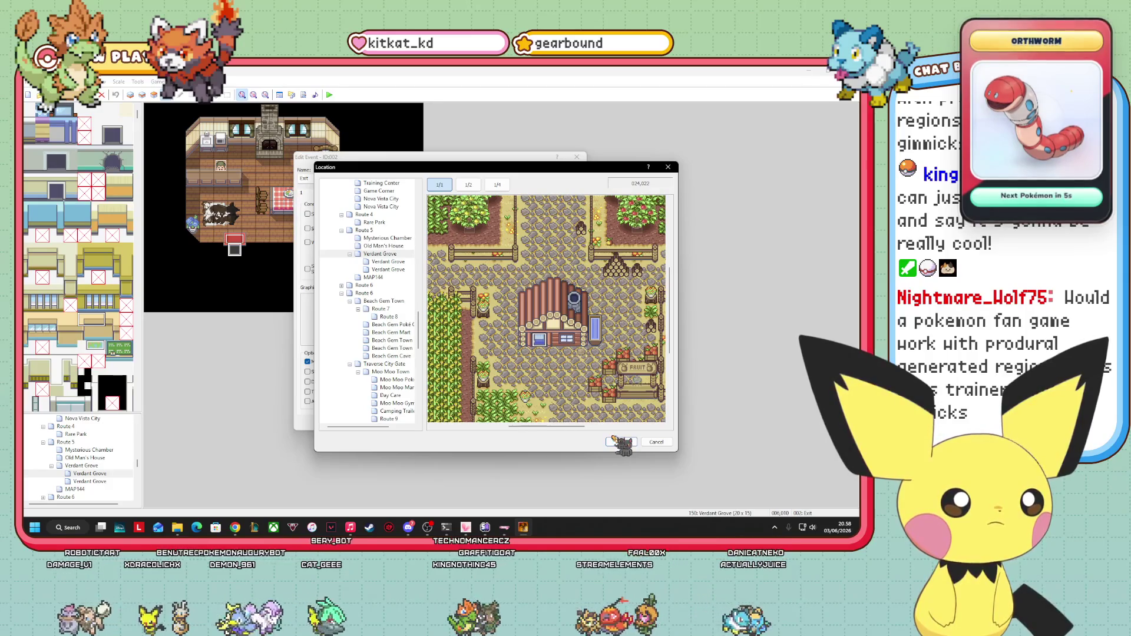
{"action": "left_click", "coordinate": [618, 442]}
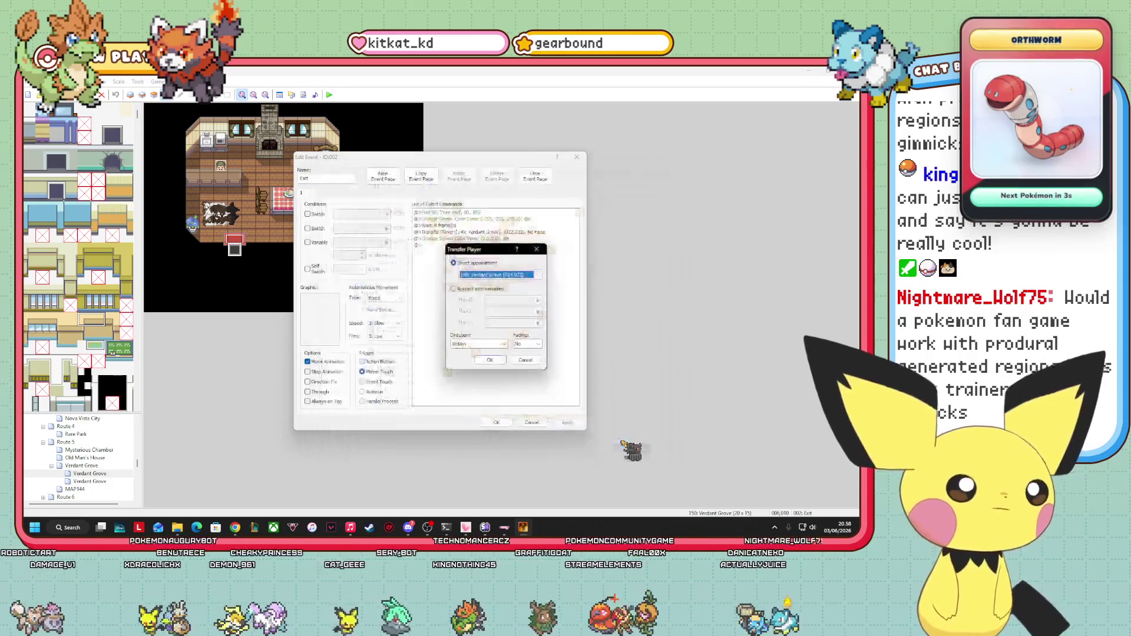
{"action": "left_click", "coordinate": [487, 359]}
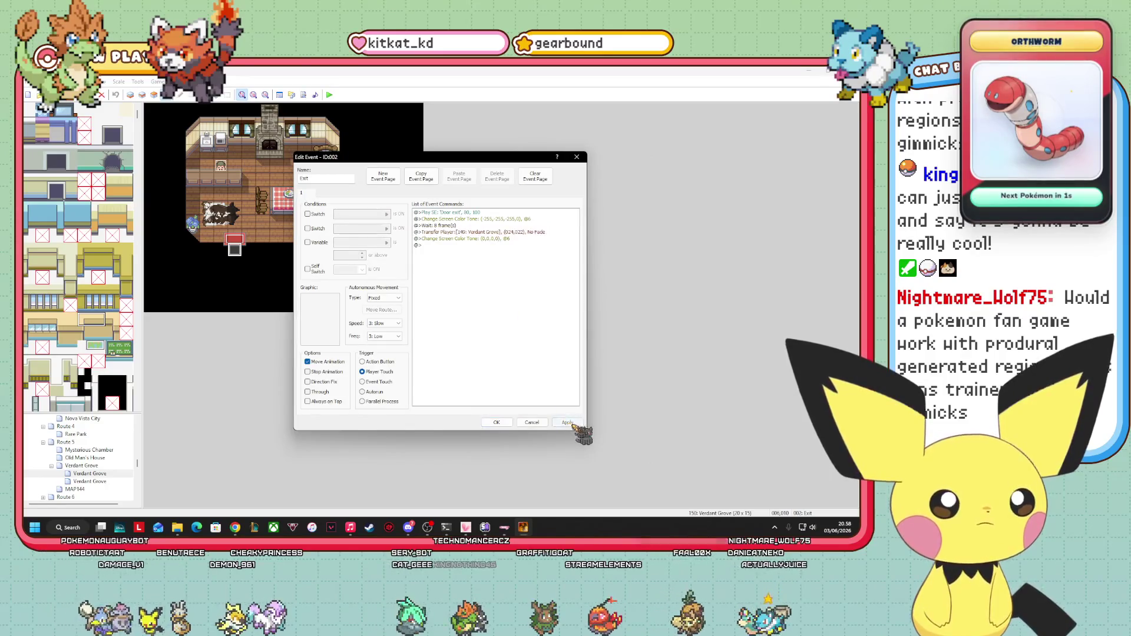
{"action": "left_click", "coordinate": [497, 422]}
{"action": "left_click", "coordinate": [90, 482]}
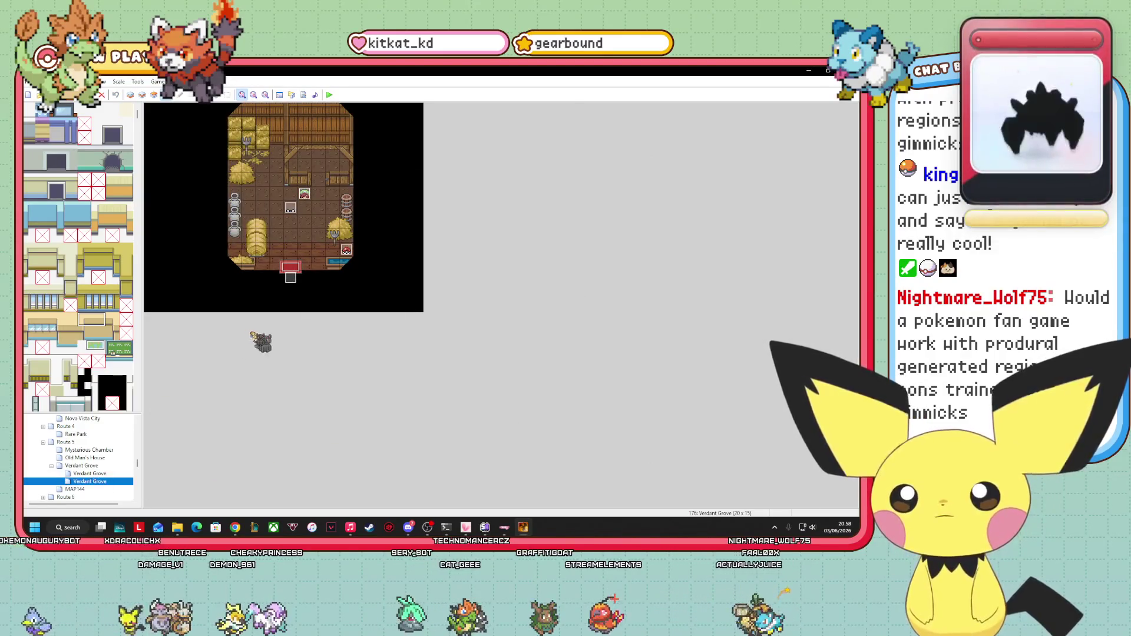
- Retarget the barn exit event's Transfer Player command to Verdant Grove tile 025,010
{"action": "right_click", "coordinate": [289, 279]}
{"action": "left_click", "coordinate": [342, 290]}
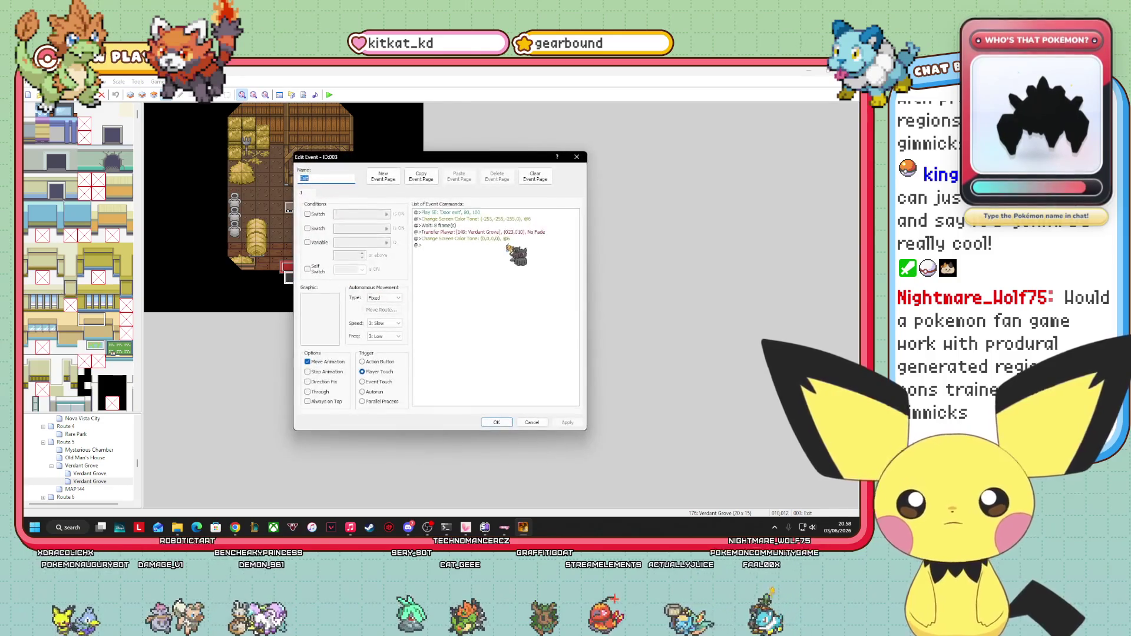
{"action": "right_click", "coordinate": [519, 233]}
{"action": "left_click", "coordinate": [533, 248]}
{"action": "left_click", "coordinate": [500, 275]}
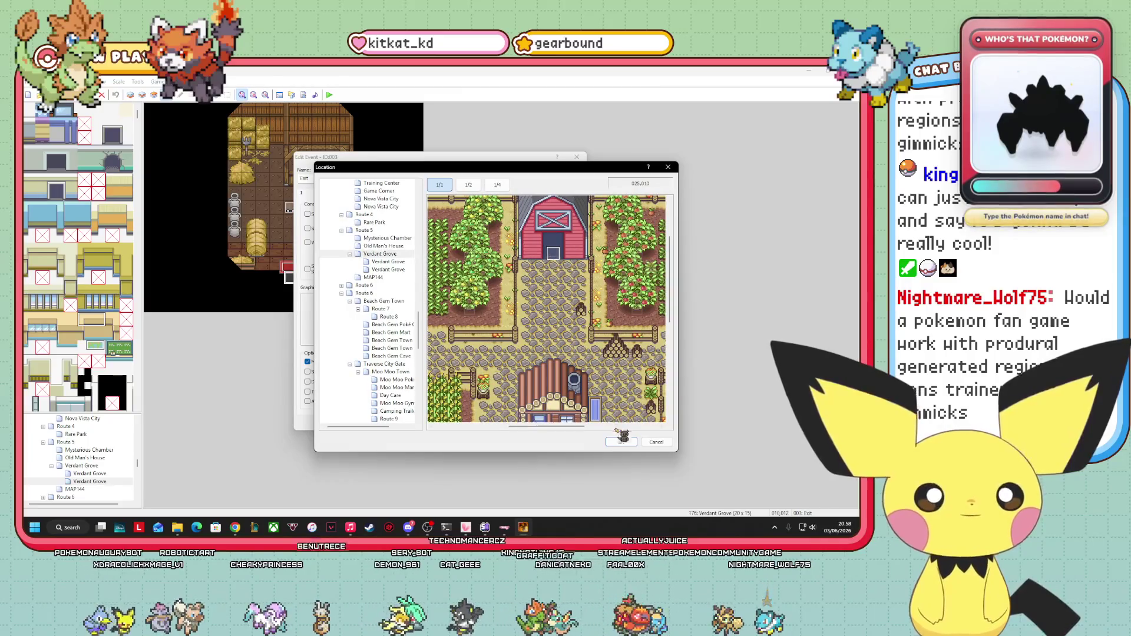
{"action": "left_click", "coordinate": [621, 442]}
{"action": "left_click", "coordinate": [504, 368]}
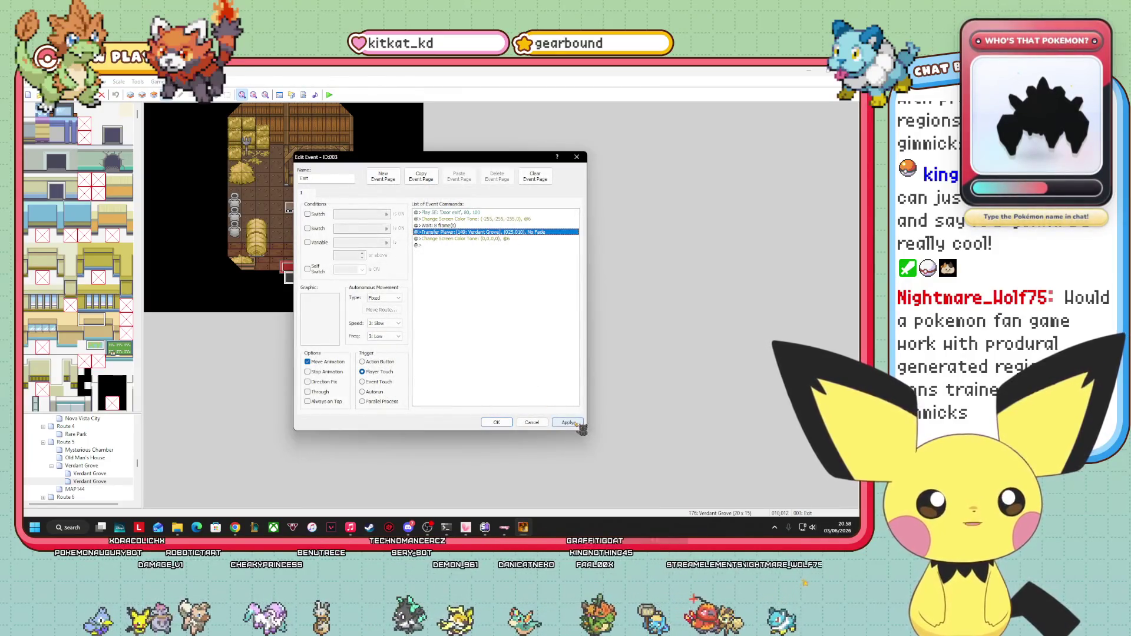
{"action": "left_click", "coordinate": [493, 423]}
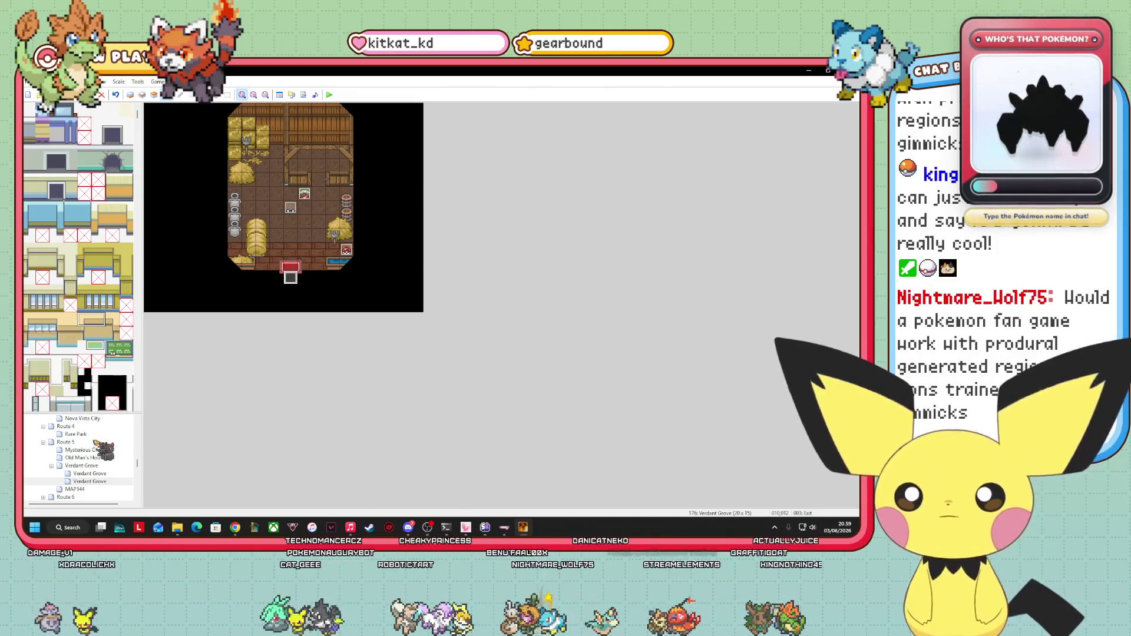
- Browse the map tree past Rare Park and Route 4 and select Route 9
{"action": "left_click", "coordinate": [95, 474]}
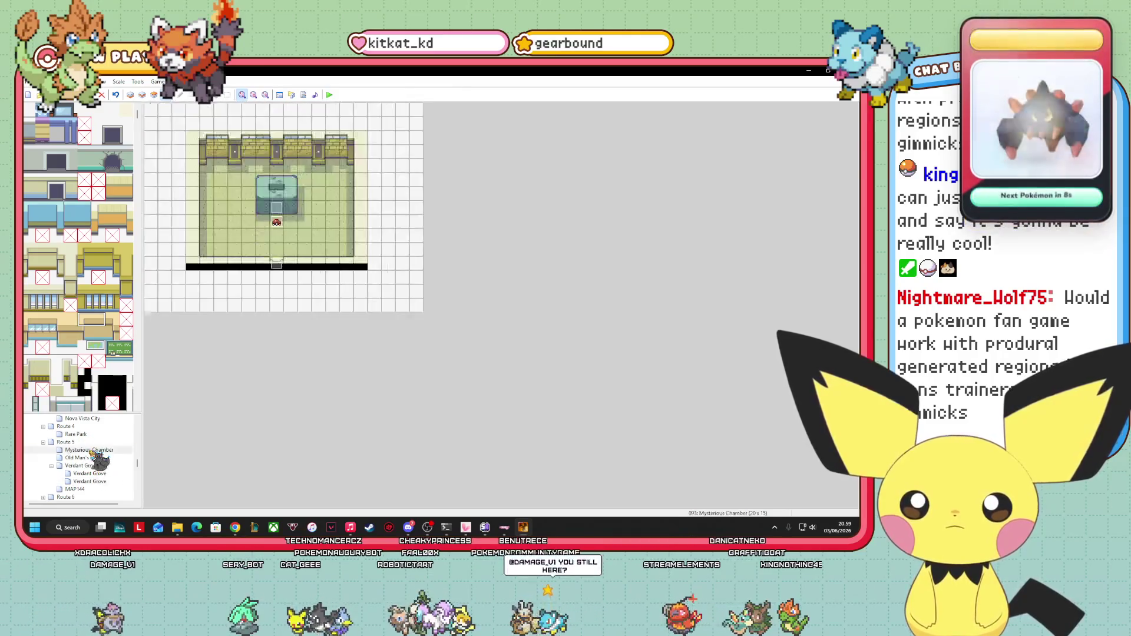
{"action": "left_click", "coordinate": [80, 435]}
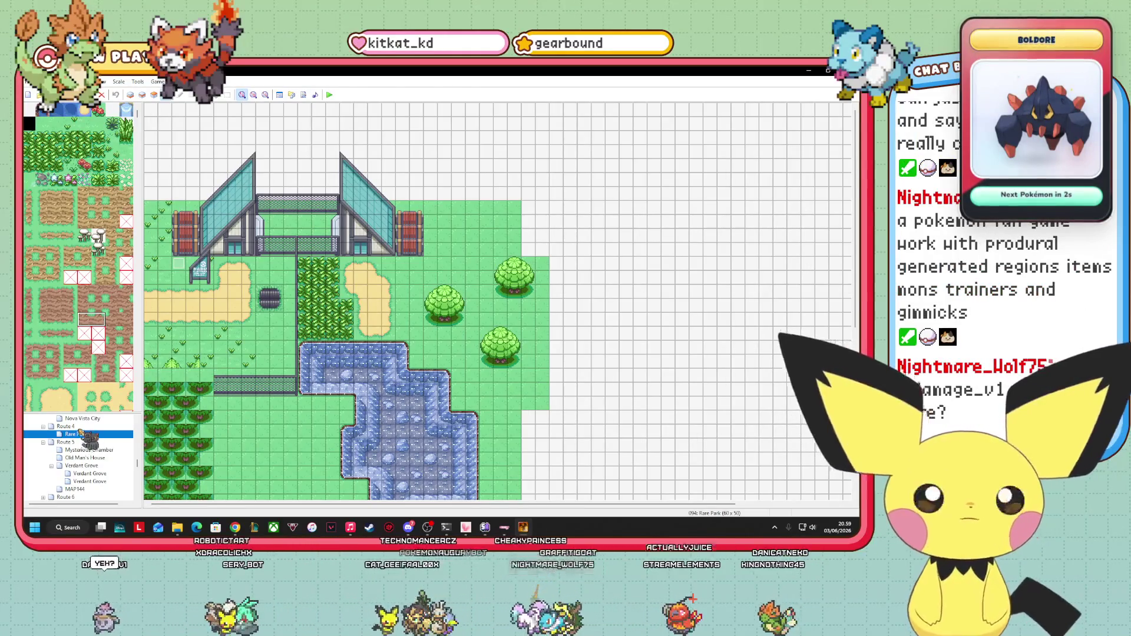
{"action": "left_click", "coordinate": [68, 426]}
{"action": "scroll", "coordinate": [97, 483], "scroll_direction": "down", "scroll_amount": 1}
{"action": "scroll", "coordinate": [95, 494], "scroll_direction": "down", "scroll_amount": 5}
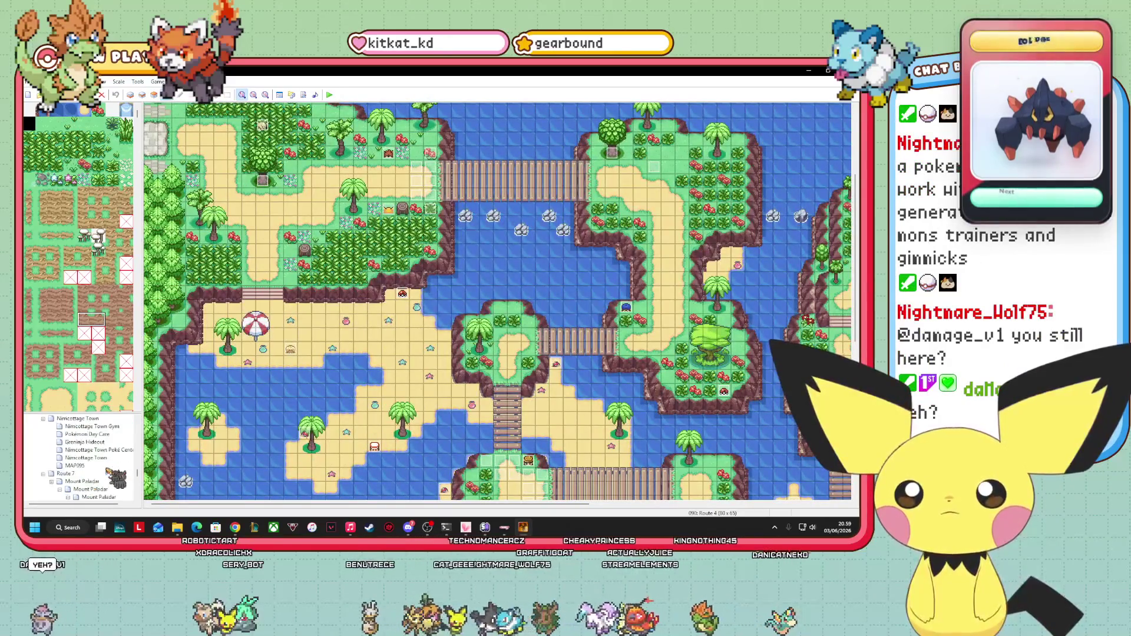
{"action": "left_click", "coordinate": [108, 461]}
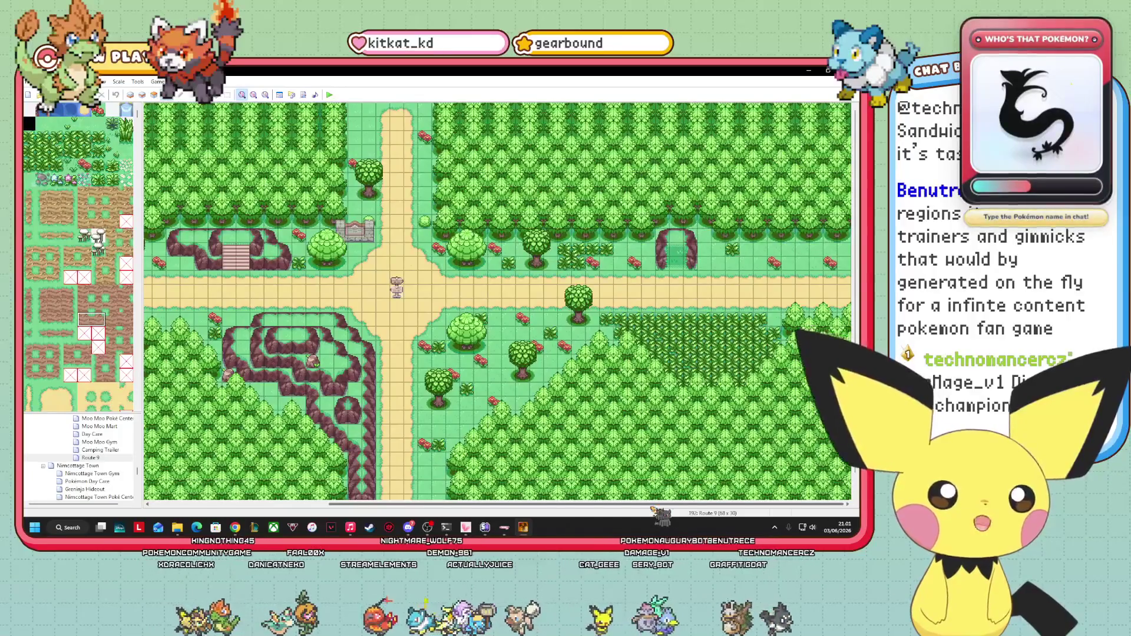
- Pan across the Route 9 map and switch to Layer 3 with F5
{"action": "scroll", "coordinate": [498, 301], "scroll_direction": "left", "scroll_amount": 5}
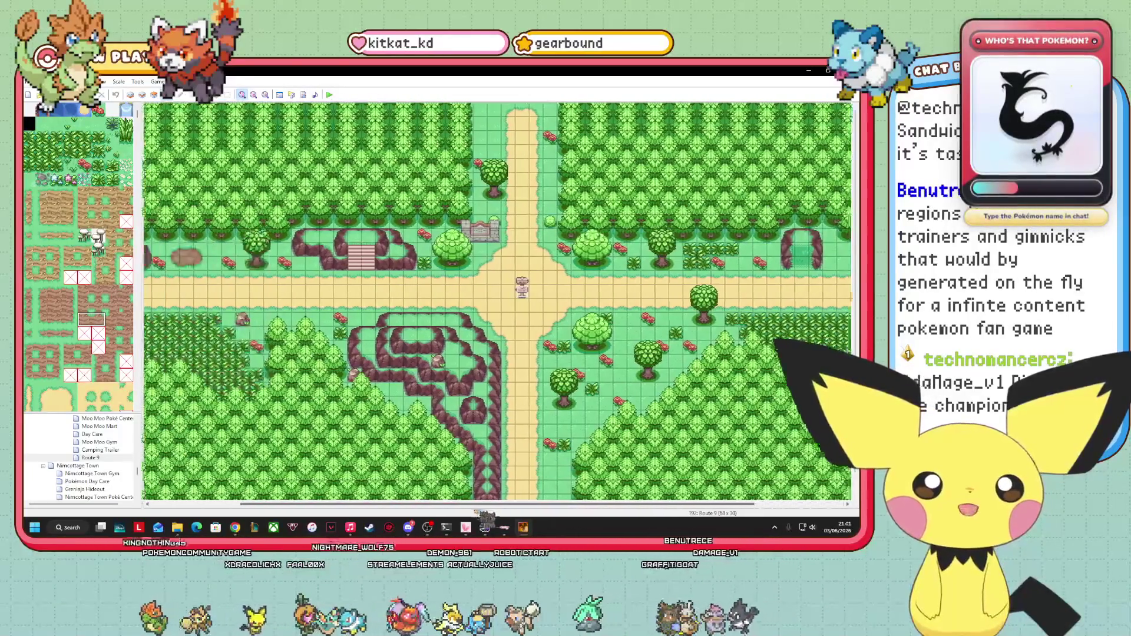
{"action": "scroll", "coordinate": [498, 301], "scroll_direction": "right", "scroll_amount": 5}
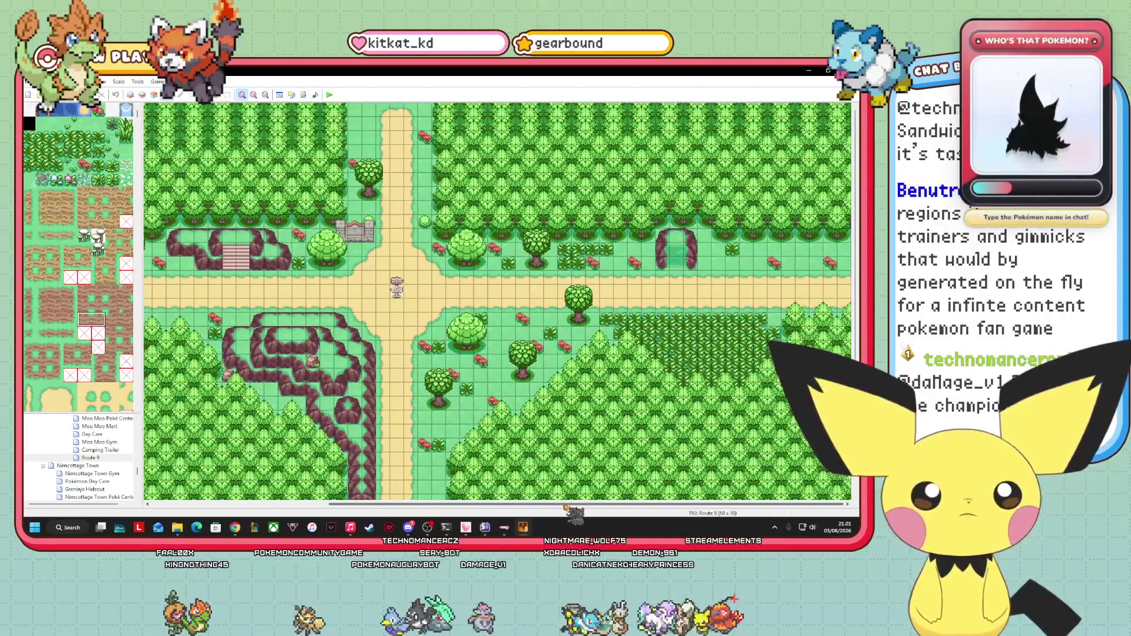
{"action": "left_click_drag", "start_coordinate": [557, 505], "coordinate": [378, 505]}
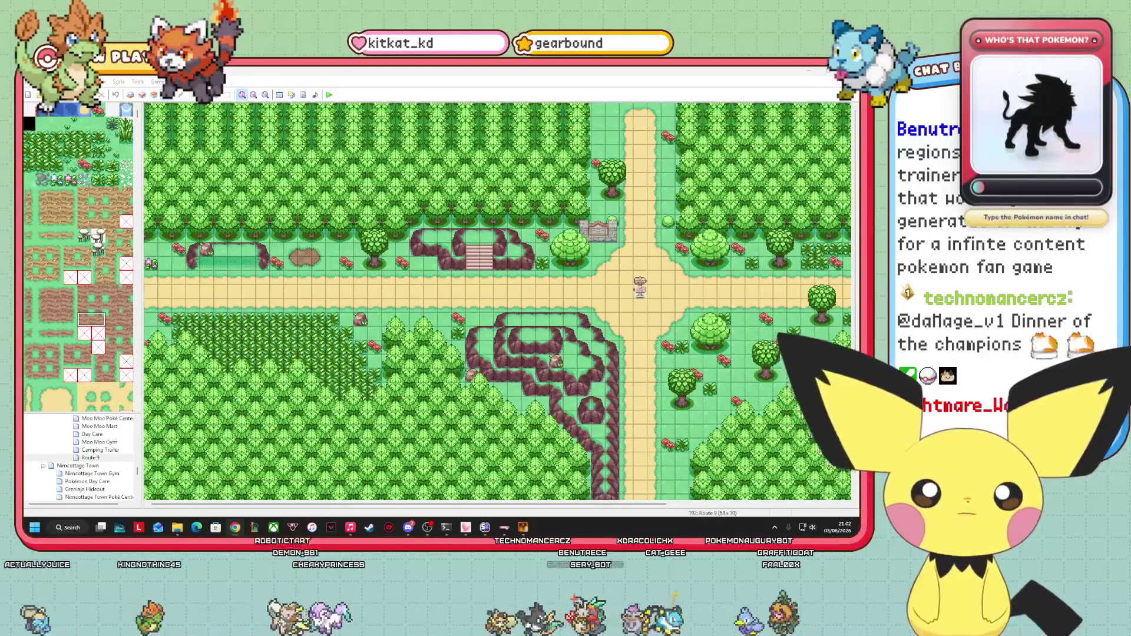
{"action": "key", "text": "F5"}
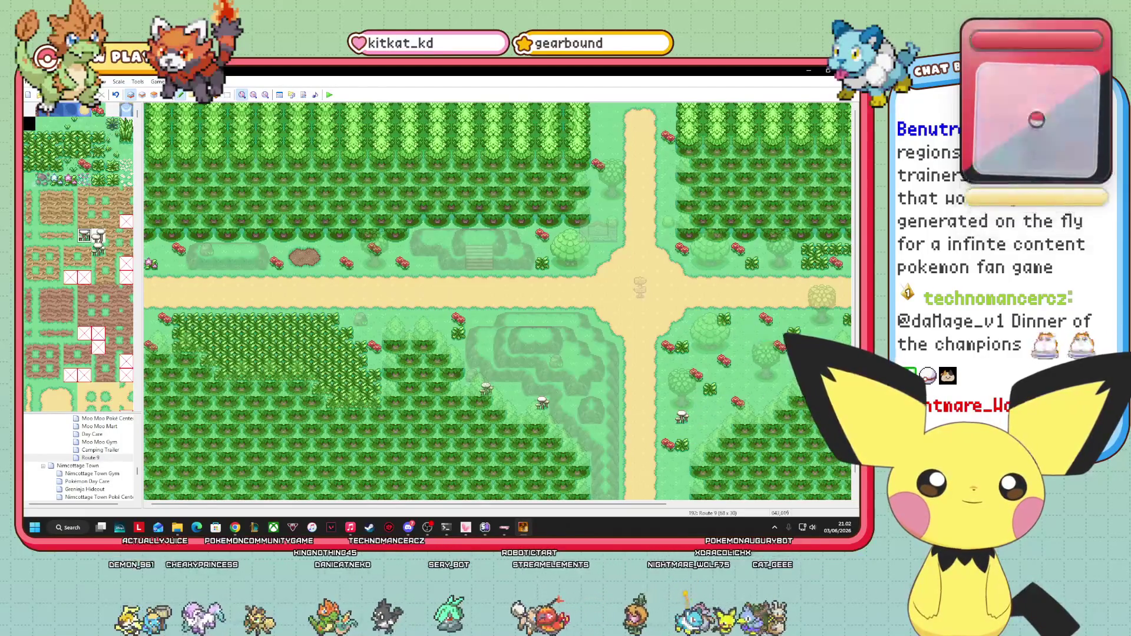
- Place white flowers in the northeast, northern, western, southwest and southern grass
{"action": "left_click", "coordinate": [752, 248]}
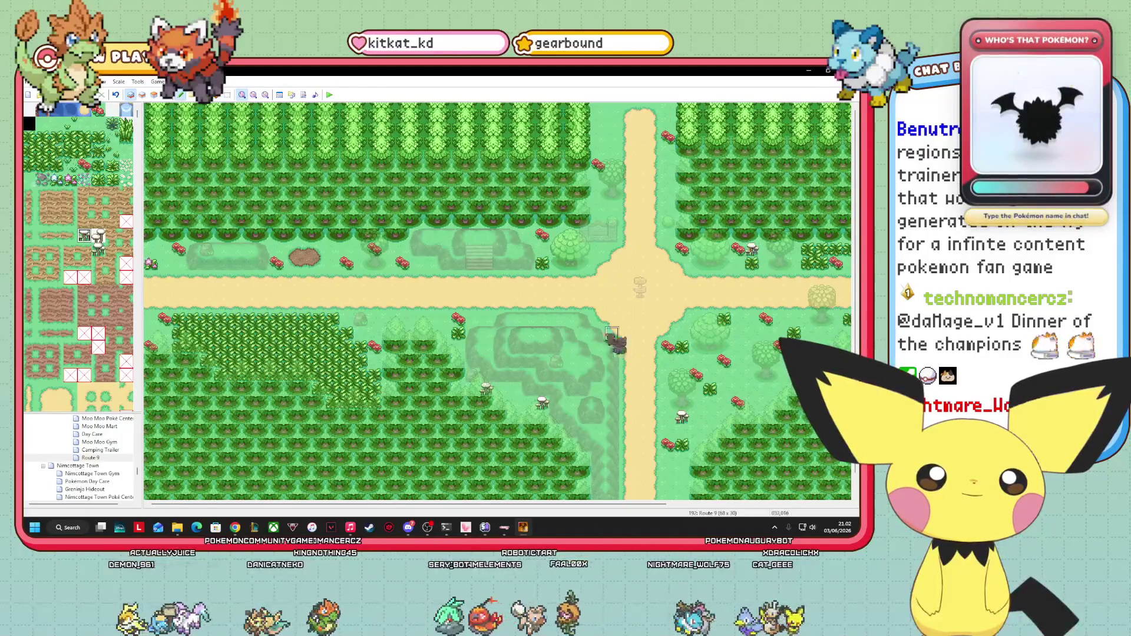
{"action": "left_click", "coordinate": [403, 248]}
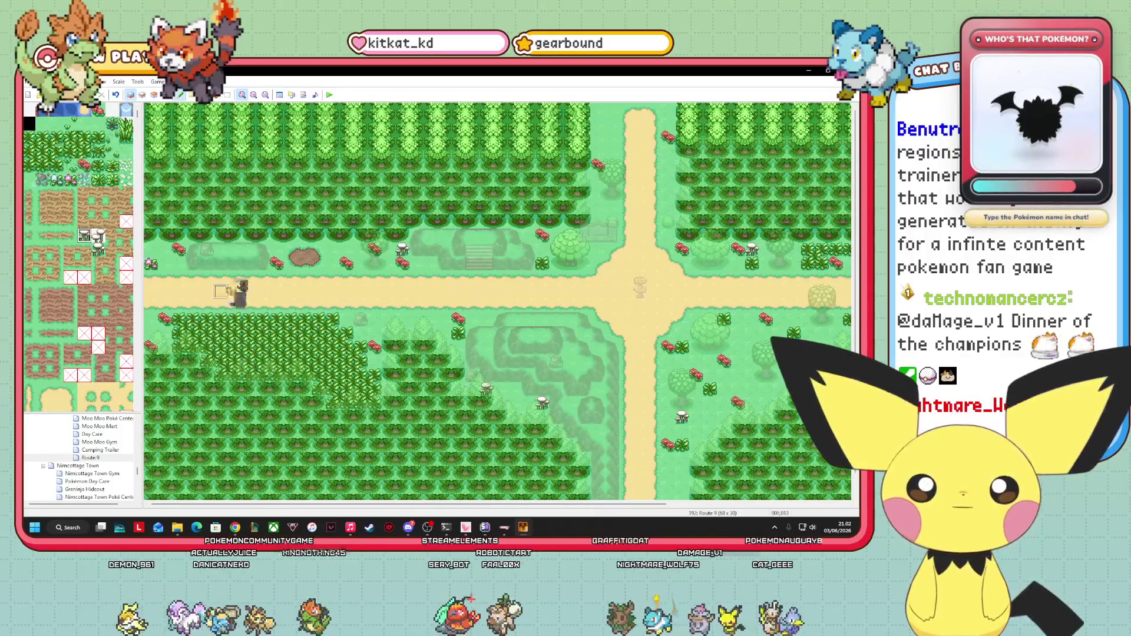
{"action": "left_click", "coordinate": [277, 250]}
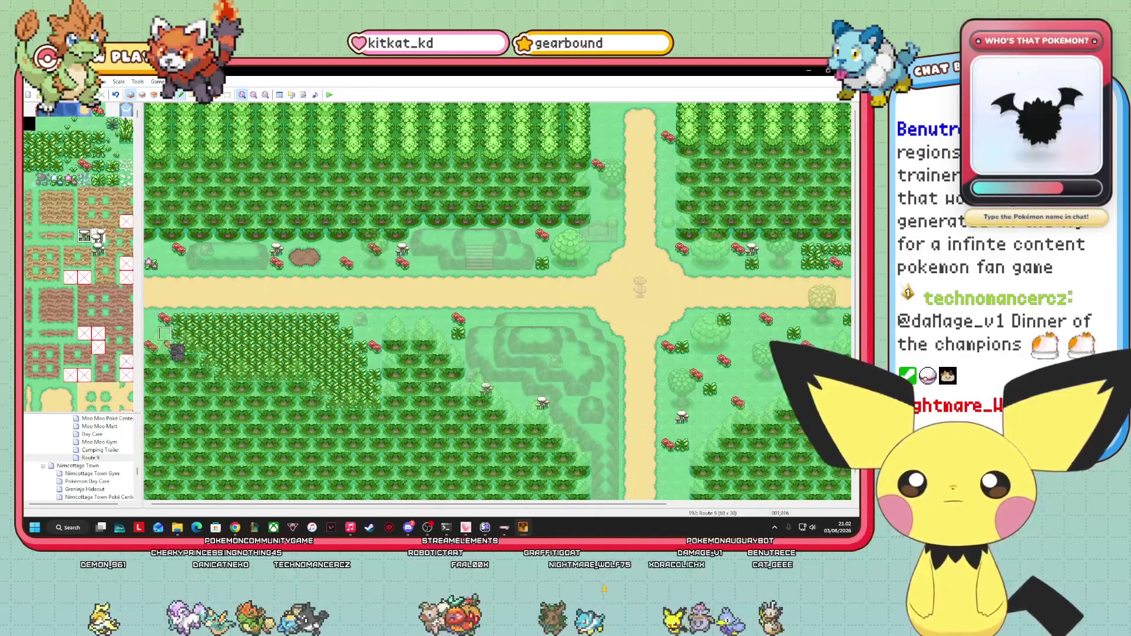
{"action": "left_click", "coordinate": [164, 345]}
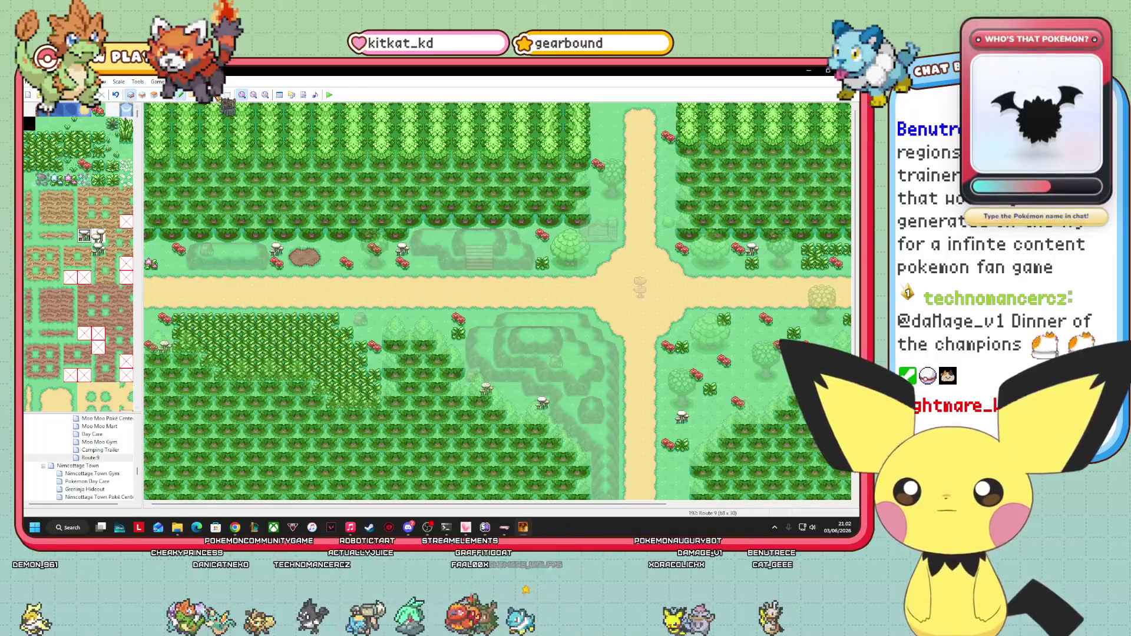
{"action": "left_click_drag", "start_coordinate": [290, 503], "coordinate": [599, 519]}
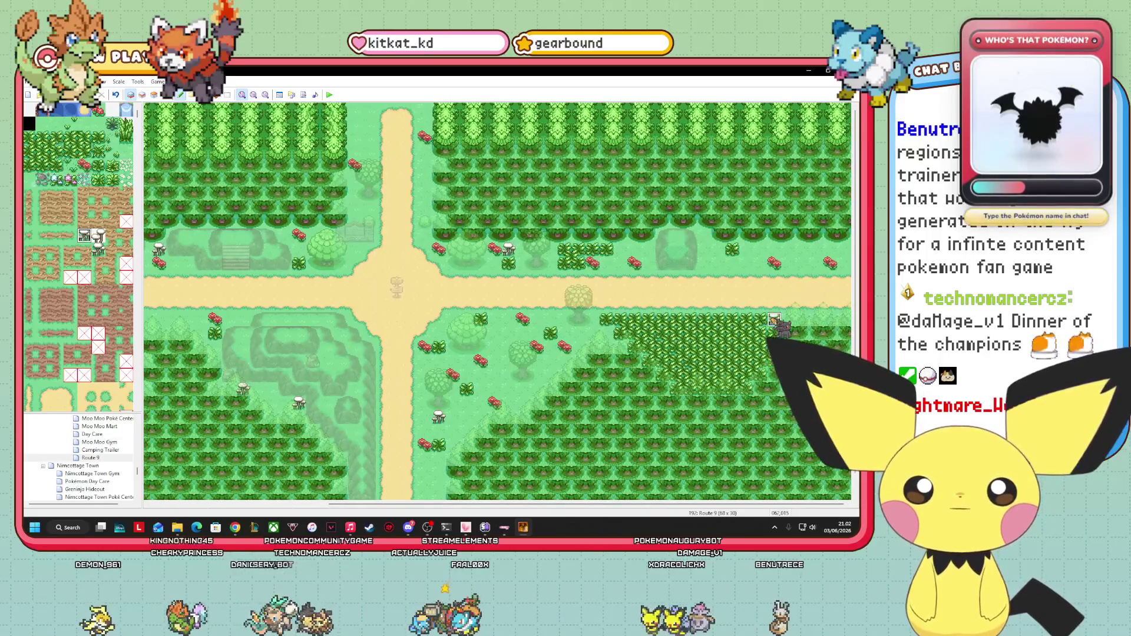
{"action": "left_click", "coordinate": [621, 346]}
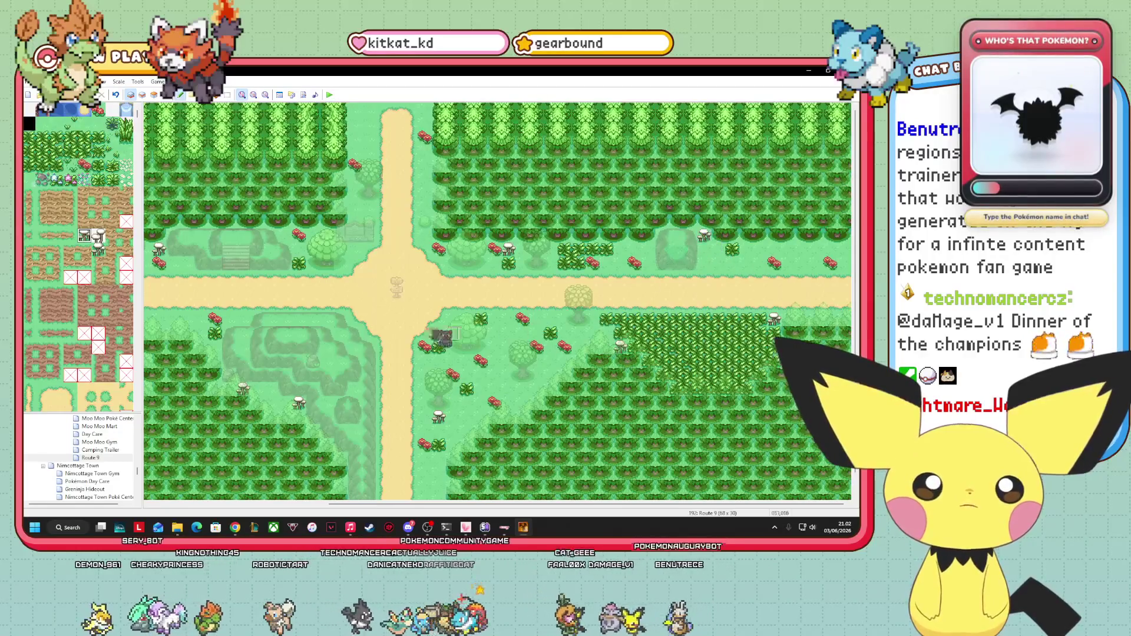
- Scatter small flower tiles around the east-west path, southern shrubs and southern road
{"action": "left_click", "coordinate": [84, 179]}
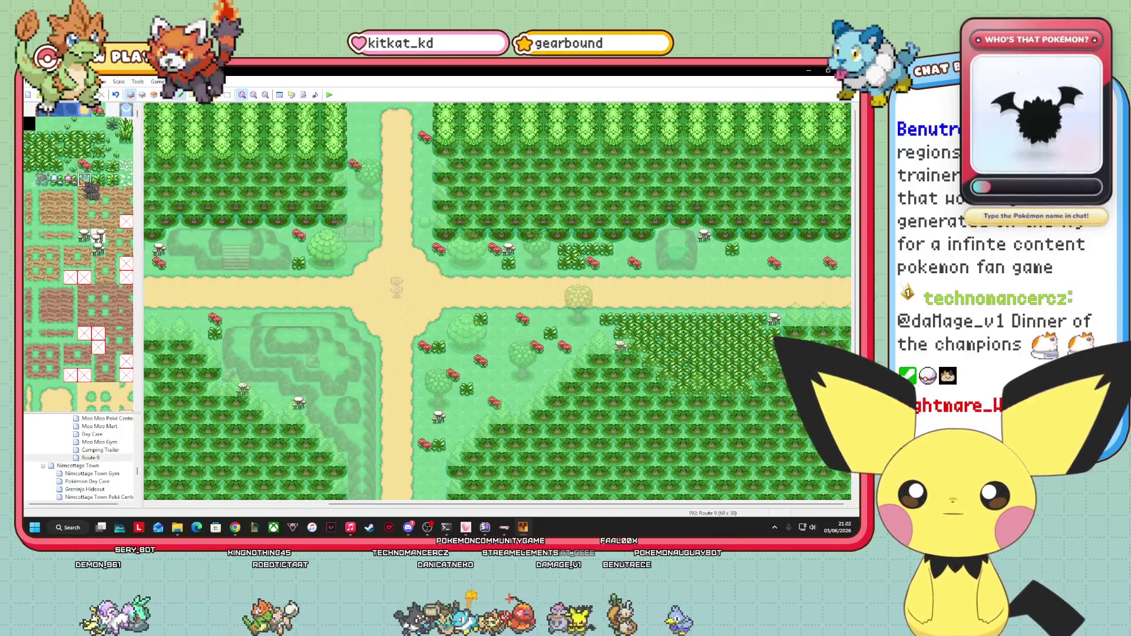
{"action": "left_click", "coordinate": [494, 262]}
{"action": "left_click", "coordinate": [494, 318]}
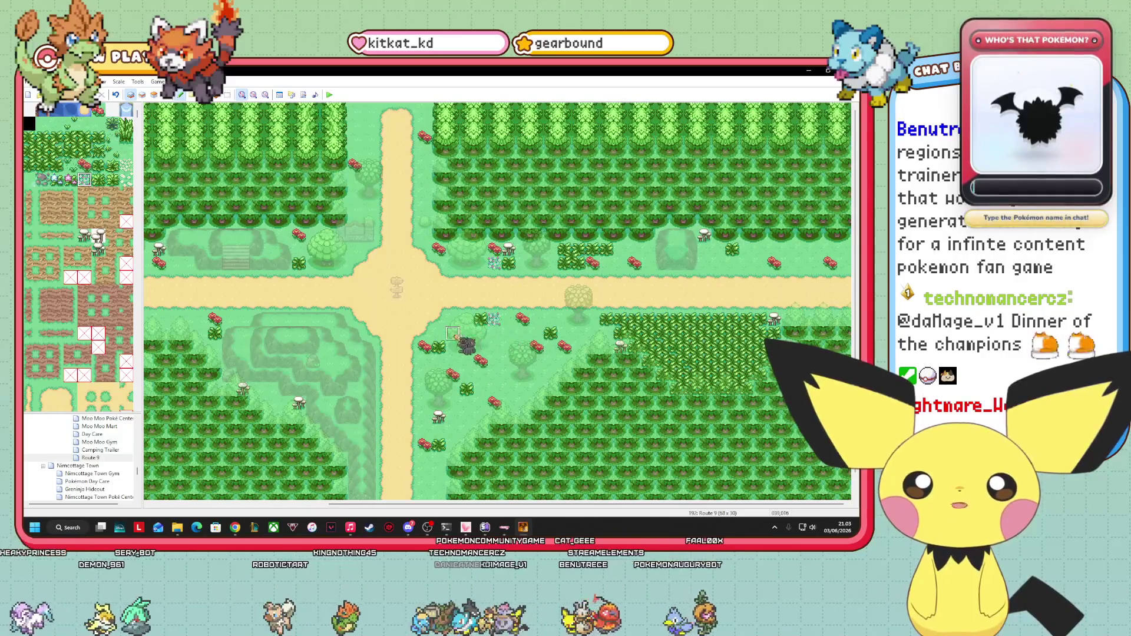
{"action": "left_click", "coordinate": [438, 333]}
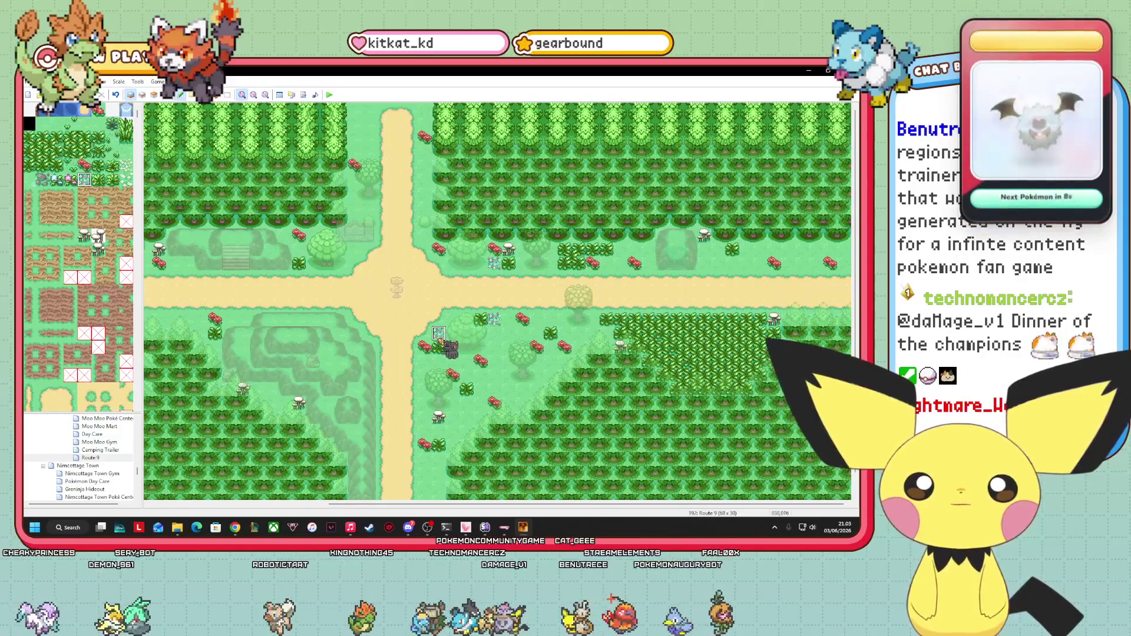
{"action": "left_click", "coordinate": [326, 361]}
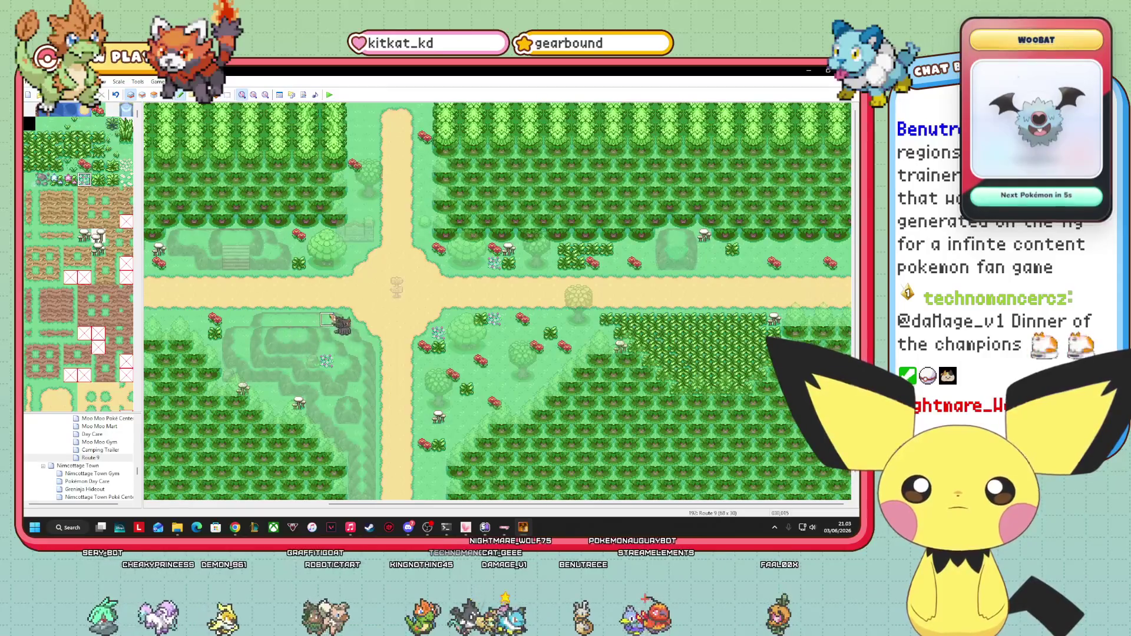
{"action": "left_click", "coordinate": [242, 347]}
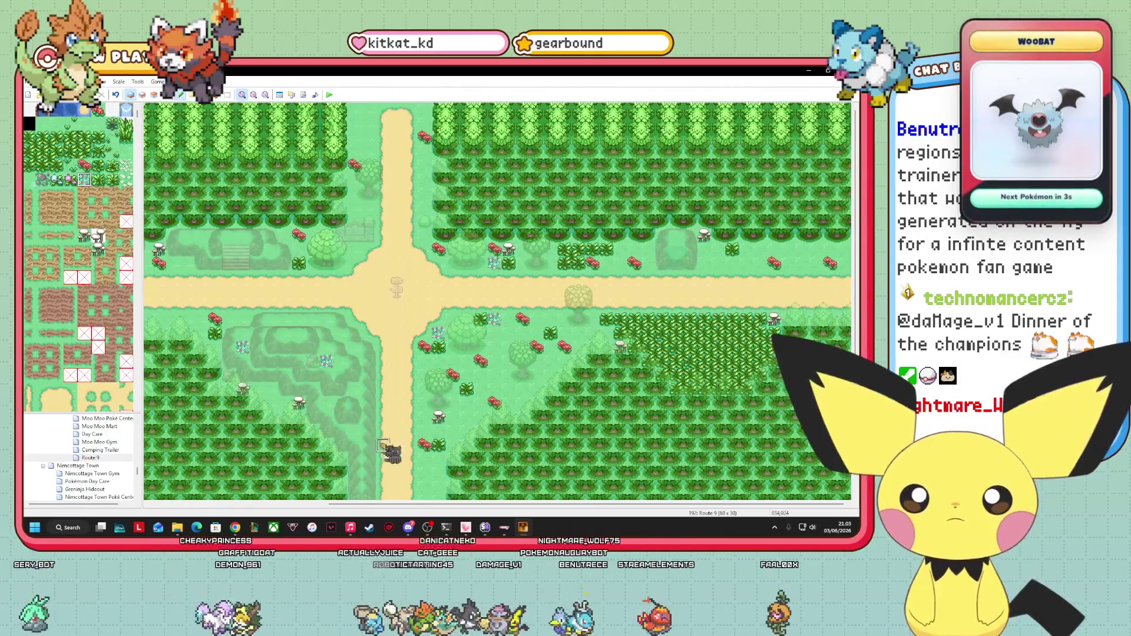
{"action": "left_click", "coordinate": [326, 403]}
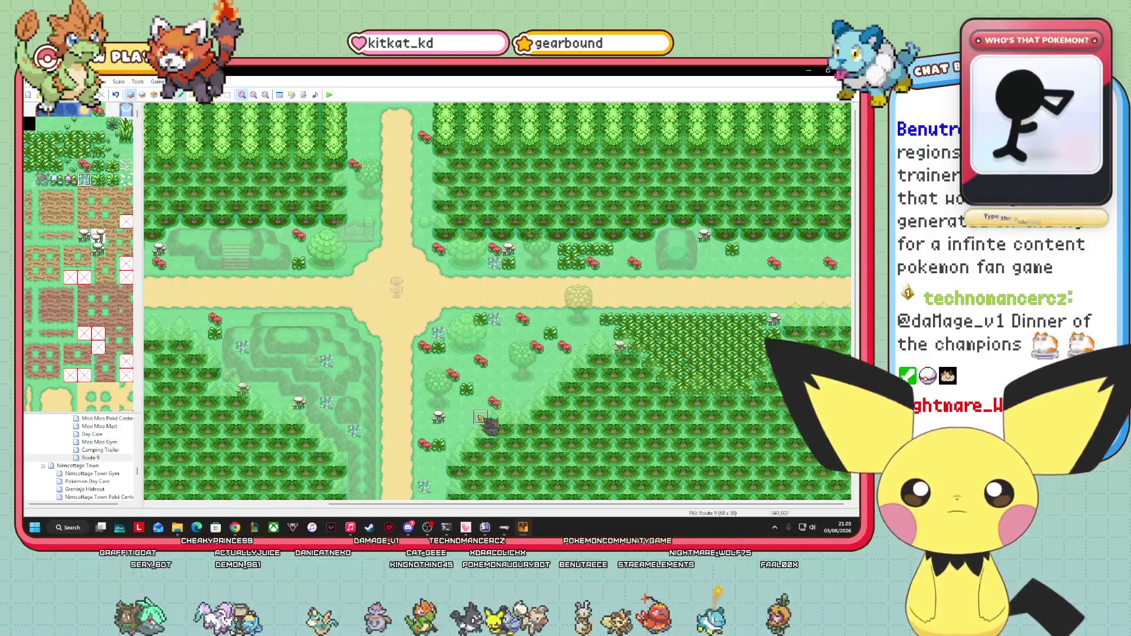
{"action": "left_click", "coordinate": [466, 416]}
{"action": "left_click", "coordinate": [535, 387]}
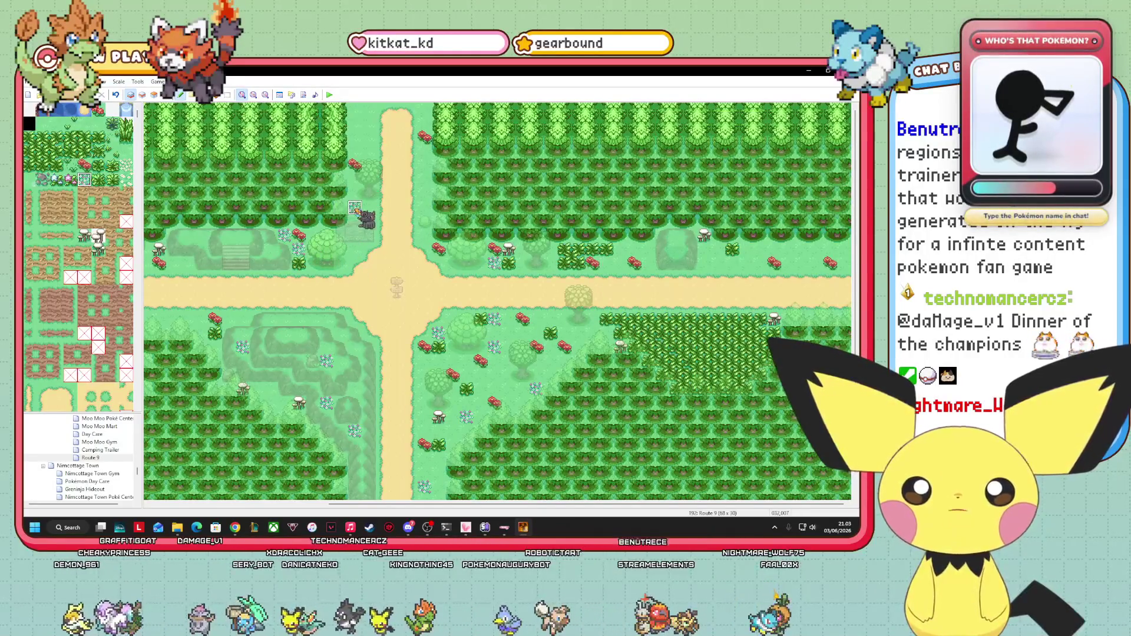
- Add five blue flowers along the northern road
{"action": "left_click", "coordinate": [354, 207]}
{"action": "left_click", "coordinate": [424, 178]}
{"action": "left_click", "coordinate": [353, 122]}
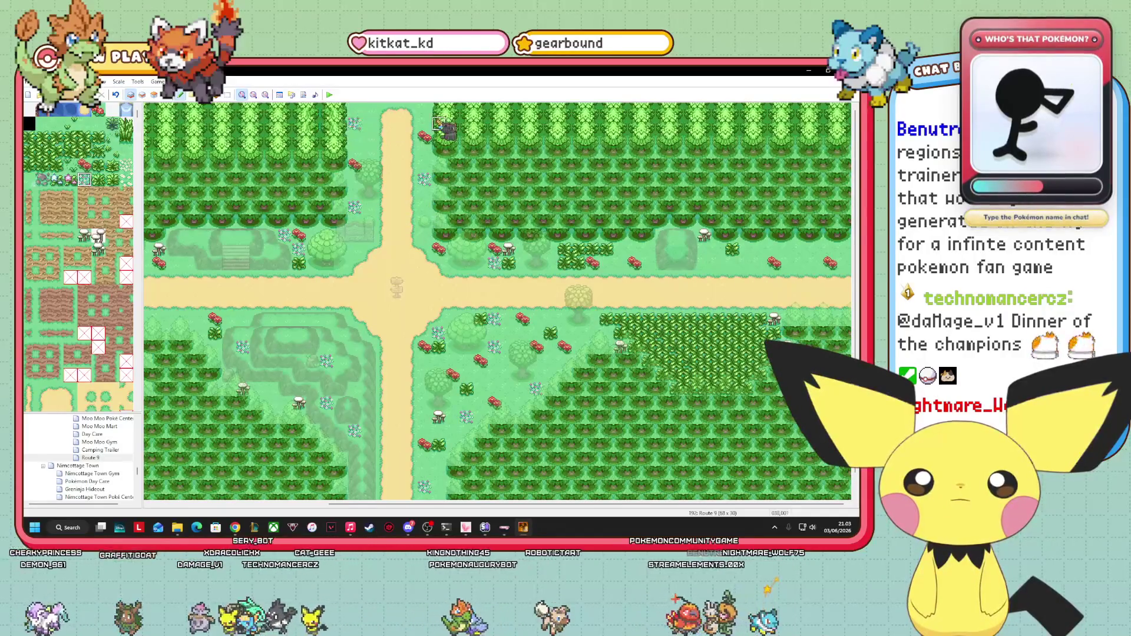
{"action": "left_click", "coordinate": [425, 109]}
{"action": "left_click", "coordinate": [424, 236]}
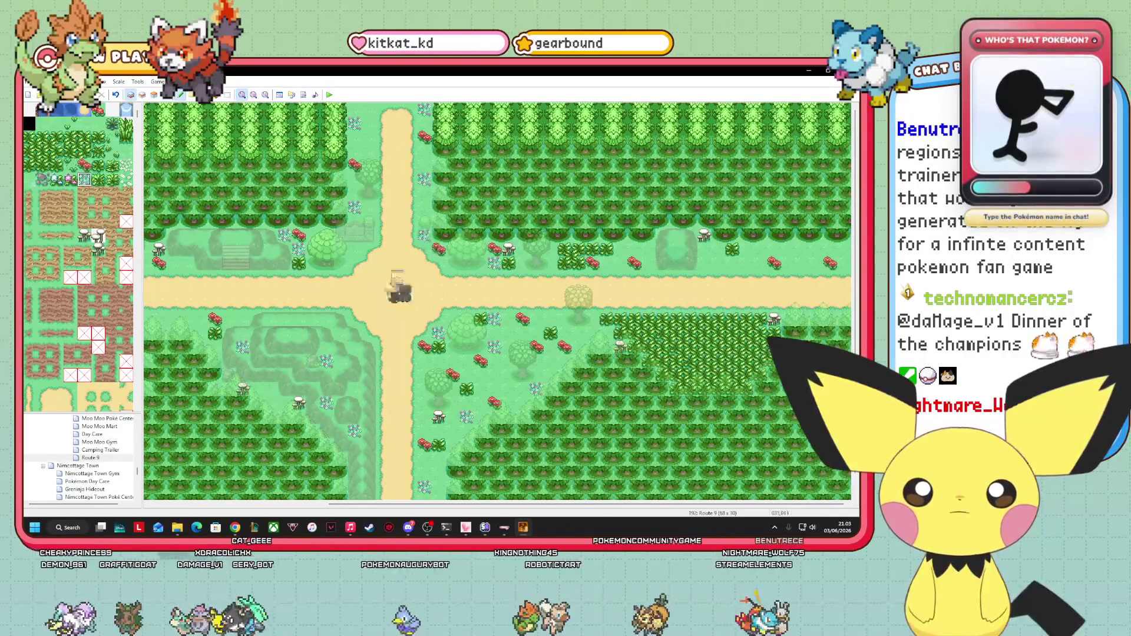
{"action": "left_click_drag", "start_coordinate": [477, 505], "coordinate": [301, 504]}
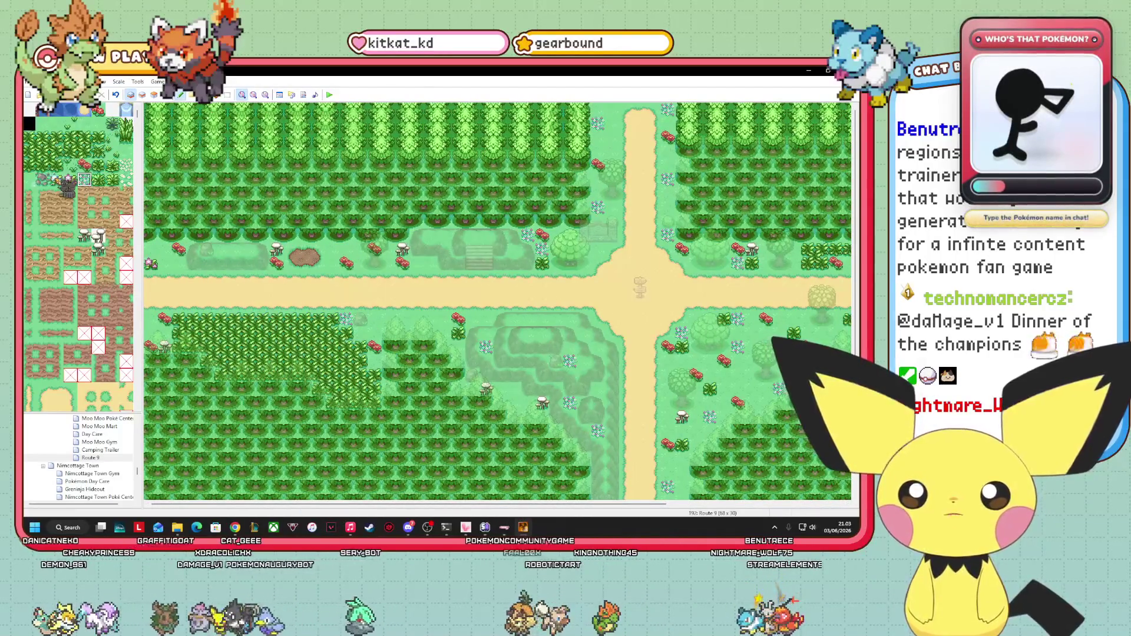
- Place three grey rocks on the grass near the western path
{"action": "left_click", "coordinate": [42, 179]}
{"action": "left_click", "coordinate": [430, 262]}
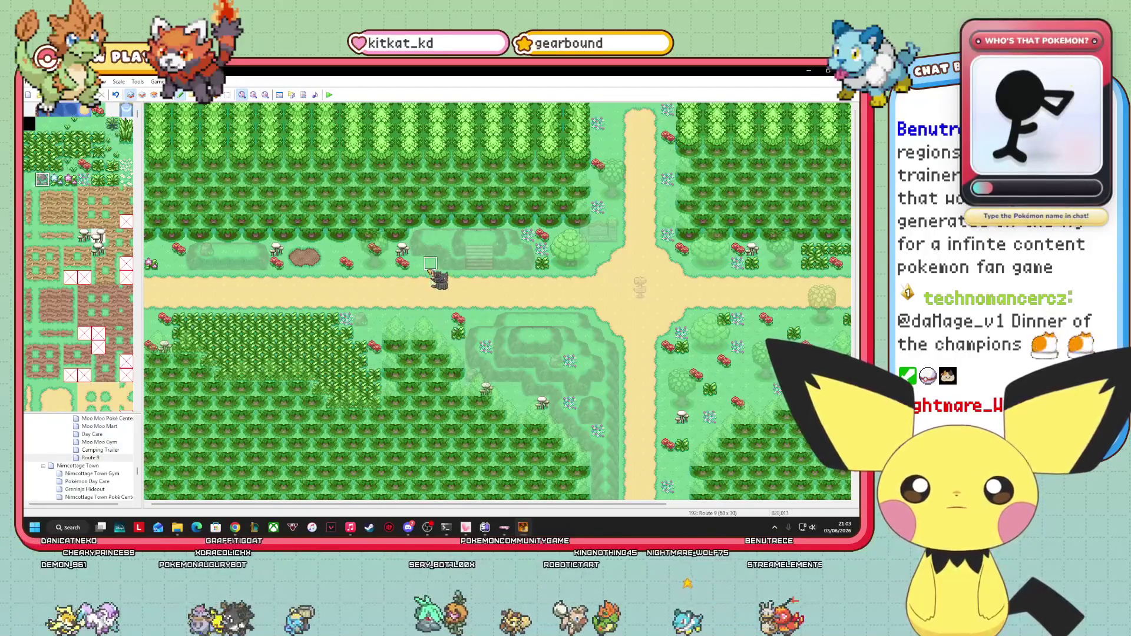
{"action": "left_click", "coordinate": [430, 319]}
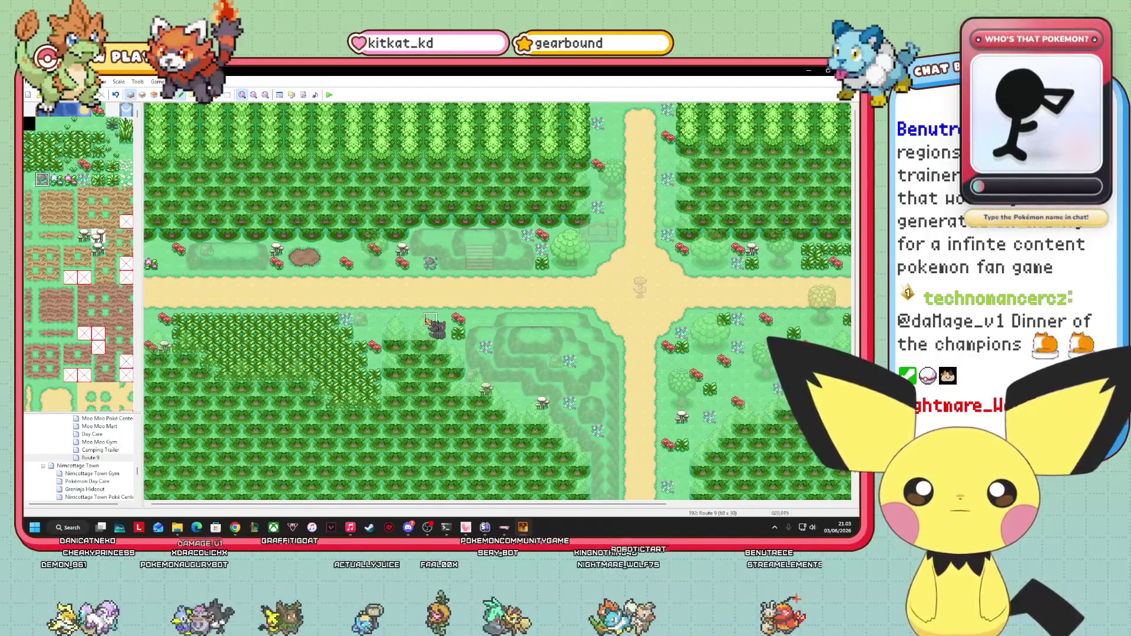
{"action": "left_click", "coordinate": [374, 360]}
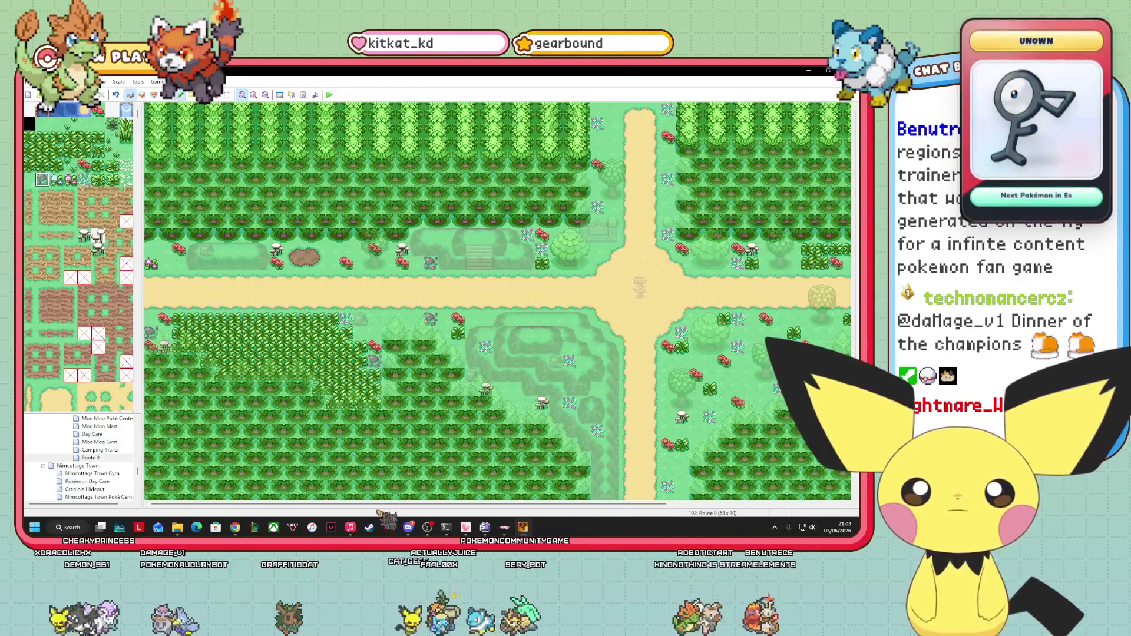
{"action": "left_click_drag", "start_coordinate": [342, 506], "coordinate": [520, 505]}
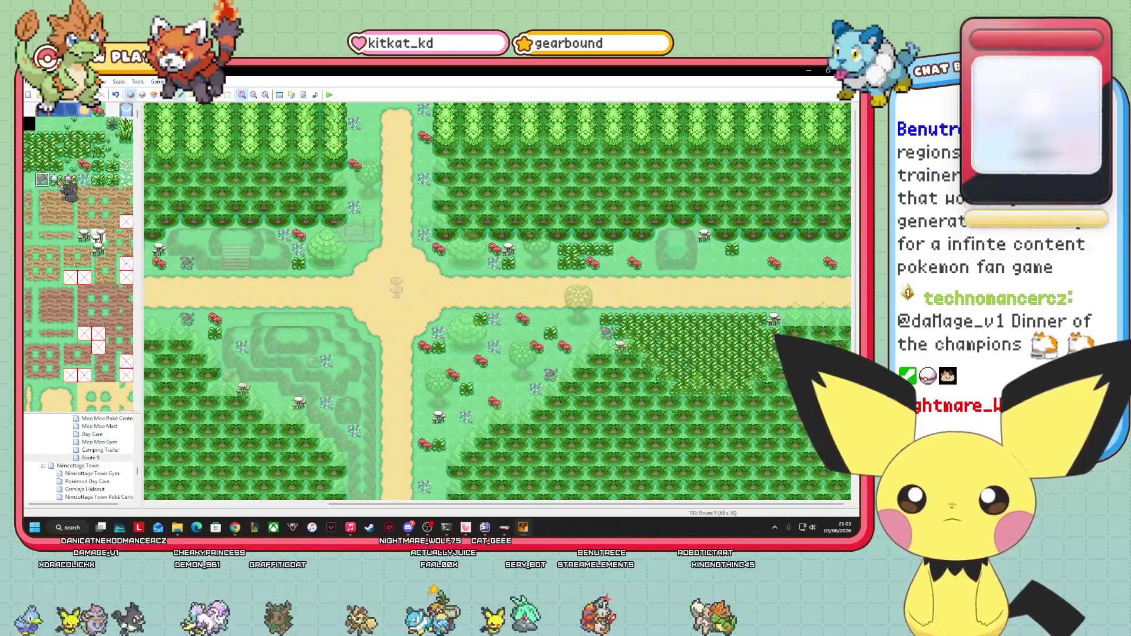
- Dot four pale flowers around the crossroads and east road, then switch to Events mode
{"action": "left_click", "coordinate": [126, 165]}
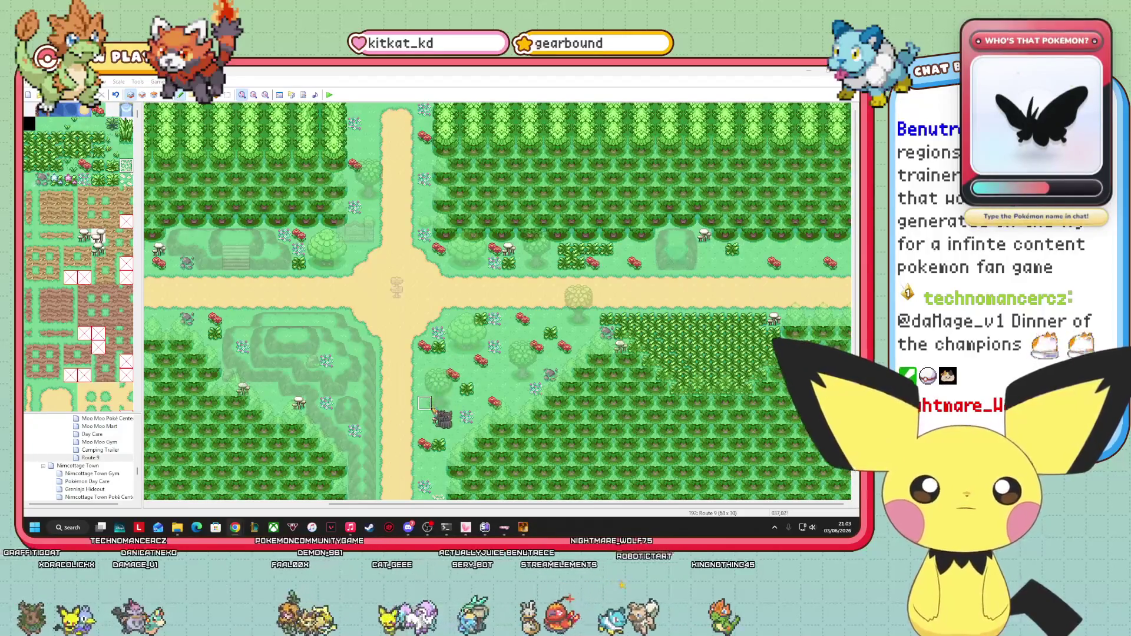
{"action": "left_click", "coordinate": [425, 417]}
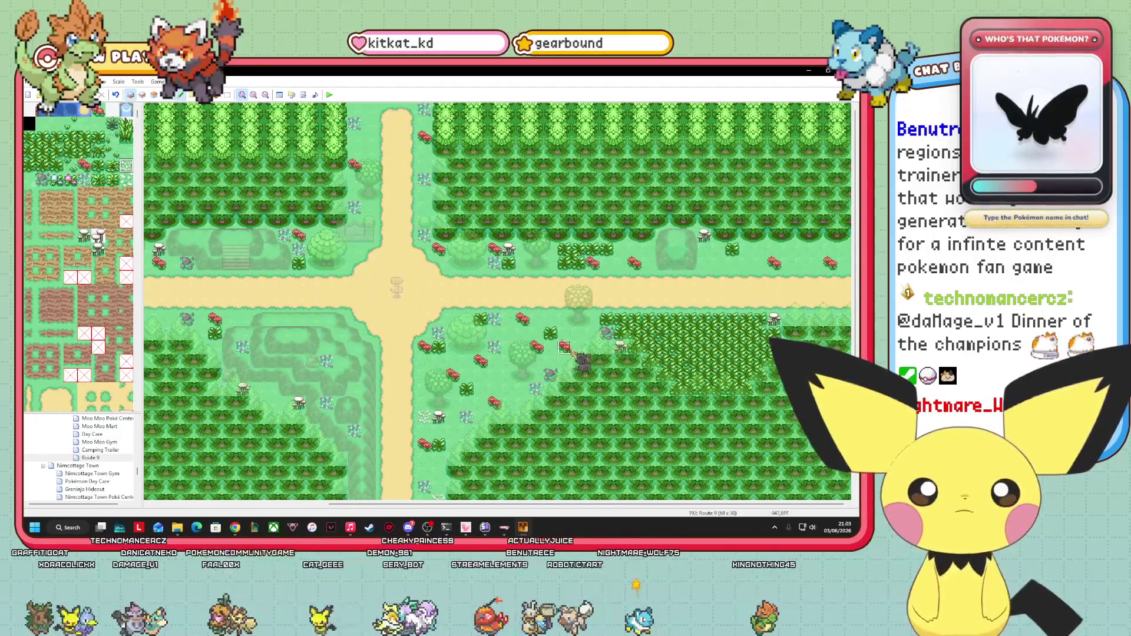
{"action": "left_click", "coordinate": [550, 319]}
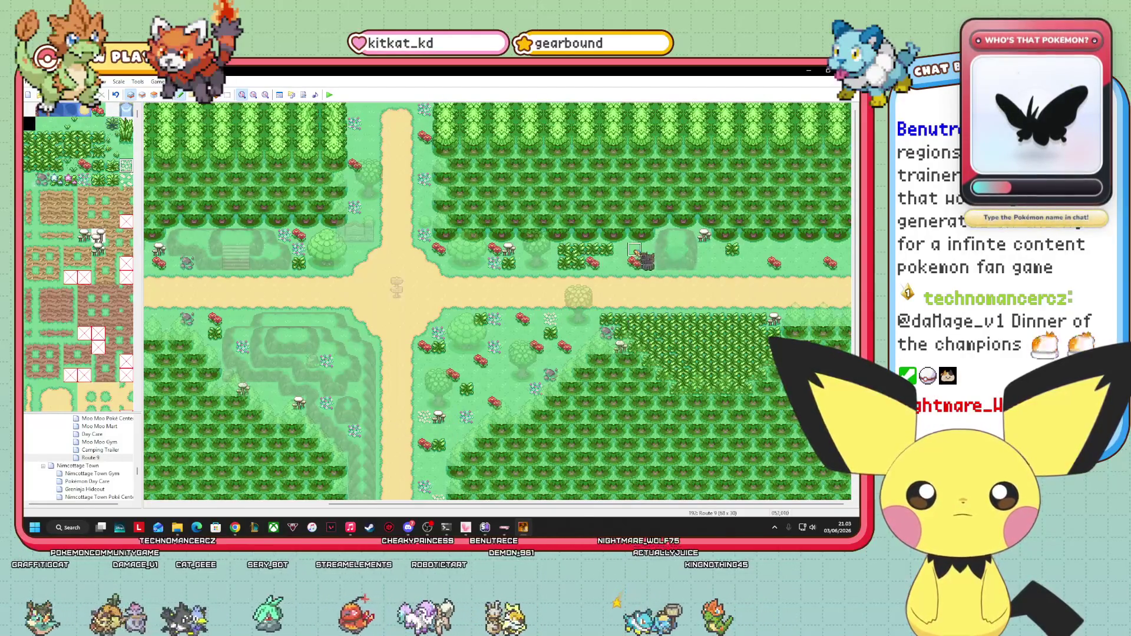
{"action": "left_click", "coordinate": [634, 248]}
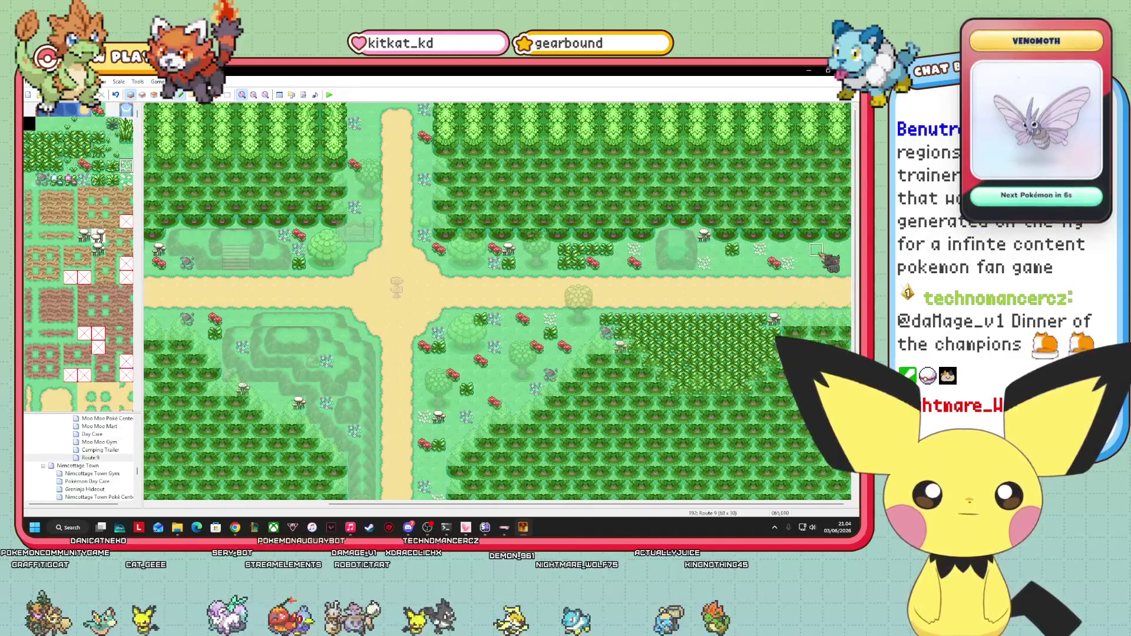
{"action": "left_click", "coordinate": [816, 250]}
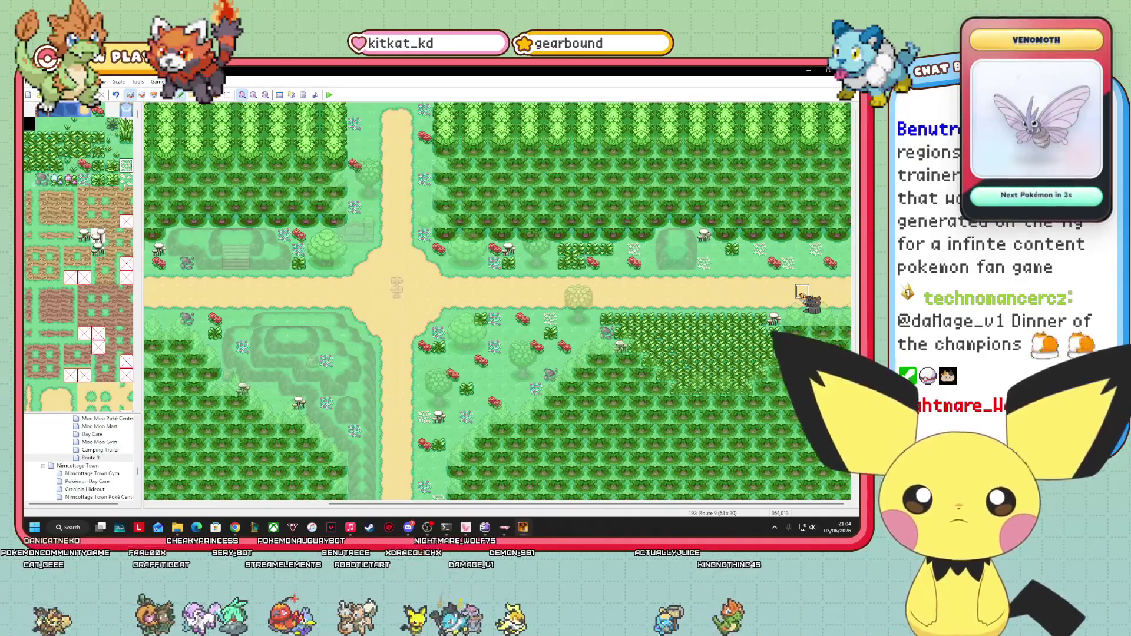
{"action": "left_click", "coordinate": [167, 95]}
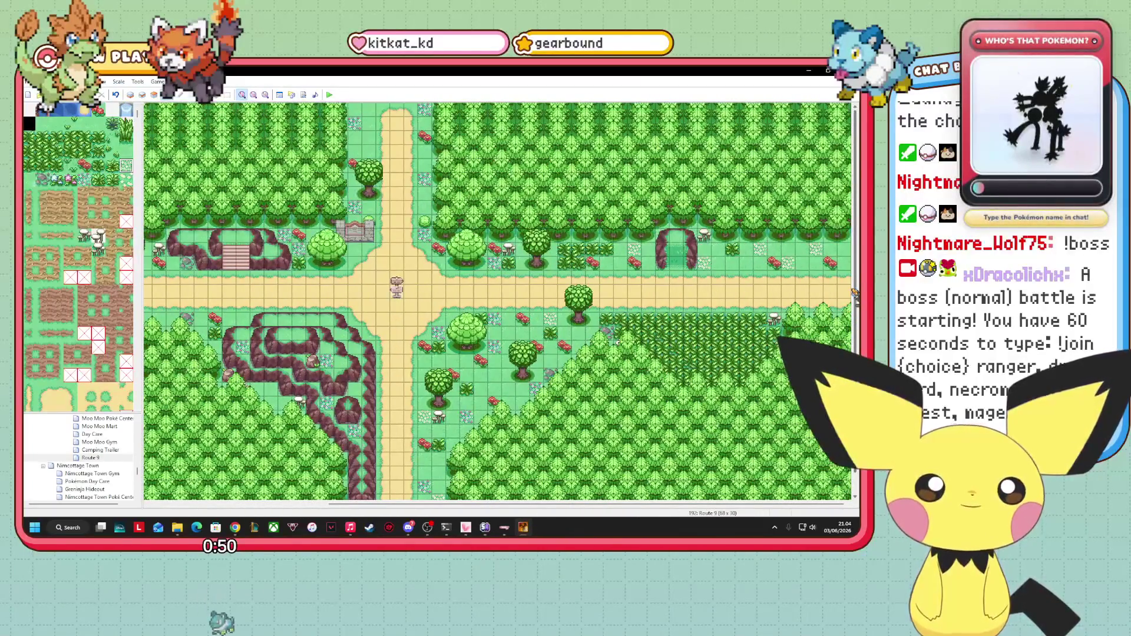
- On Layer 1, paint two rows of bushy grass north of the east road
{"action": "left_click", "coordinate": [130, 95]}
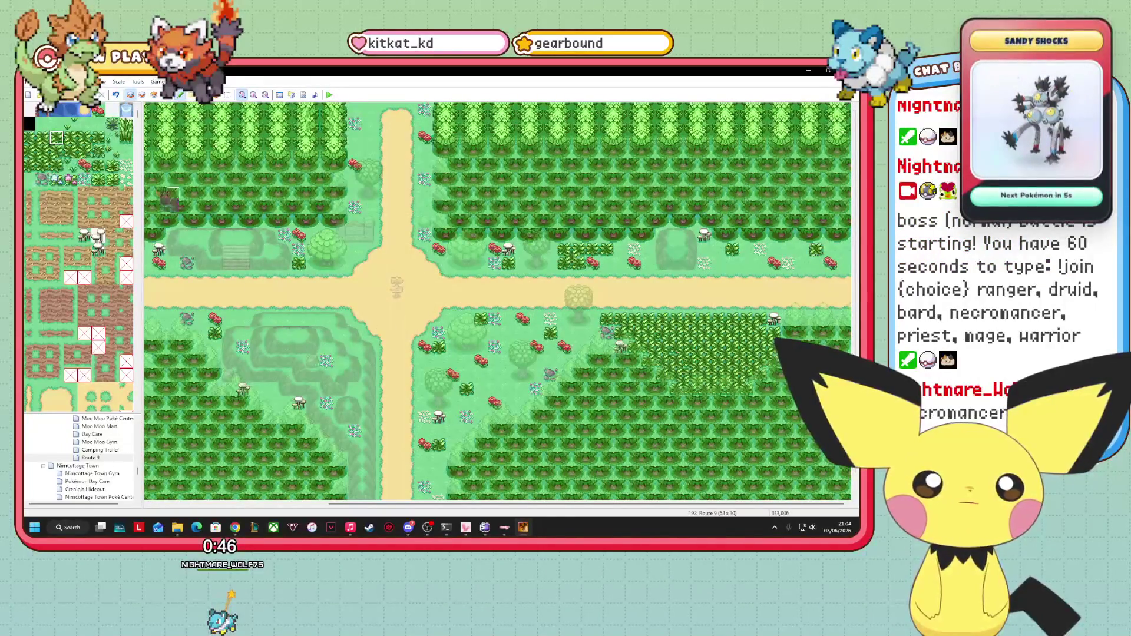
{"action": "left_click", "coordinate": [56, 151]}
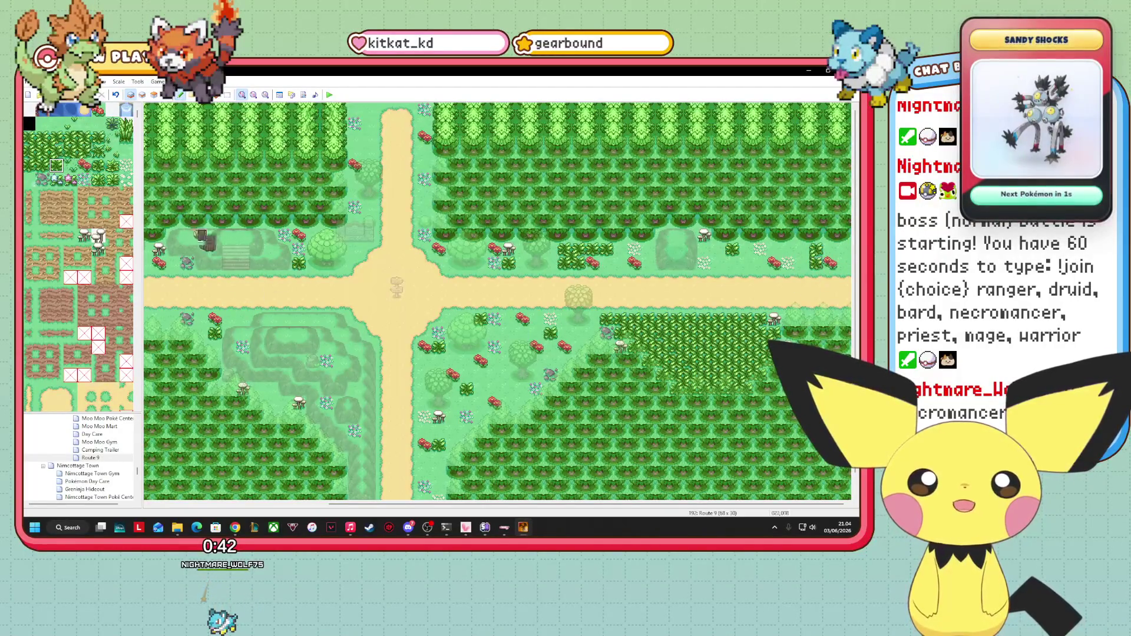
{"action": "left_click", "coordinate": [43, 165]}
{"action": "left_click_drag", "start_coordinate": [802, 266], "coordinate": [743, 265]}
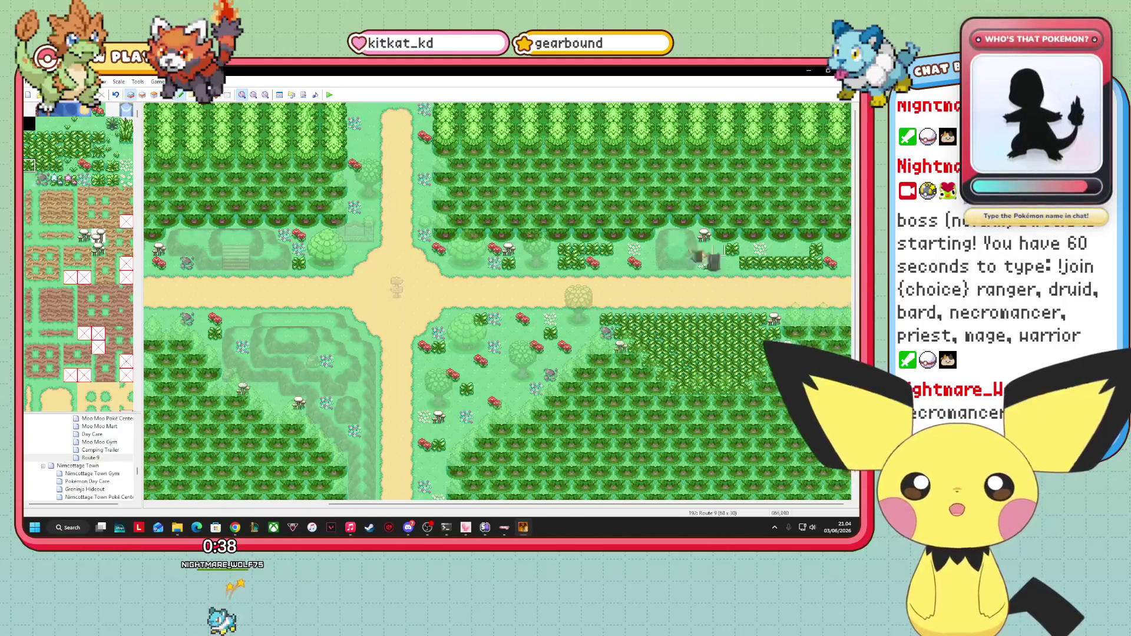
{"action": "left_click", "coordinate": [28, 137]}
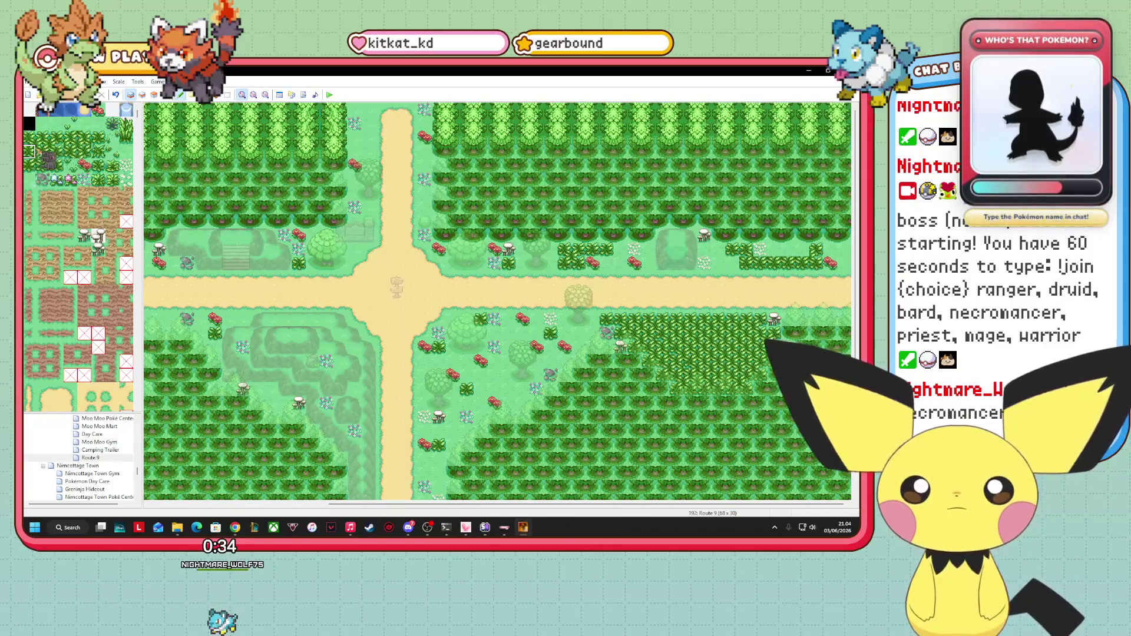
{"action": "left_click_drag", "start_coordinate": [763, 252], "coordinate": [816, 253]}
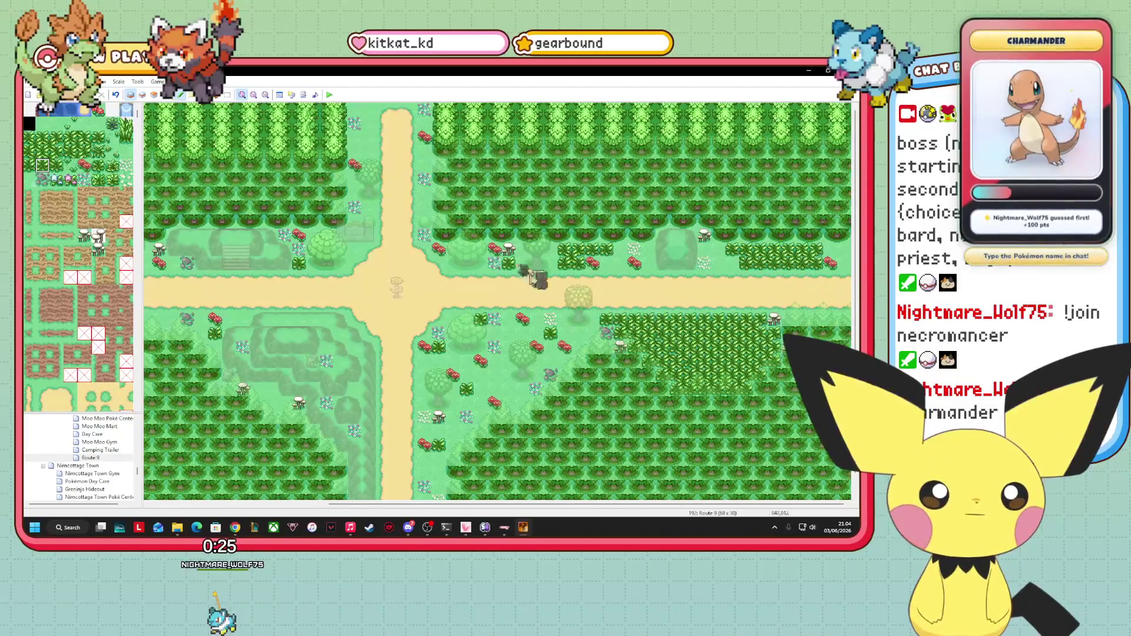
{"action": "left_click", "coordinate": [30, 166]}
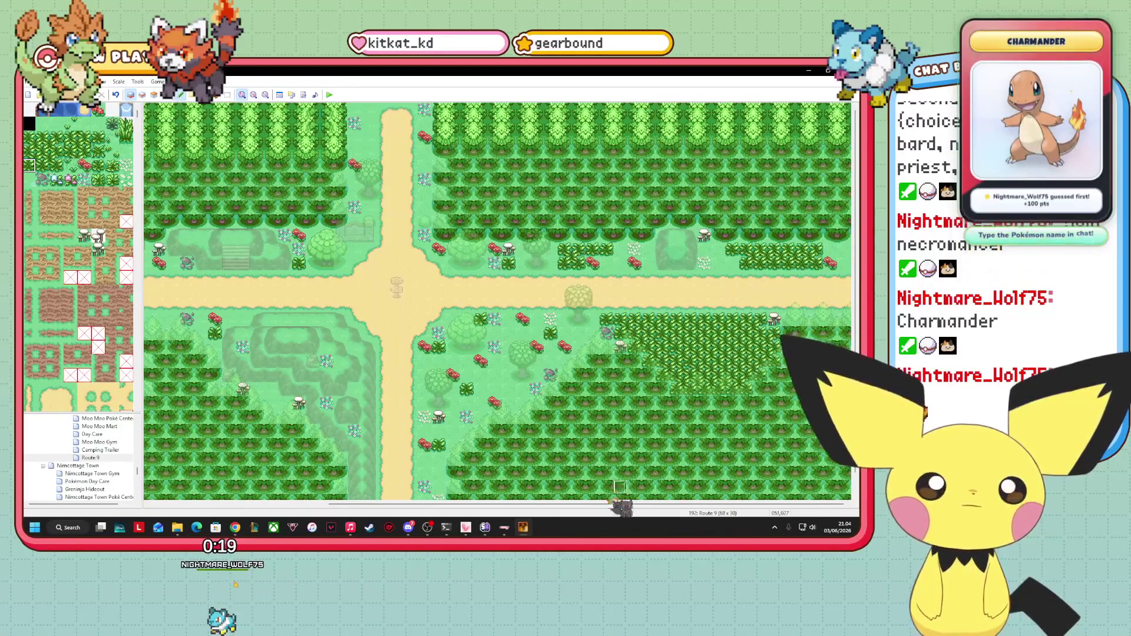
{"action": "left_click_drag", "start_coordinate": [622, 507], "coordinate": [333, 515]}
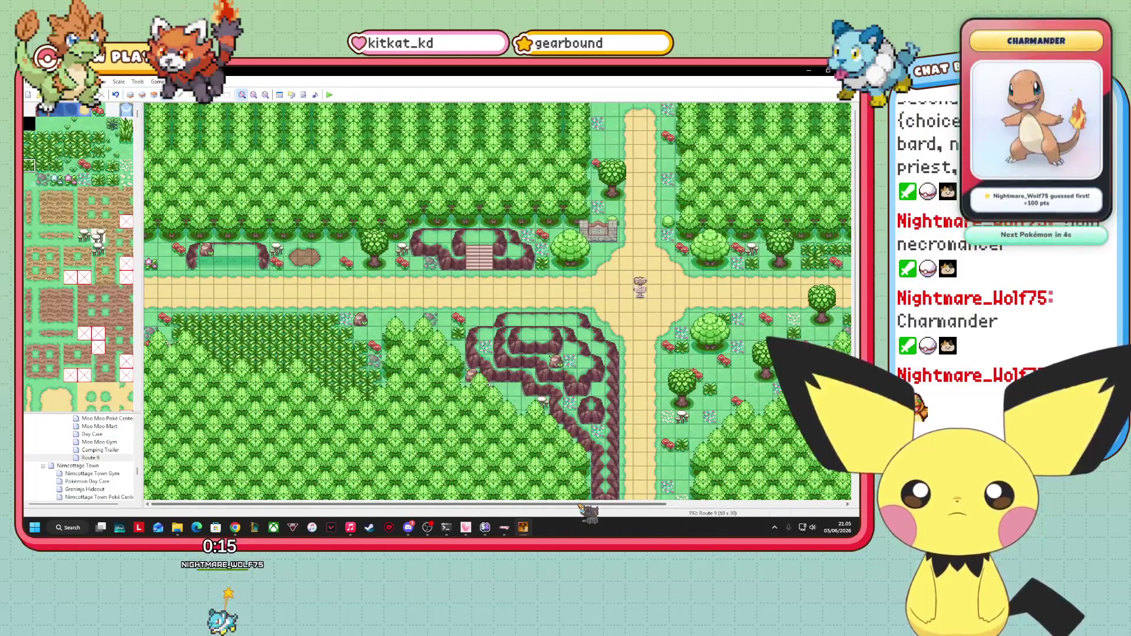
{"action": "left_click_drag", "start_coordinate": [580, 506], "coordinate": [816, 496]}
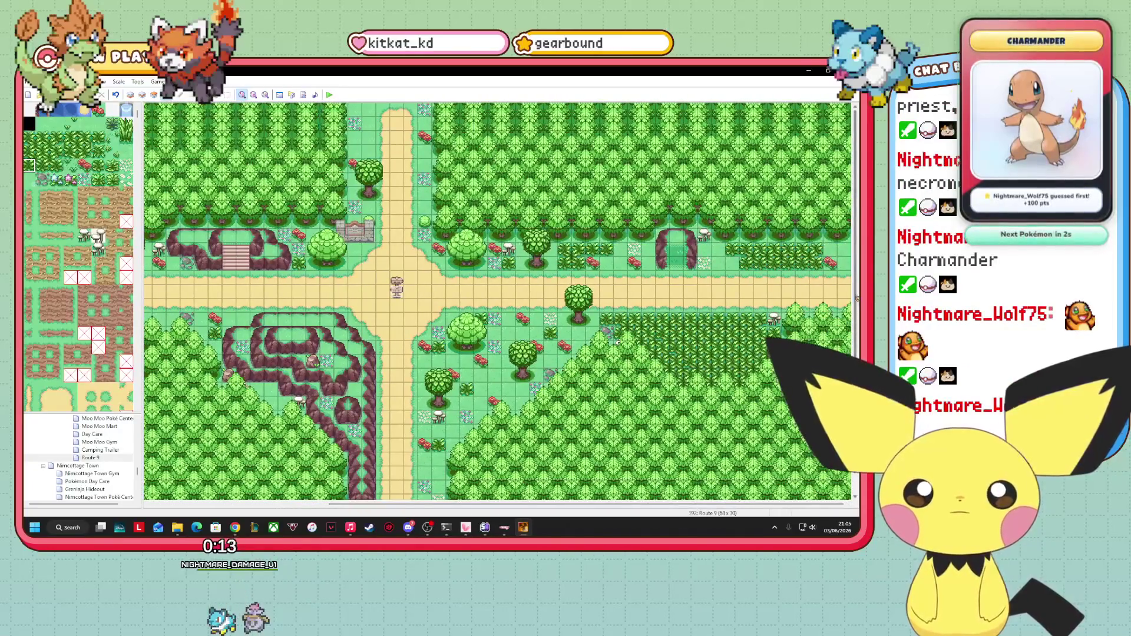
{"action": "scroll", "coordinate": [854, 303], "scroll_direction": "down", "scroll_amount": 3}
{"action": "scroll", "coordinate": [855, 303], "scroll_direction": "up", "scroll_amount": 3}
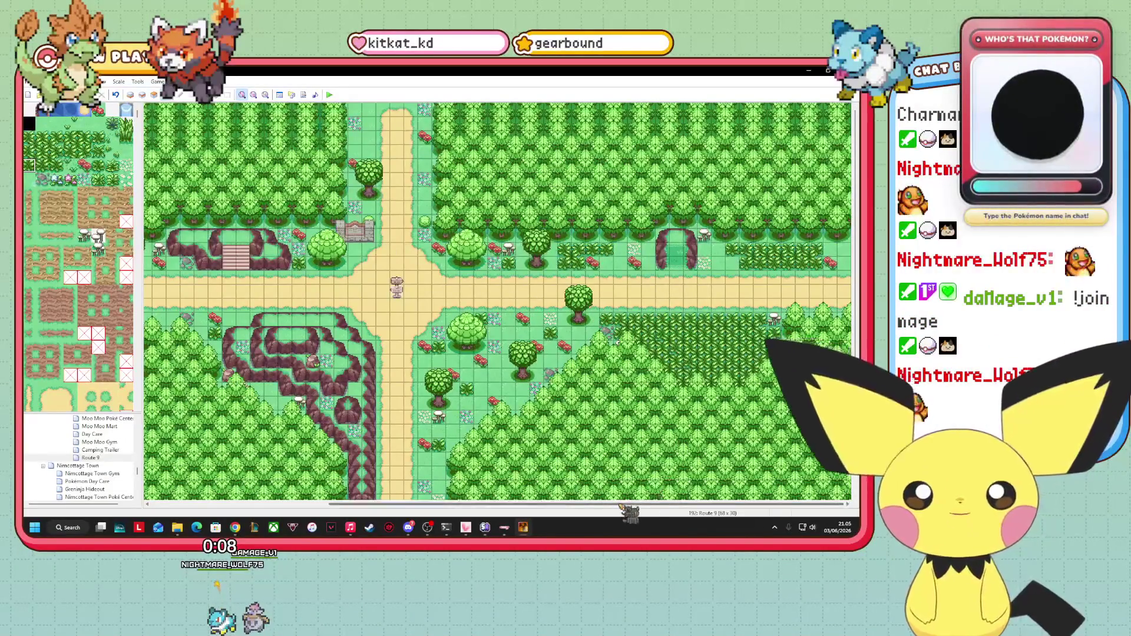
{"action": "scroll", "coordinate": [617, 341], "scroll_direction": "left", "scroll_amount": 5}
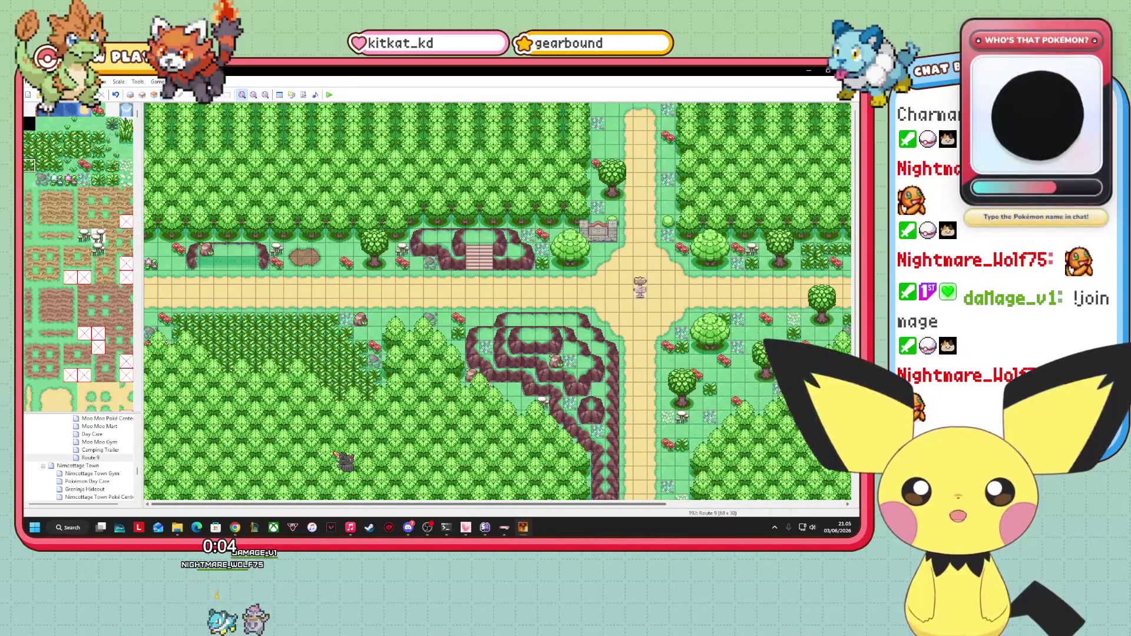
{"action": "scroll", "coordinate": [497, 301], "scroll_direction": "right", "scroll_amount": 5}
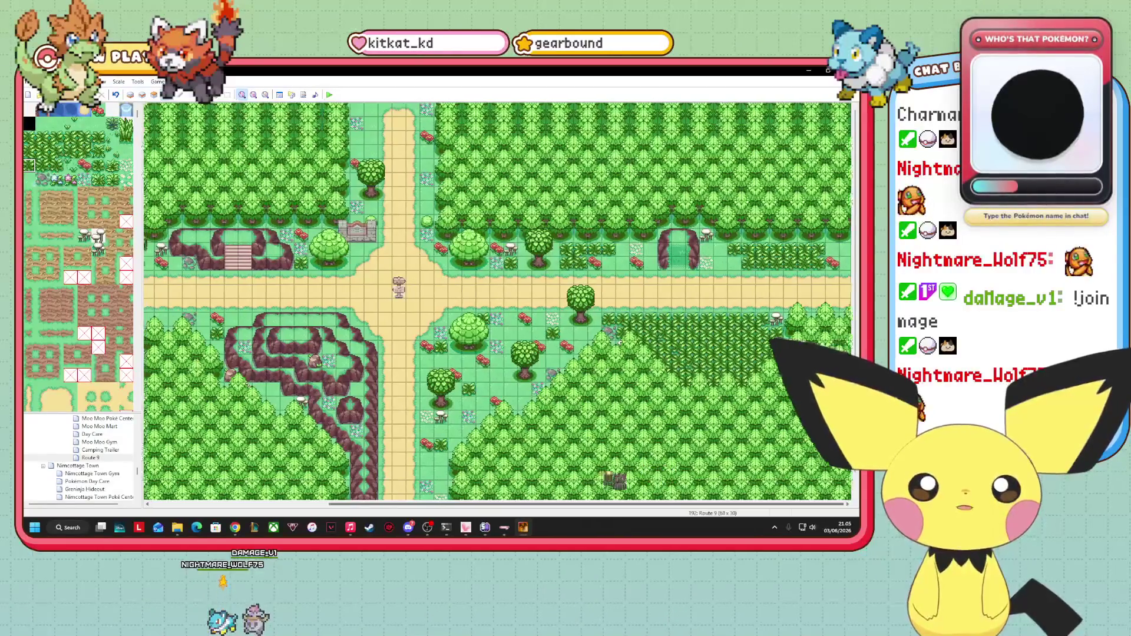
{"action": "scroll", "coordinate": [497, 301], "scroll_direction": "left", "scroll_amount": 5}
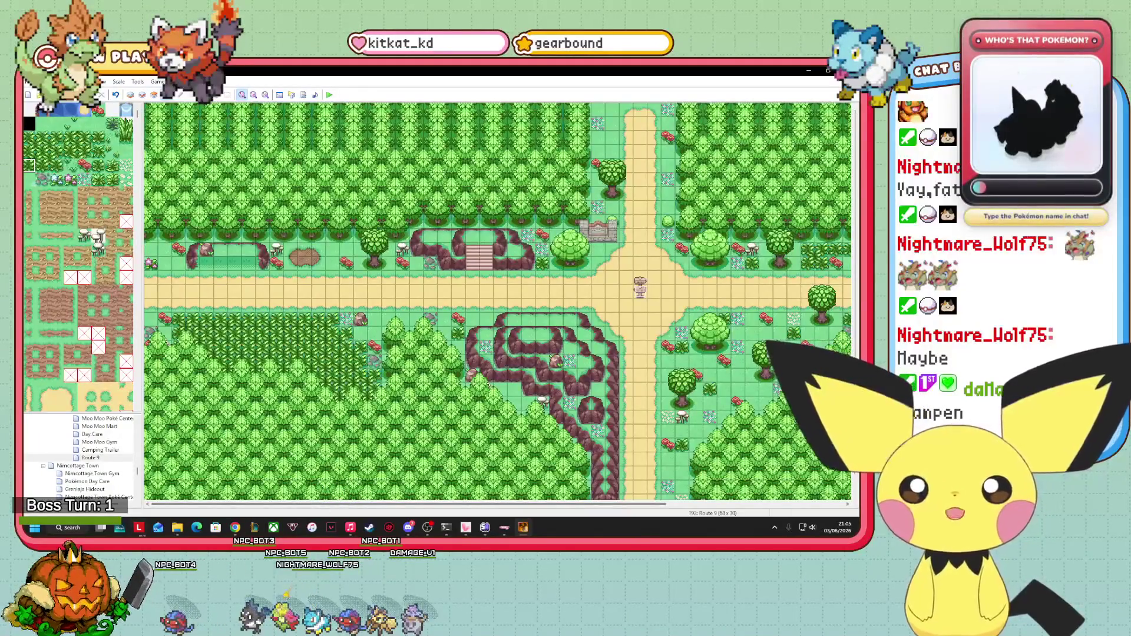
{"action": "scroll", "coordinate": [497, 300], "scroll_direction": "right", "scroll_amount": 5}
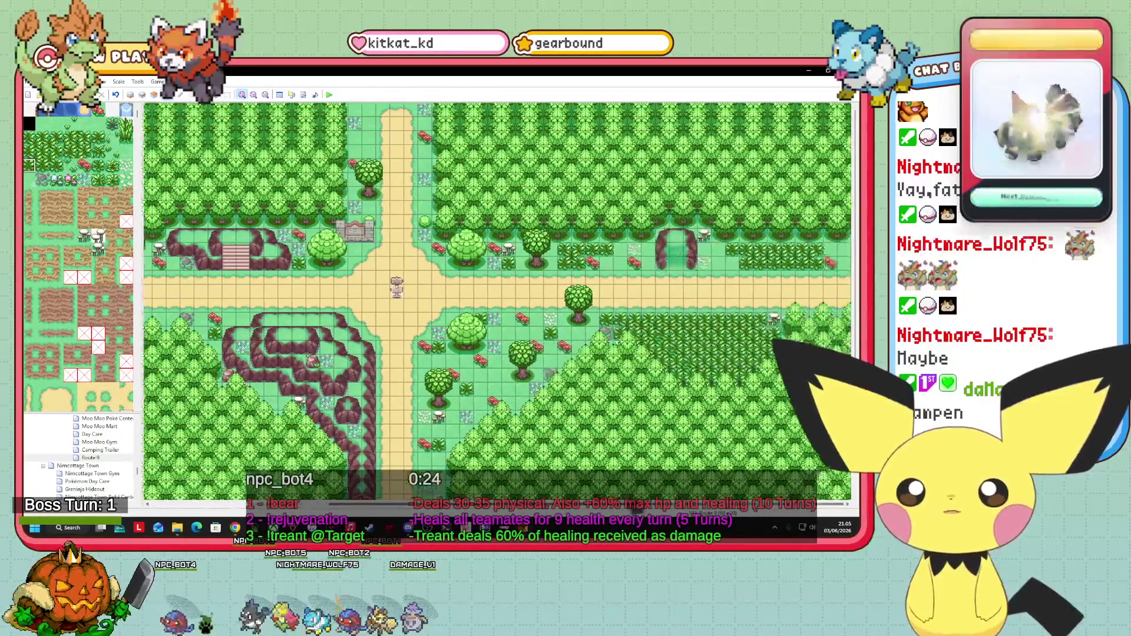
{"action": "scroll", "coordinate": [497, 300], "scroll_direction": "left", "scroll_amount": 5}
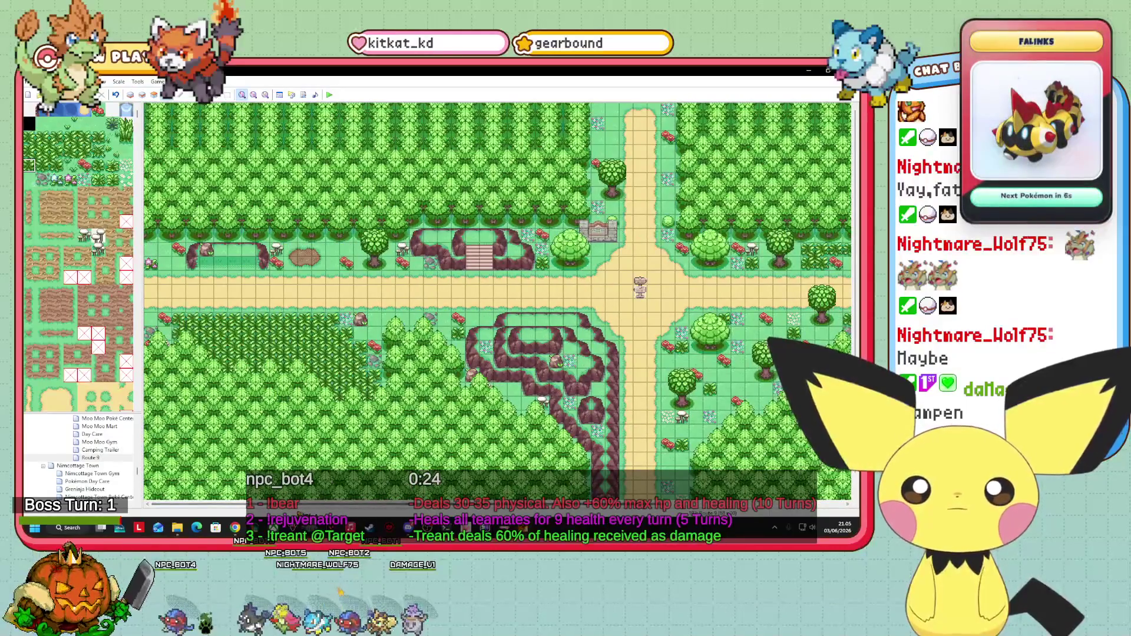